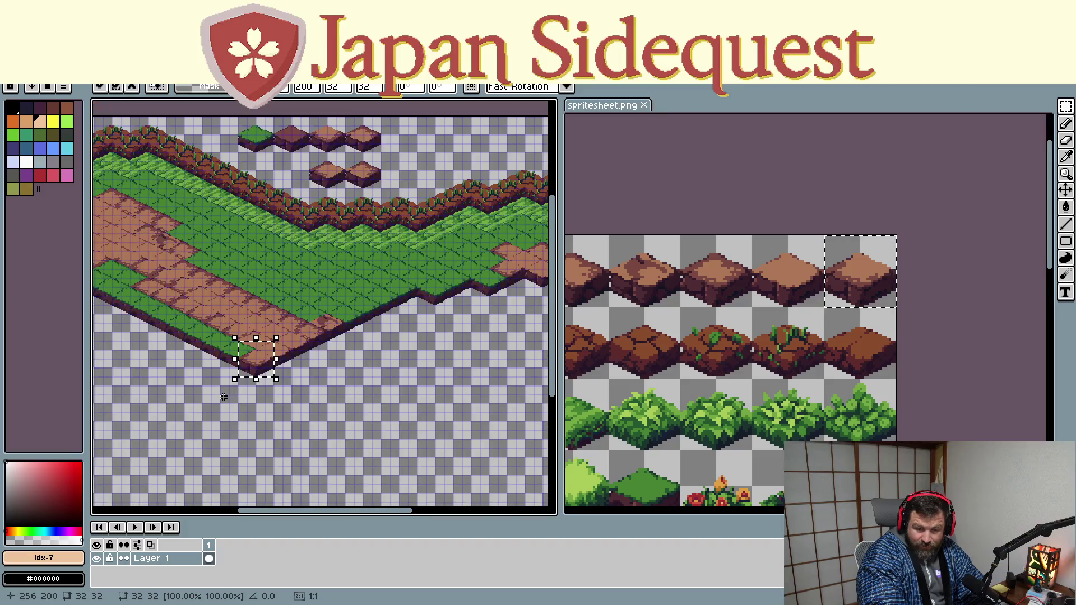
scroll(221, 404, up, 1)
Select the plain grass block tile in spritesheet.png, ready to paste onto the map's grass edge
drag(275, 381, 243, 353)
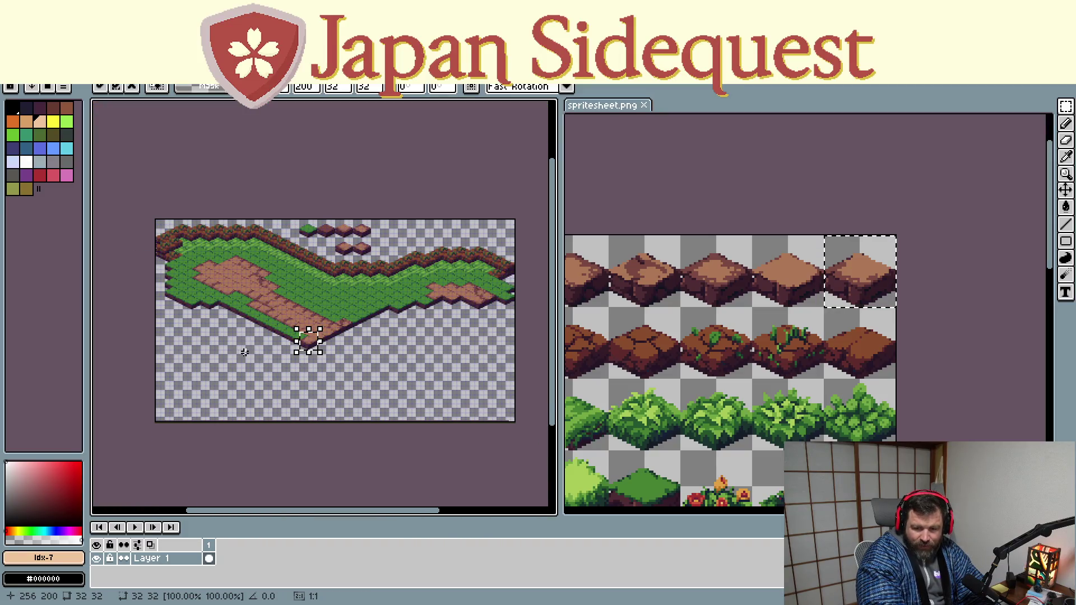
scroll(299, 274, up, 1)
scroll(300, 275, down, 1)
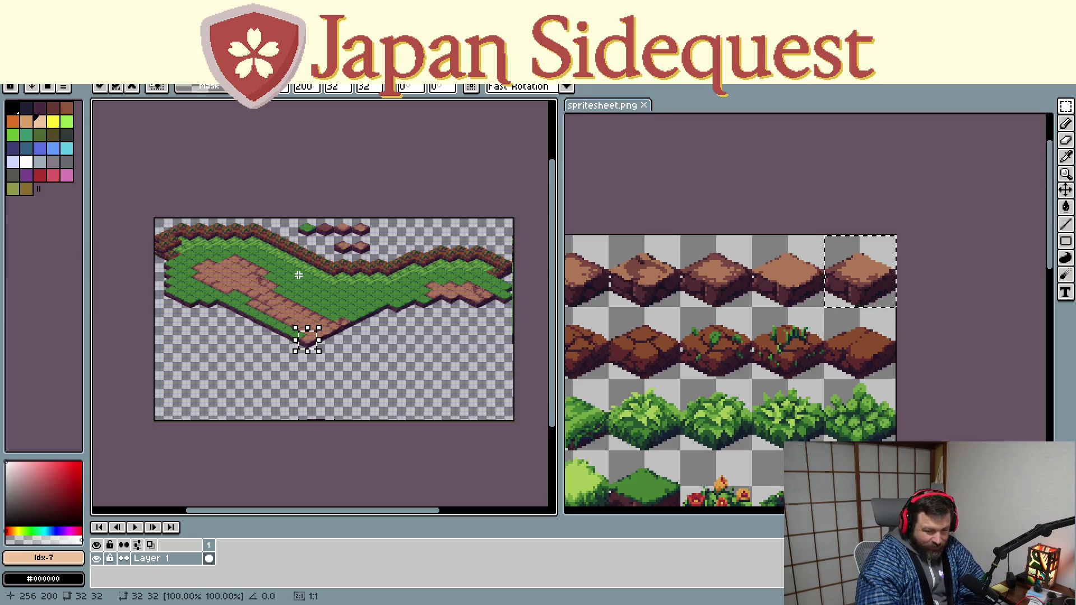
scroll(340, 379, up, 1)
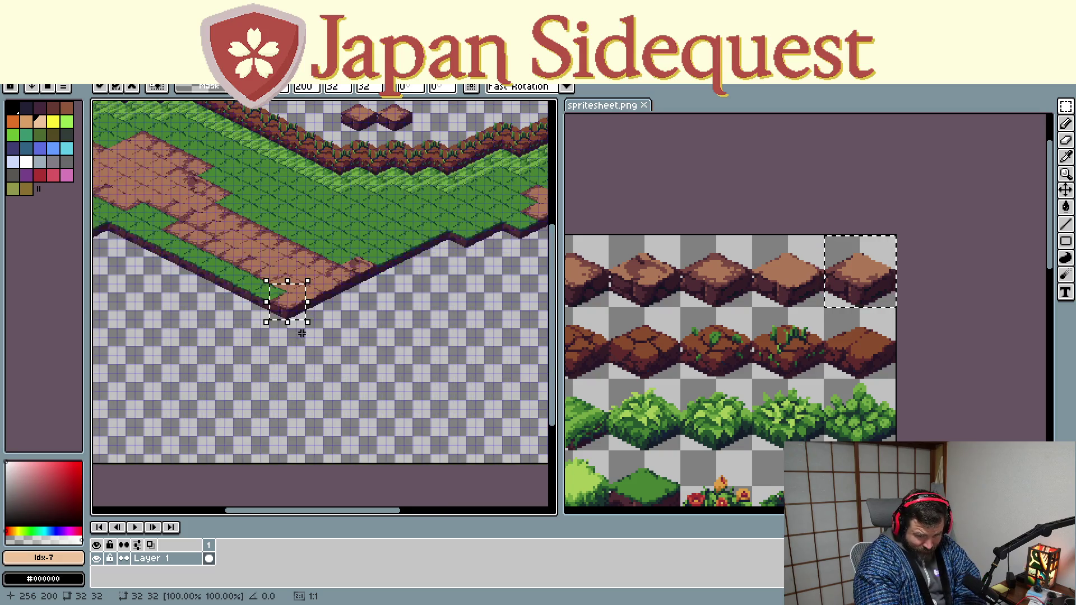
scroll(345, 356, up, 1)
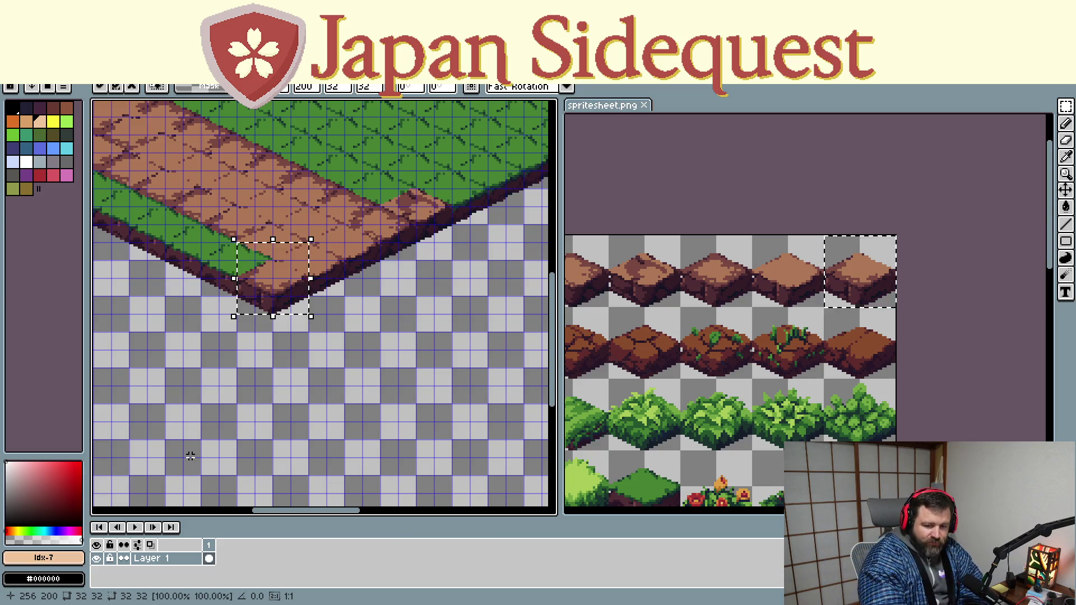
drag(147, 350, 258, 372)
scroll(205, 319, down, 2)
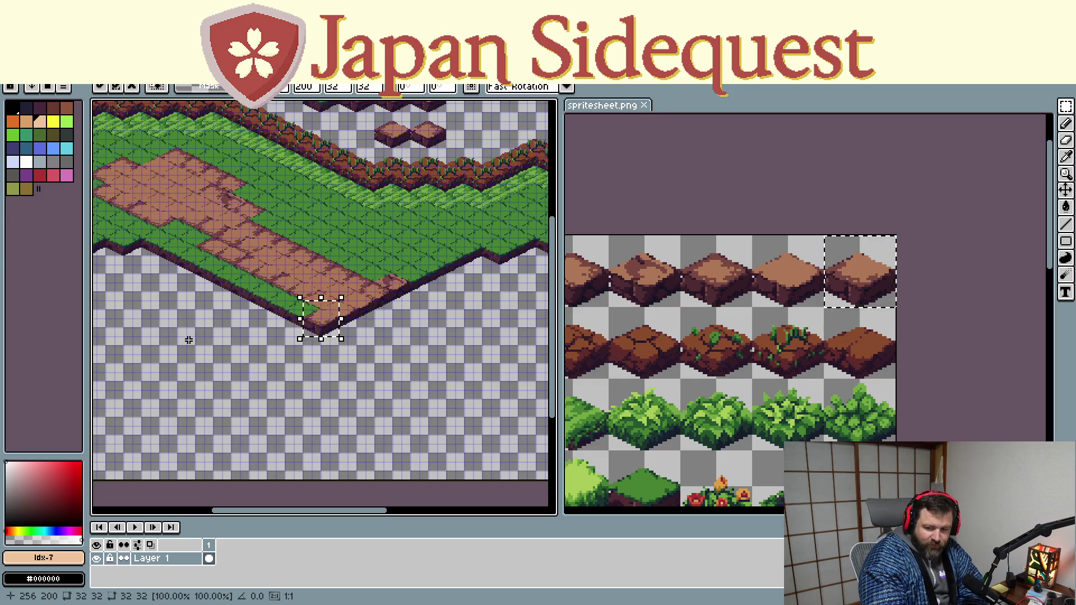
mouse_move(181, 344)
mouse_down()
mouse_move(243, 359)
mouse_move(328, 360)
mouse_move(265, 368)
mouse_up()
scroll(454, 396, up, 1)
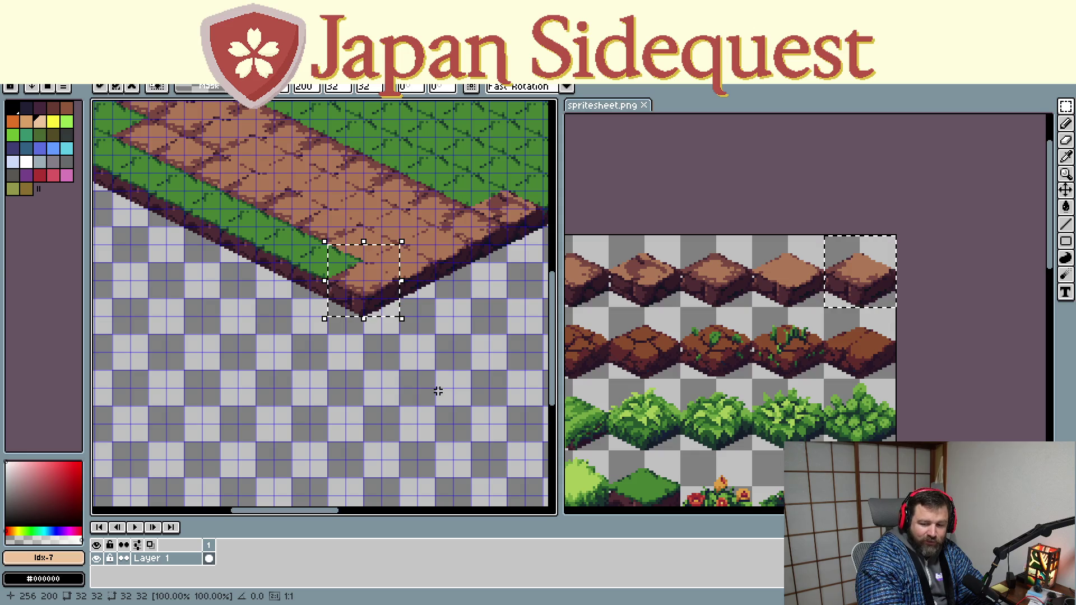
drag(437, 392, 338, 432)
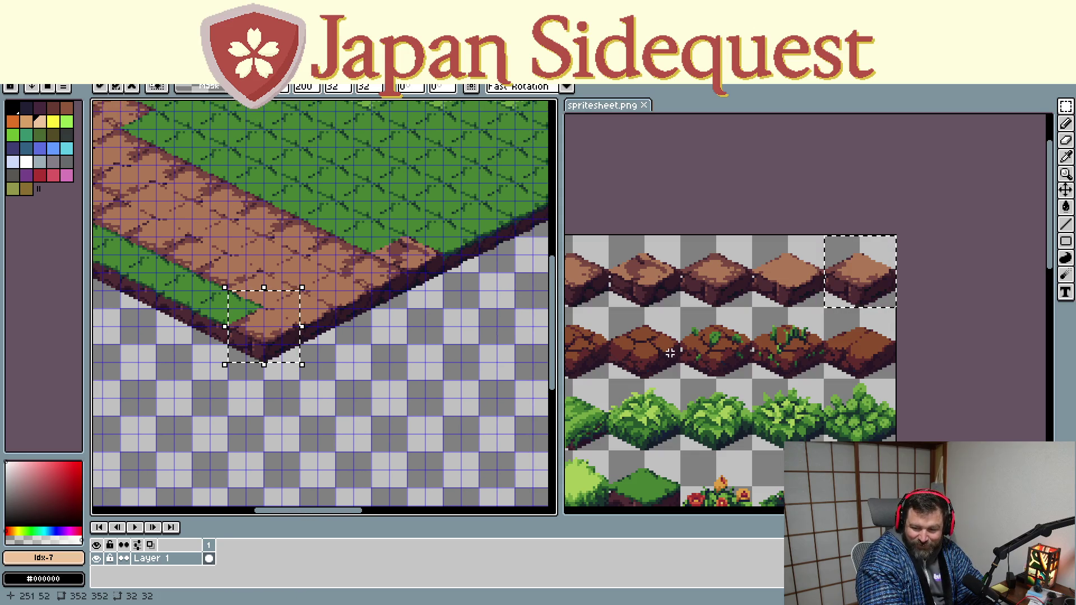
scroll(698, 315, up, 1)
drag(691, 319, 704, 310)
mouse_move(236, 356)
mouse_down()
mouse_move(219, 334)
mouse_move(228, 337)
mouse_up()
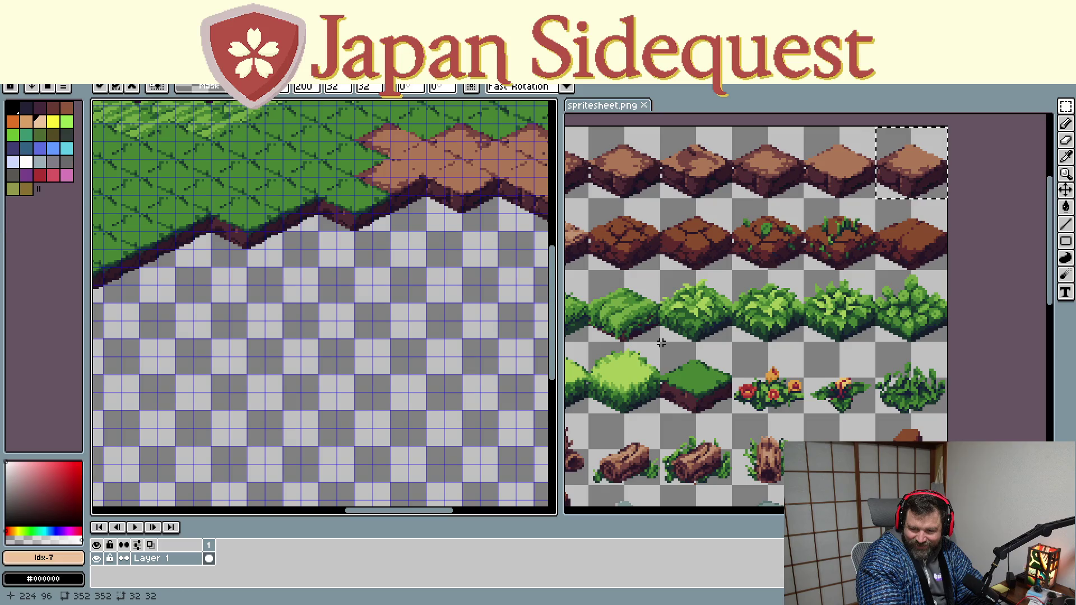
drag(661, 344, 732, 410)
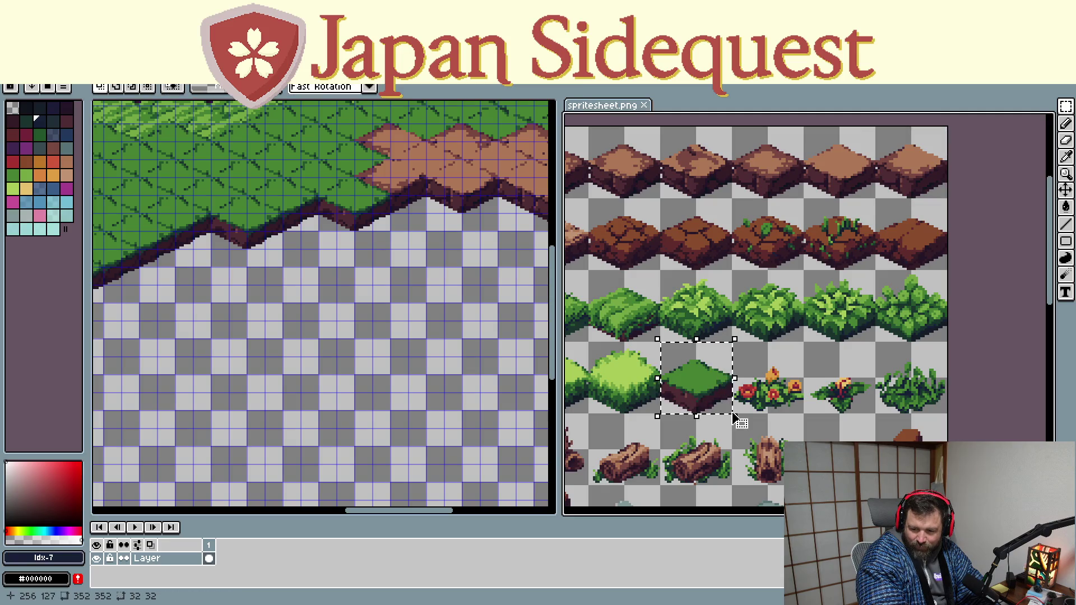
click(296, 242)
Paste three grass block copies and place them along the lower grass edge
key(ctrl+v)
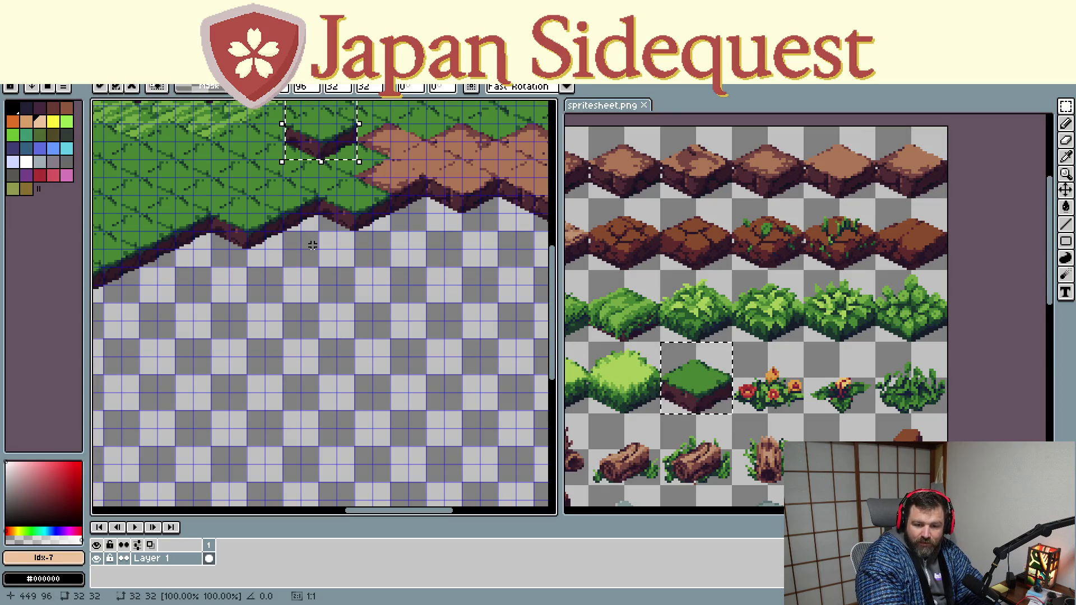
drag(290, 134, 328, 247)
key(ctrl+v)
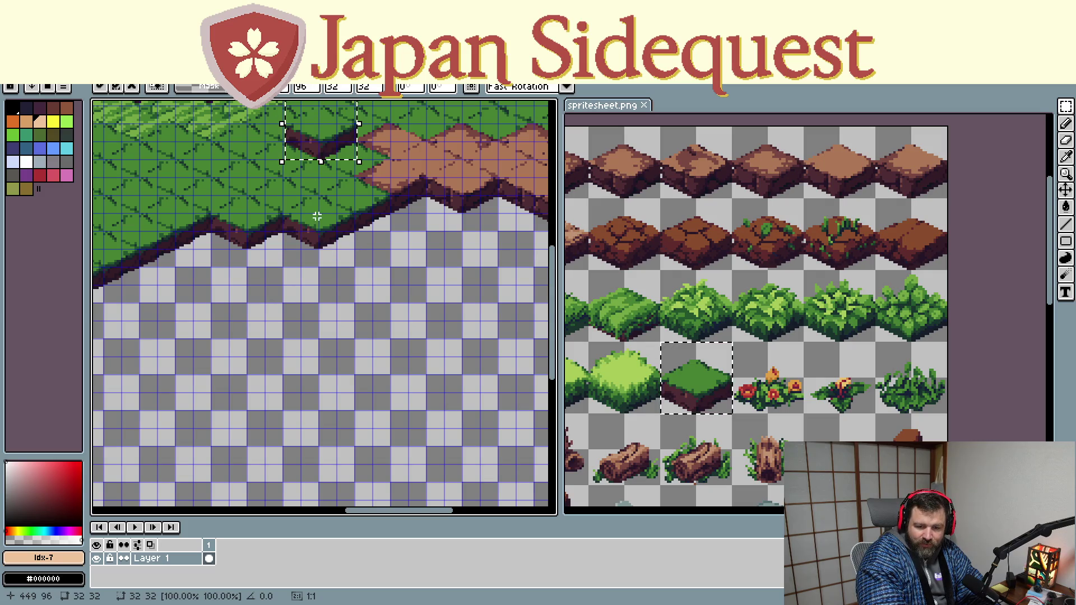
drag(315, 148, 209, 244)
drag(173, 336, 421, 336)
key(ctrl+v)
mouse_move(321, 142)
mouse_down()
mouse_move(383, 274)
mouse_move(404, 264)
mouse_up()
Paste two more grass tiles onto the edge, each left of the previous one
key(ctrl+v)
drag(321, 143, 396, 284)
key(Return)
key(ctrl+v)
drag(320, 142, 352, 302)
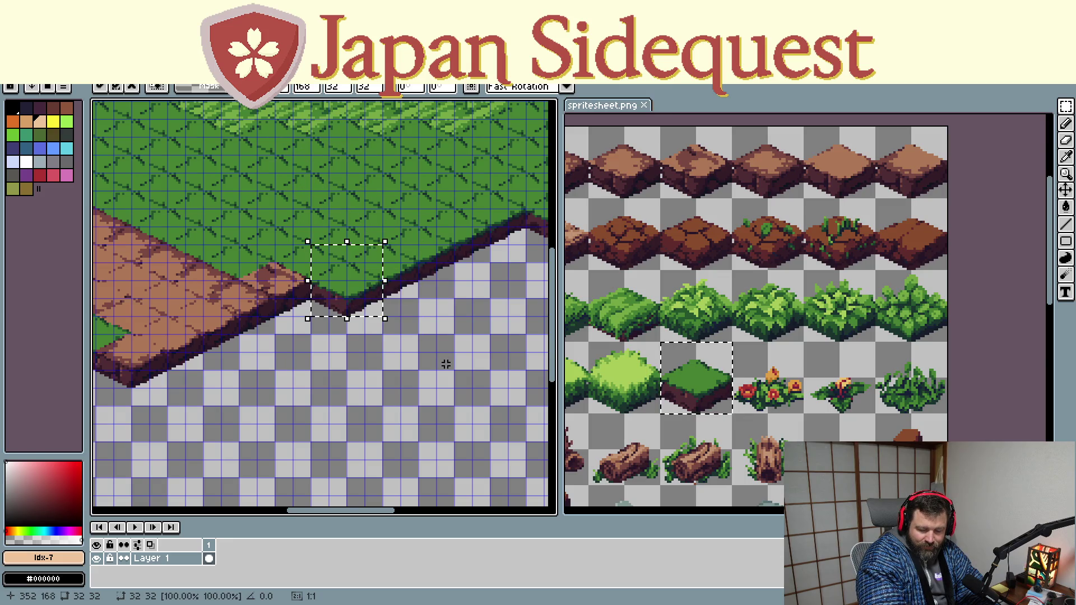
drag(445, 363, 354, 415)
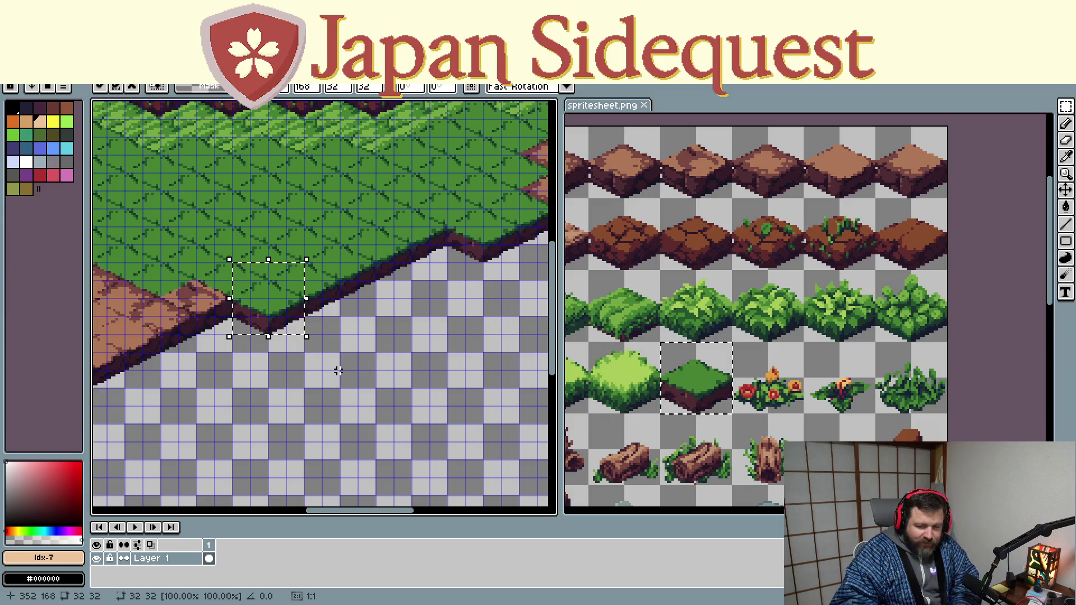
scroll(406, 385, down, 3)
drag(349, 361, 380, 371)
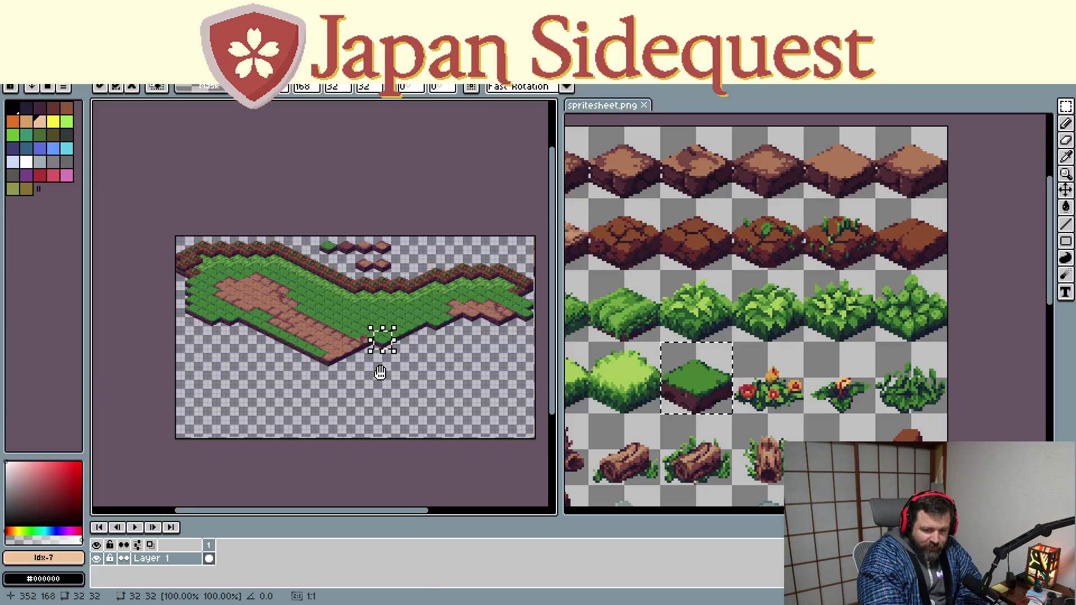
scroll(380, 371, up, 1)
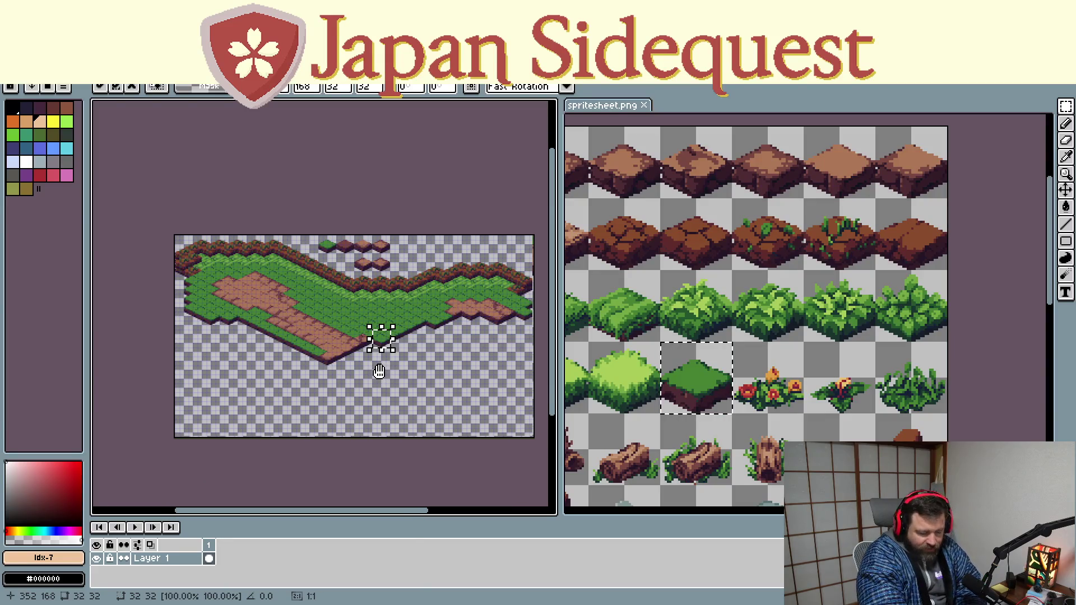
scroll(376, 369, up, 1)
scroll(370, 362, up, 1)
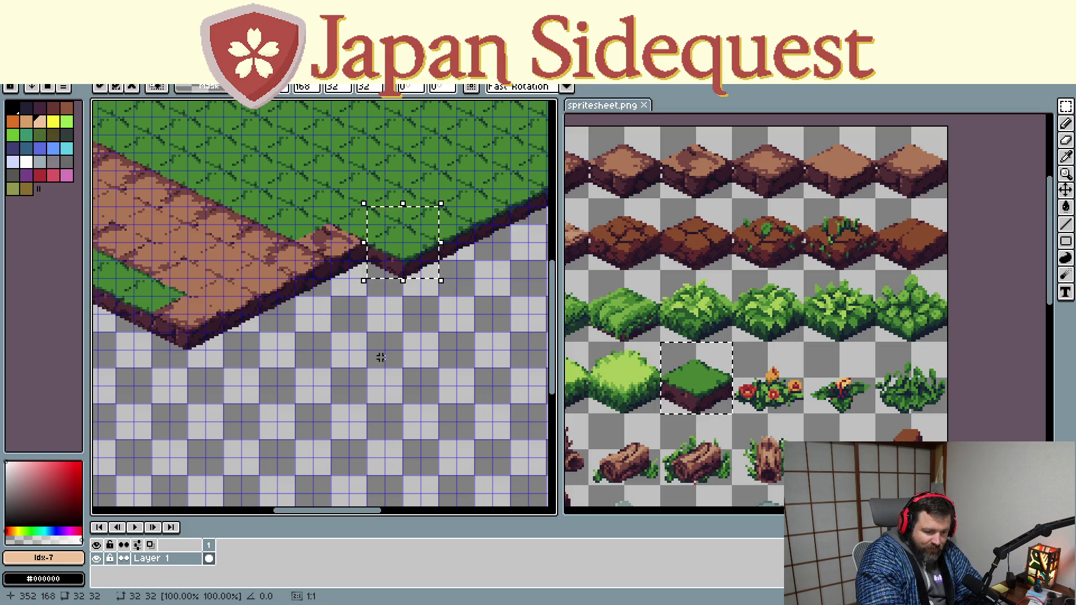
Paste two grass block tiles and move them onto the grass edge beside the dirt path
click(429, 343)
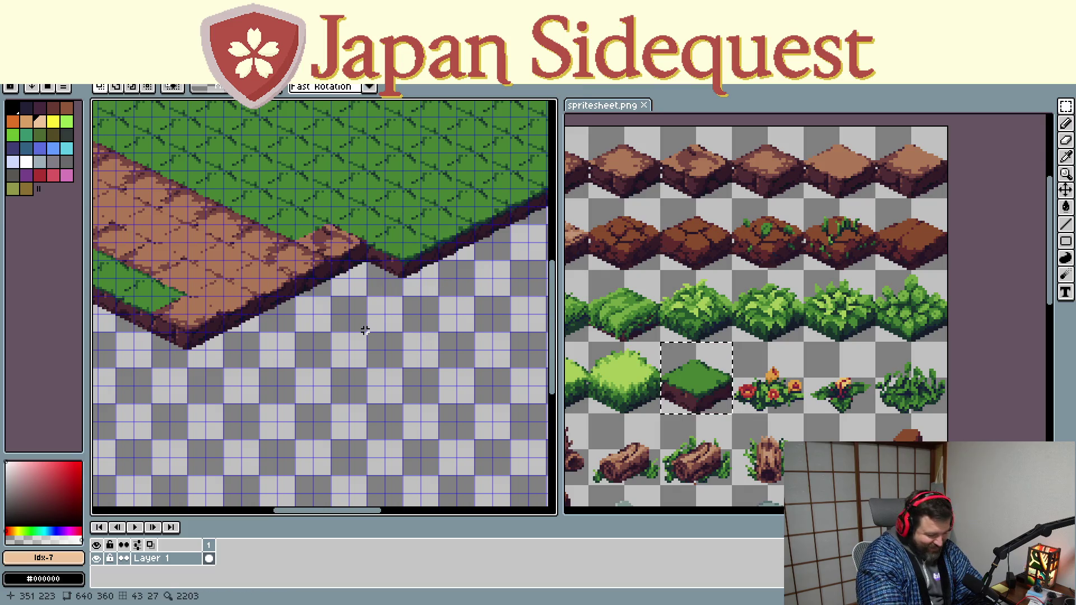
key(ctrl+v)
drag(156, 305, 381, 280)
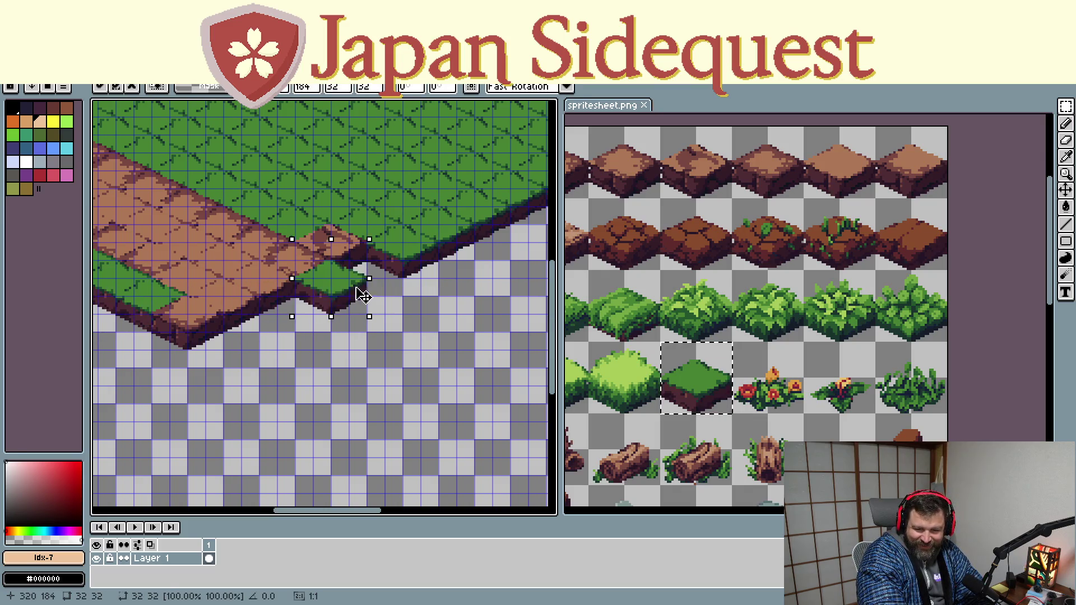
key(ctrl+v)
mouse_move(109, 290)
mouse_down()
mouse_move(436, 286)
mouse_move(534, 240)
mouse_up()
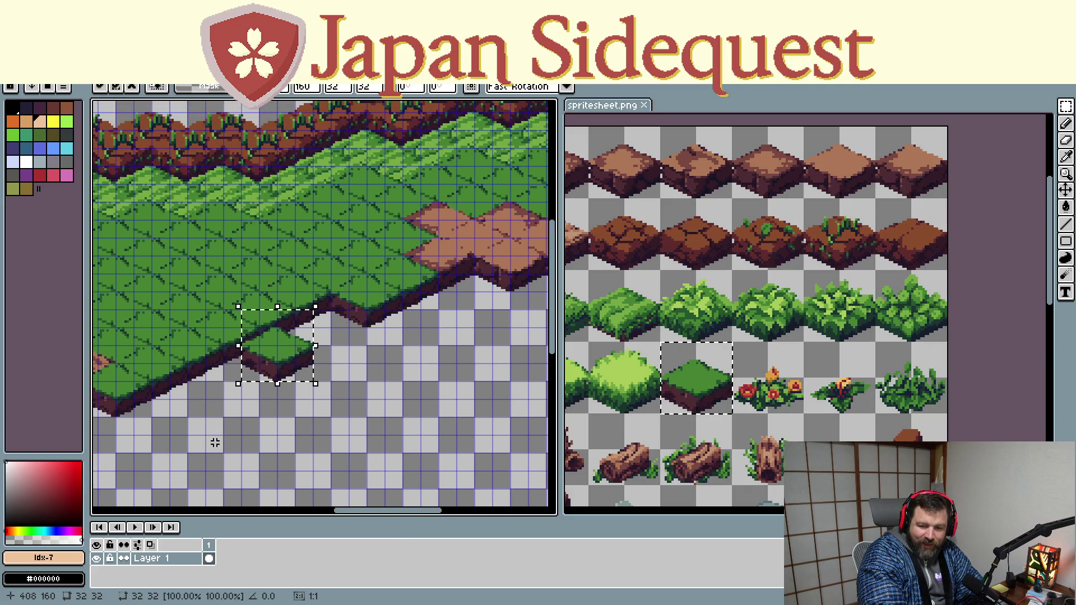
mouse_move(534, 240)
mouse_down()
mouse_move(334, 335)
mouse_move(341, 225)
mouse_move(241, 387)
mouse_move(217, 376)
mouse_move(193, 422)
mouse_up()
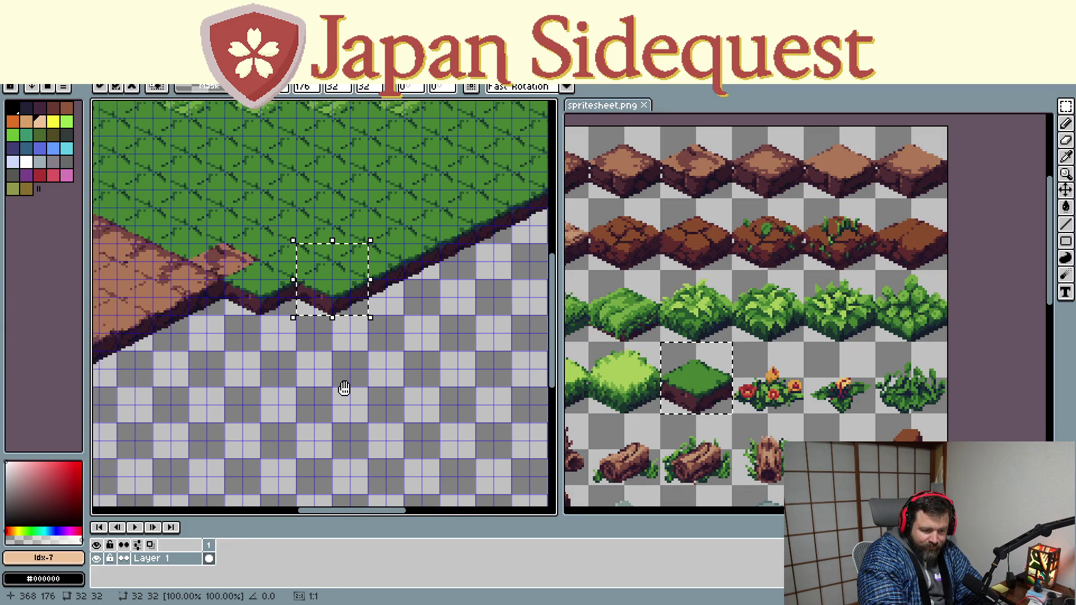
scroll(343, 394, down, 1)
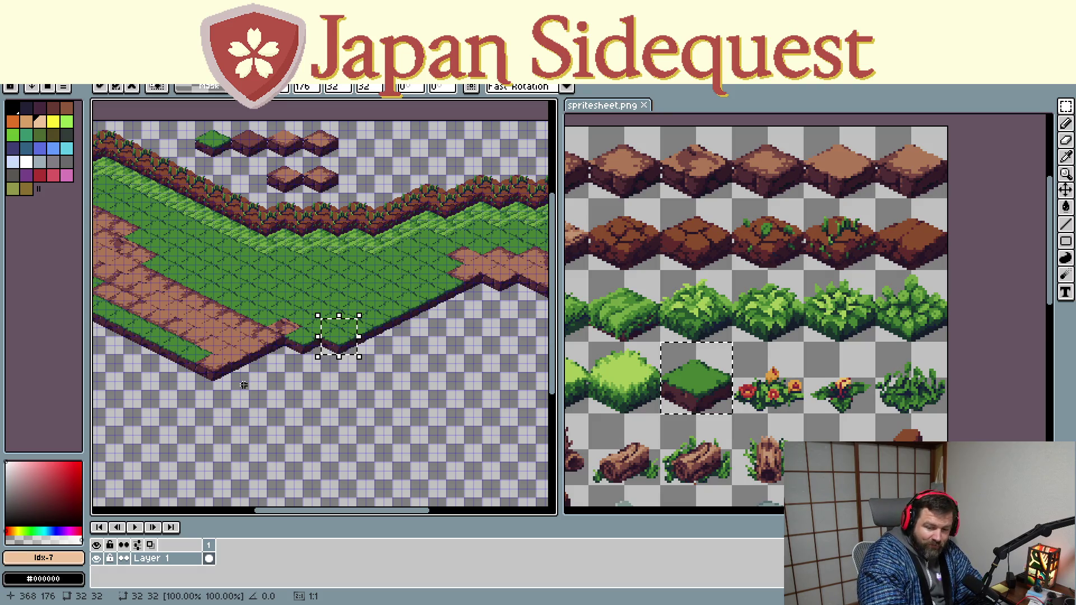
Paste four grass tiles side by side below the terrain to form a small grass strip
drag(445, 348, 341, 372)
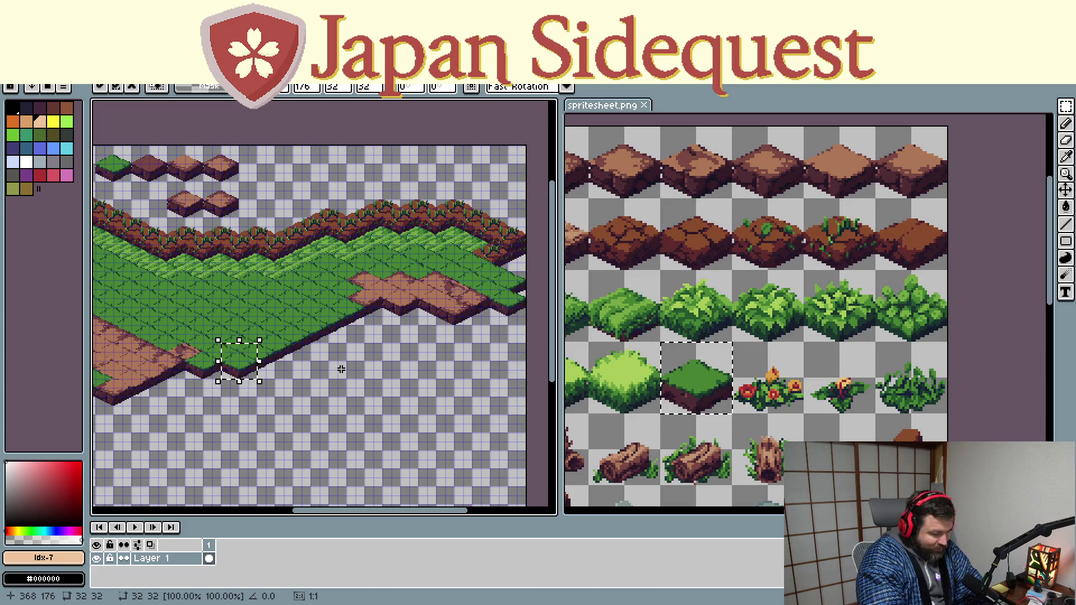
key(ctrl+v)
mouse_move(316, 283)
mouse_down()
mouse_move(378, 319)
mouse_move(389, 371)
mouse_up()
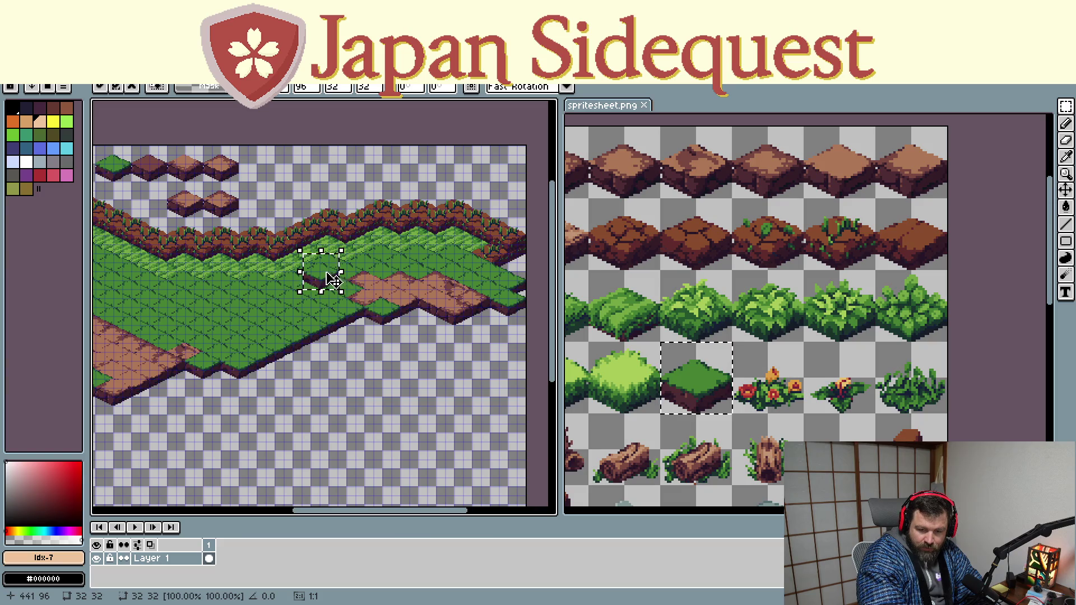
key(ctrl+v)
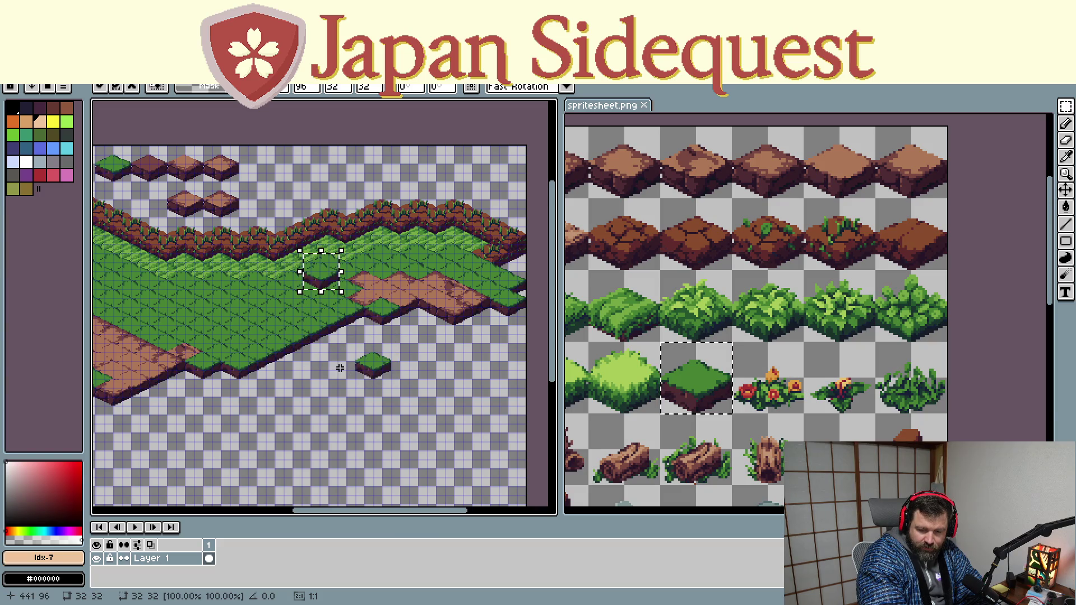
mouse_move(321, 282)
mouse_down()
mouse_move(345, 404)
mouse_move(352, 389)
mouse_up()
key(ctrl+v)
mouse_move(321, 282)
mouse_down()
mouse_move(328, 403)
mouse_move(352, 396)
mouse_up()
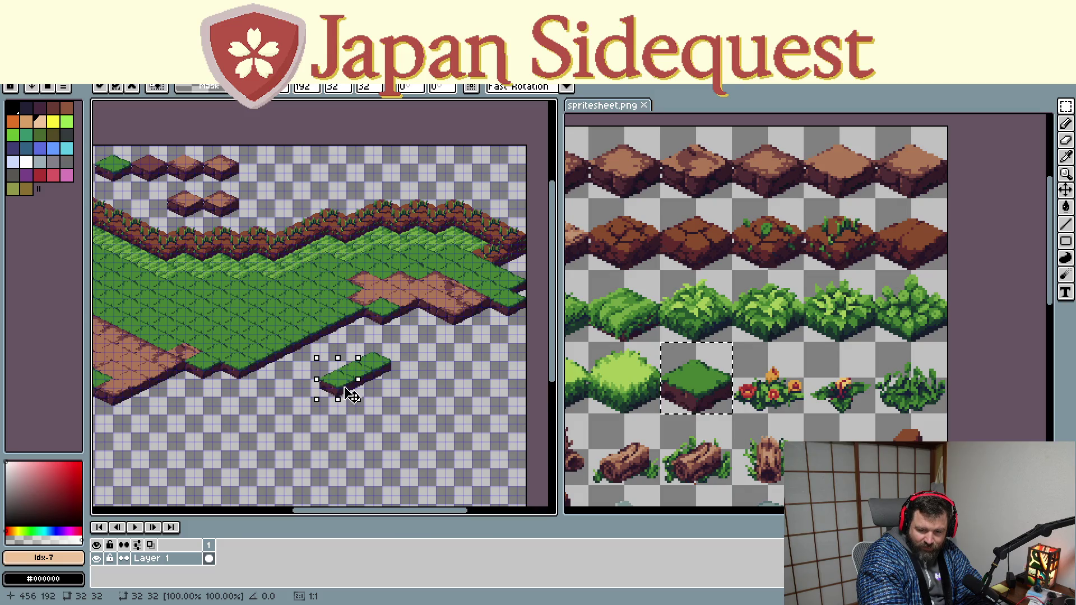
key(ctrl+v)
drag(308, 276, 324, 393)
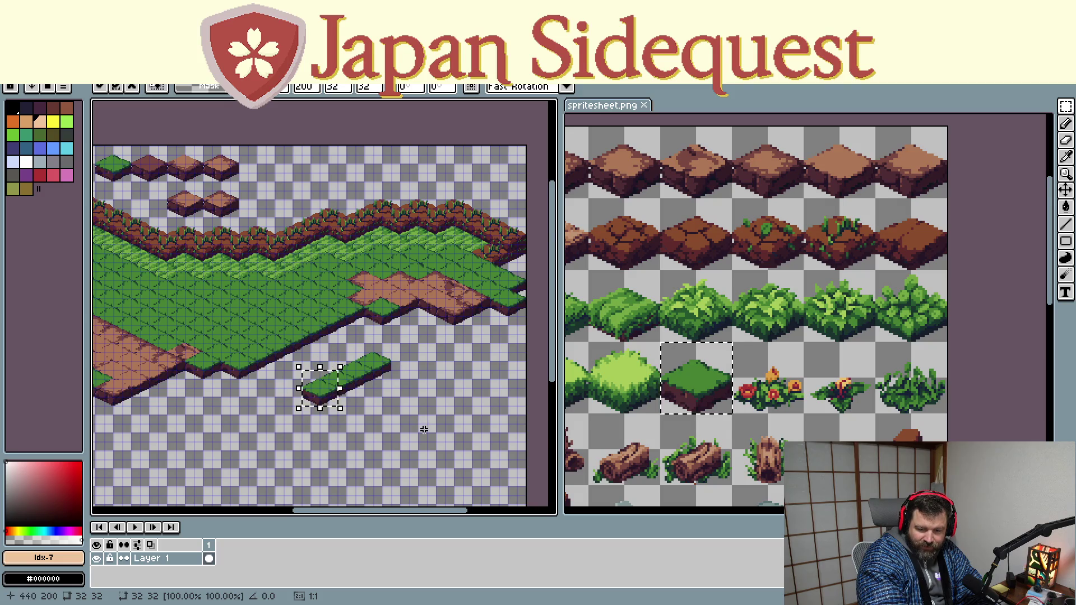
click(400, 418)
Select the grass strip and move it down-left onto the grass field's bottom edge
drag(410, 424, 300, 352)
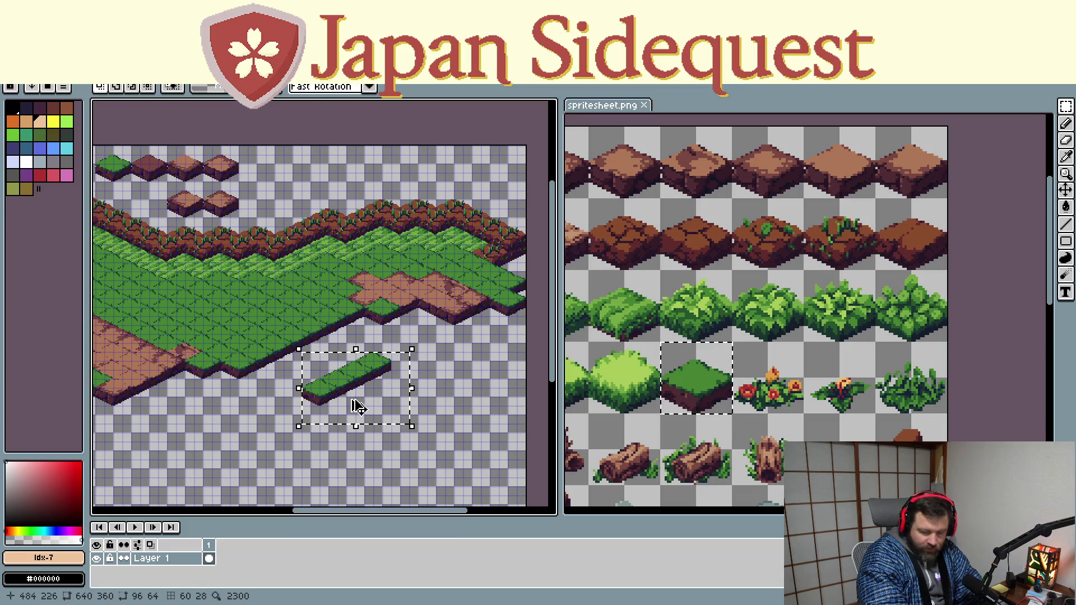
mouse_move(352, 412)
mouse_down()
mouse_move(365, 401)
mouse_move(321, 245)
mouse_up()
scroll(362, 405, up, 2)
scroll(361, 405, down, 2)
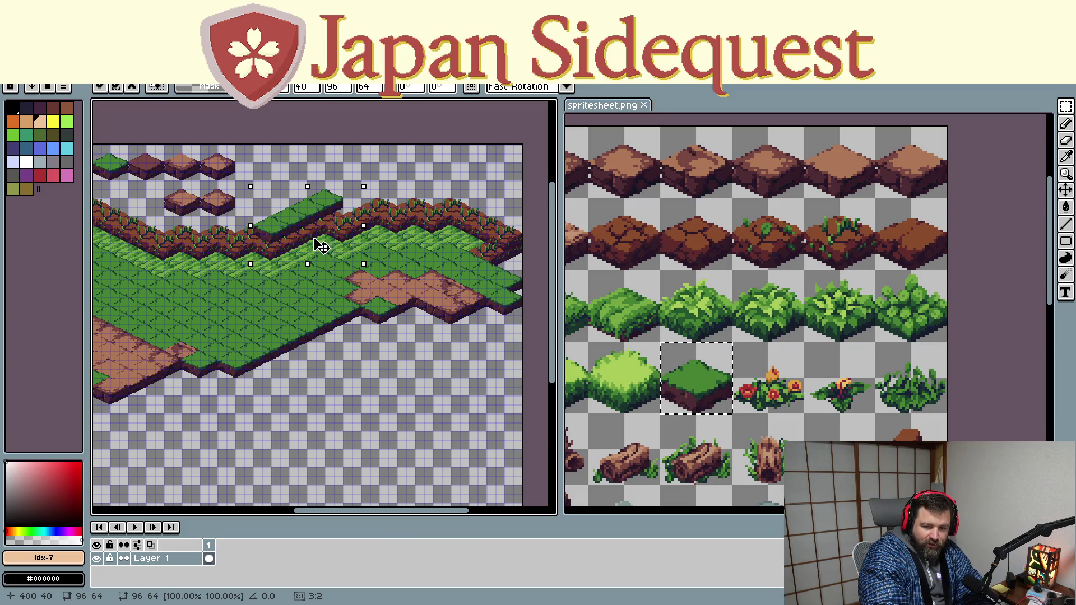
mouse_move(320, 246)
mouse_down()
mouse_move(338, 419)
mouse_move(346, 367)
mouse_up()
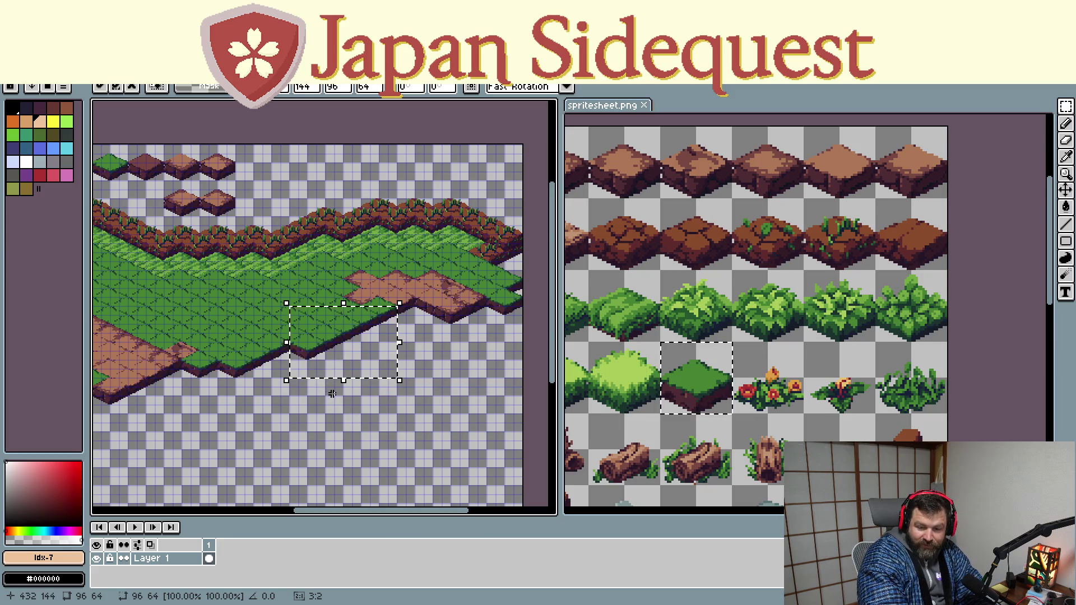
drag(357, 373, 289, 401)
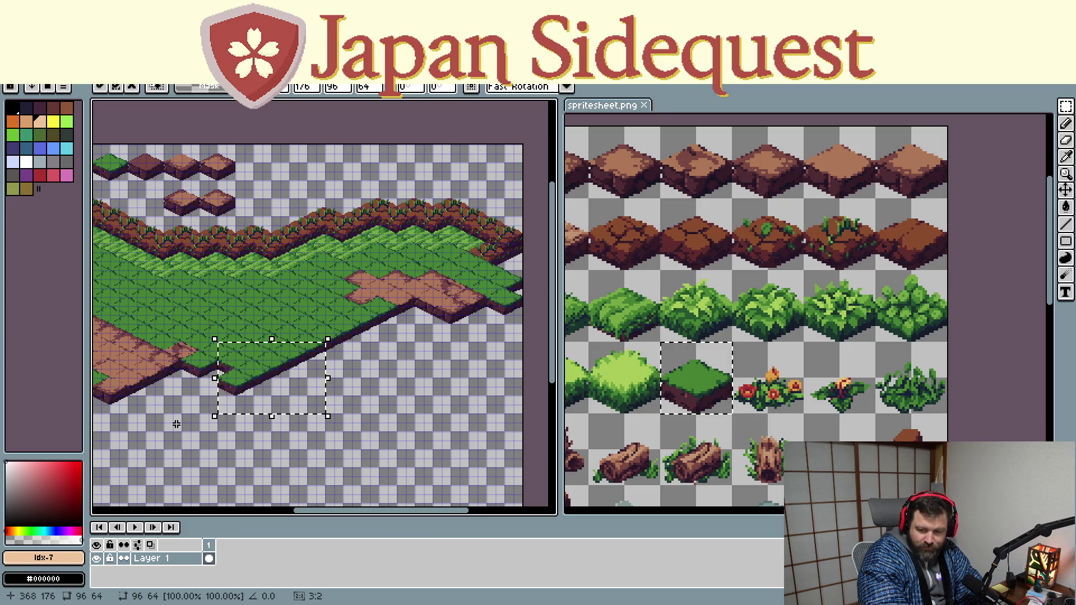
drag(290, 401, 361, 376)
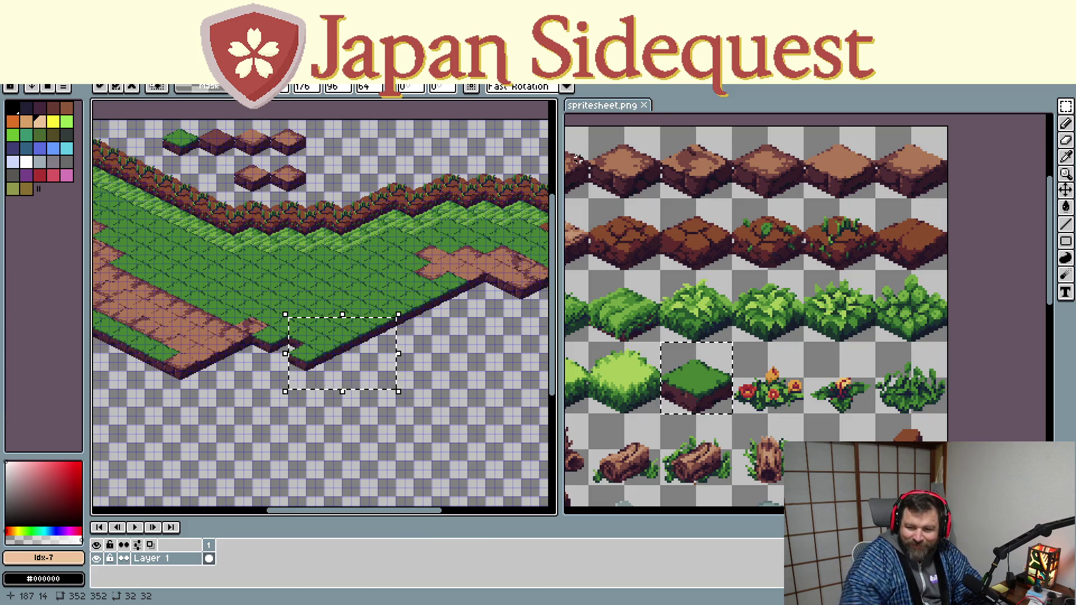
Copy a grass tile from spritesheet.png and paste it onto the map's grass field
click(521, 311)
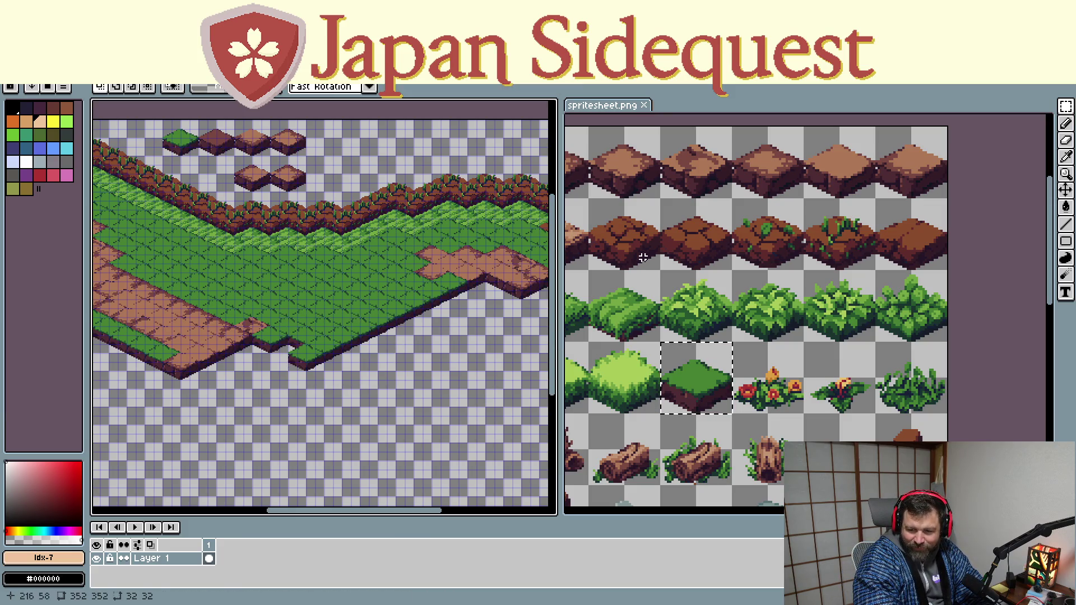
click(624, 110)
key(ctrl+c)
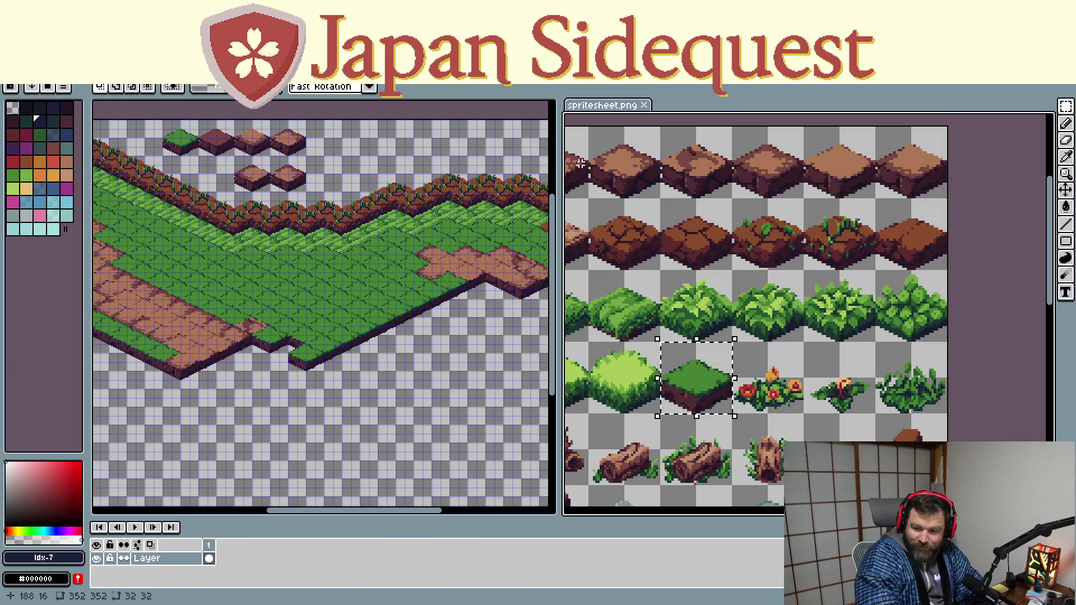
click(110, 221)
key(ctrl+v)
drag(144, 242, 289, 352)
Fit a second grass tile copy into the gap on the field's lower edge
key(ctrl+v)
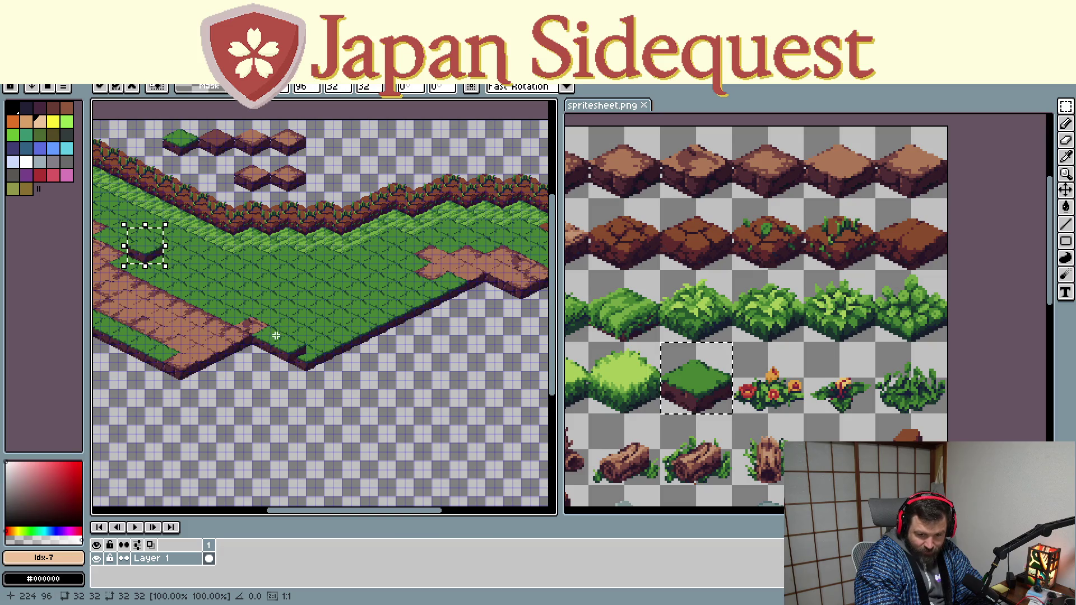
mouse_move(144, 244)
mouse_down()
mouse_move(241, 348)
mouse_move(271, 428)
mouse_up()
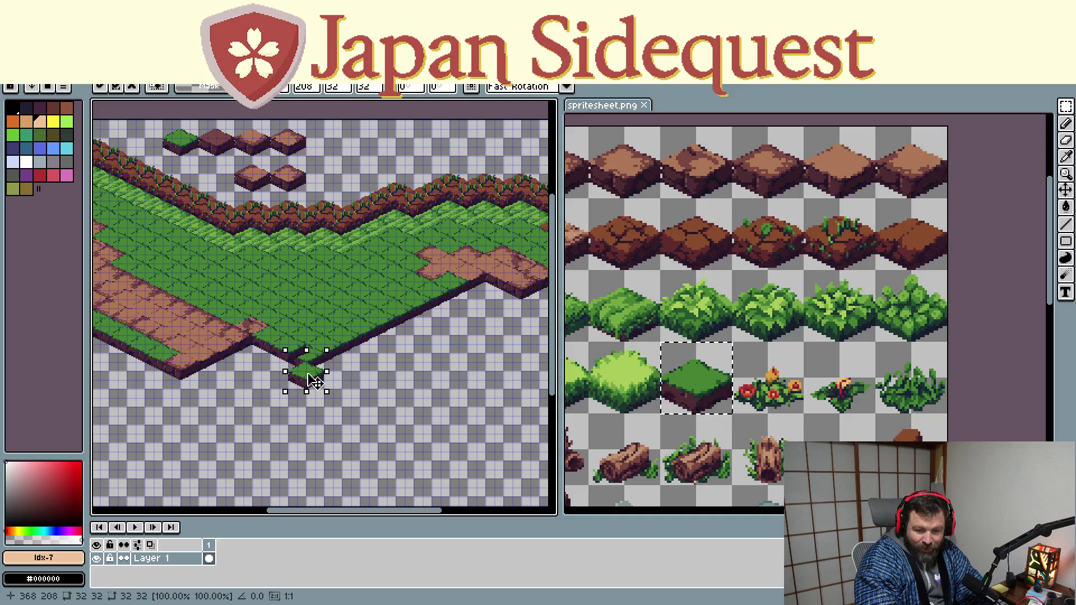
drag(290, 414, 308, 360)
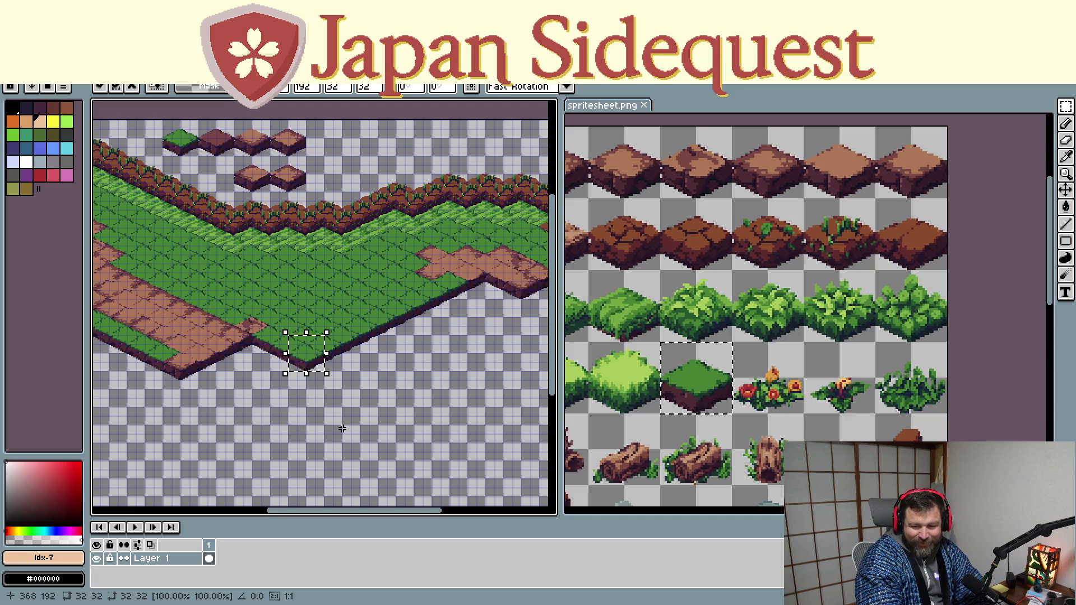
mouse_move(445, 396)
mouse_down()
mouse_move(384, 456)
mouse_move(373, 452)
mouse_up()
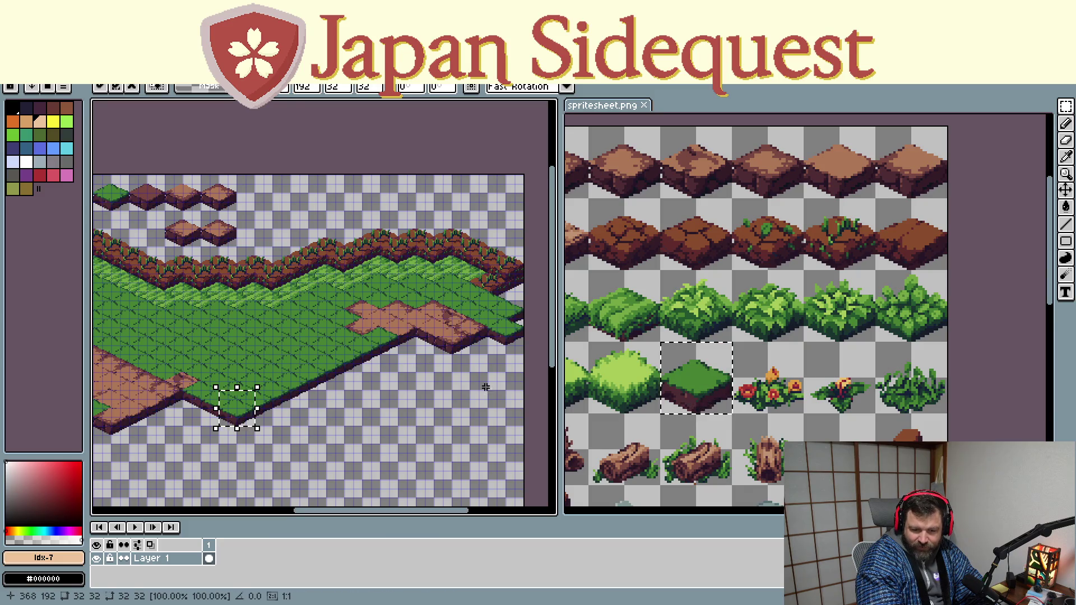
Place another grass tile on the dirt patch's rim and commit it
key(ctrl+v)
drag(332, 309, 428, 346)
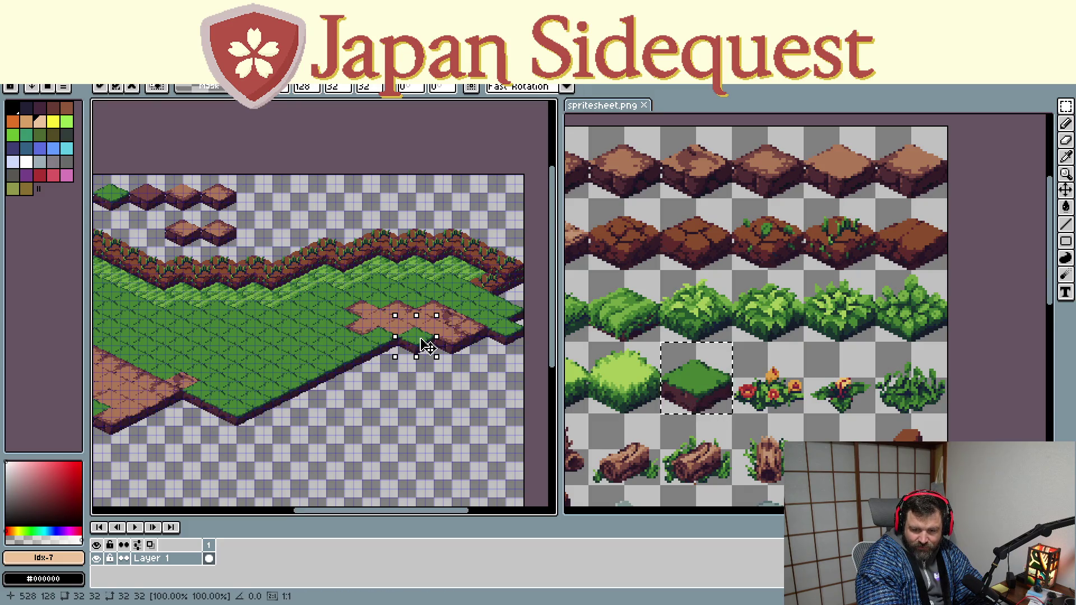
scroll(427, 355, up, 2)
scroll(427, 355, down, 1)
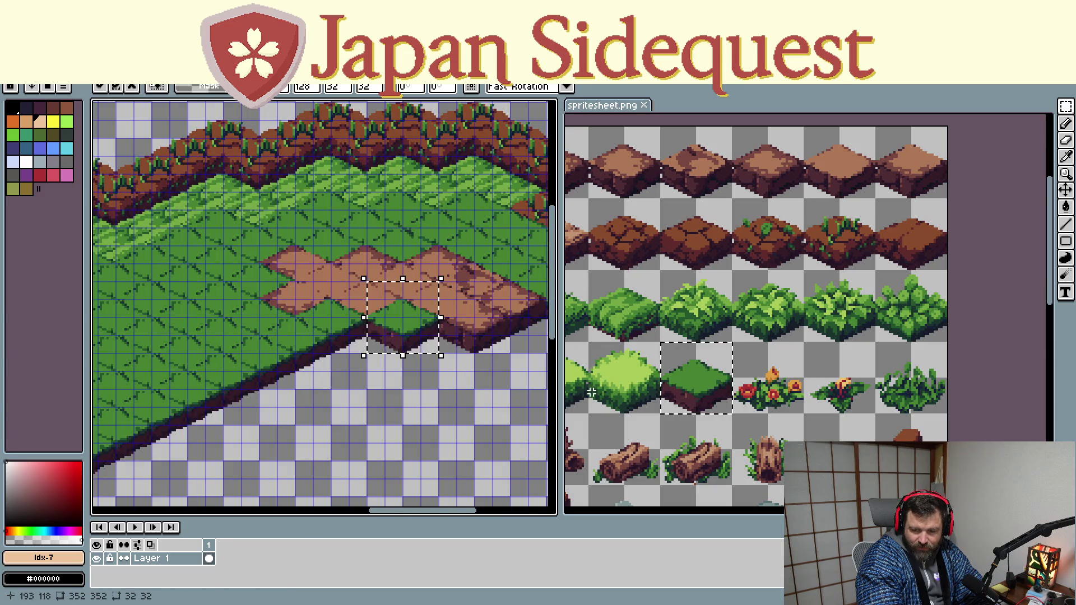
click(478, 334)
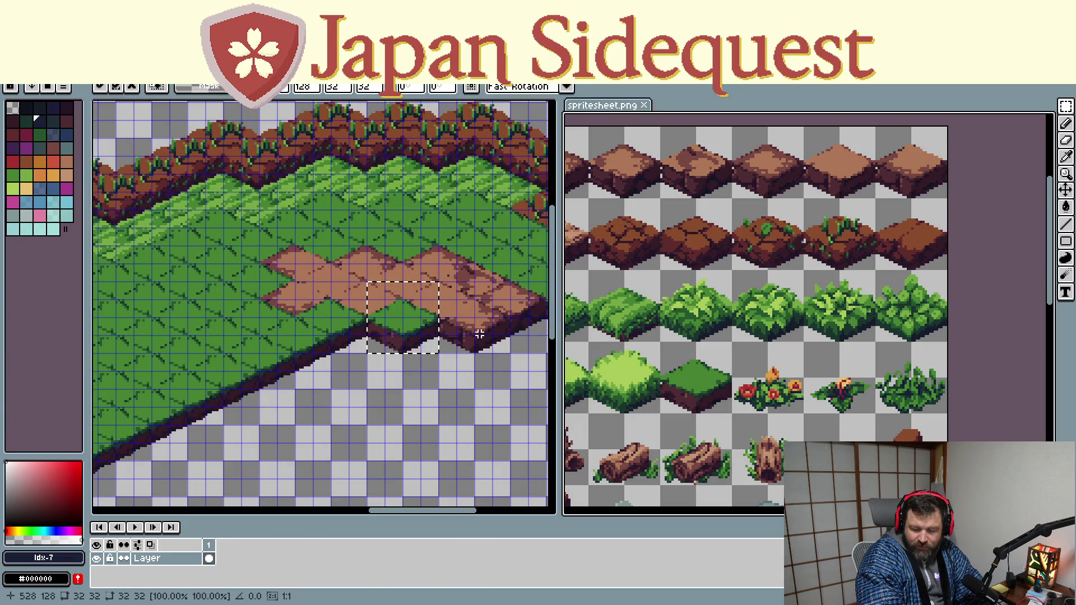
scroll(839, 280, down, 1)
scroll(840, 279, down, 1)
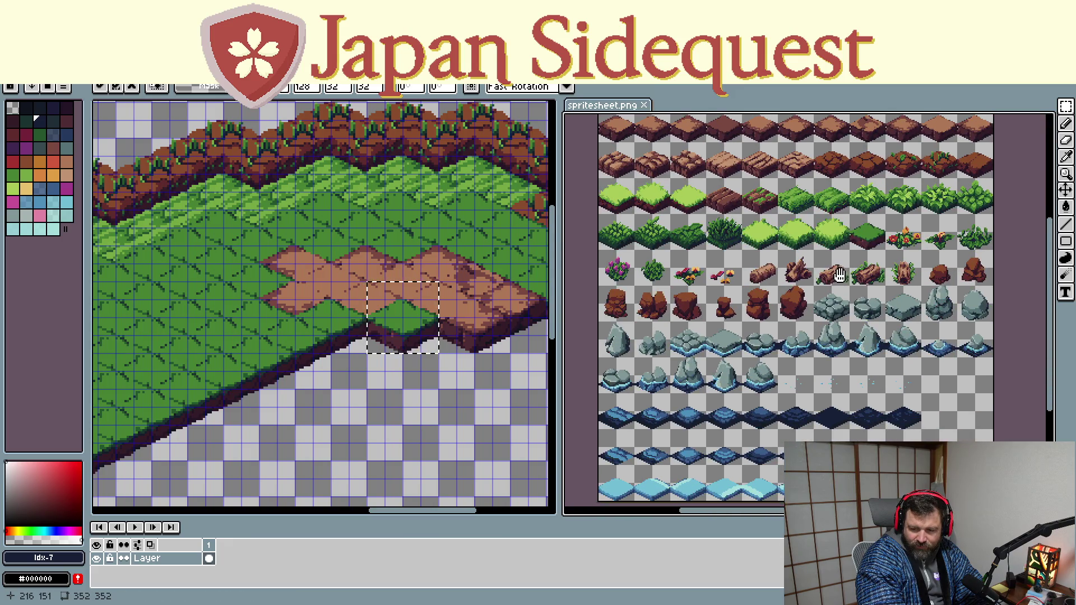
scroll(840, 279, down, 1)
scroll(841, 373, up, 1)
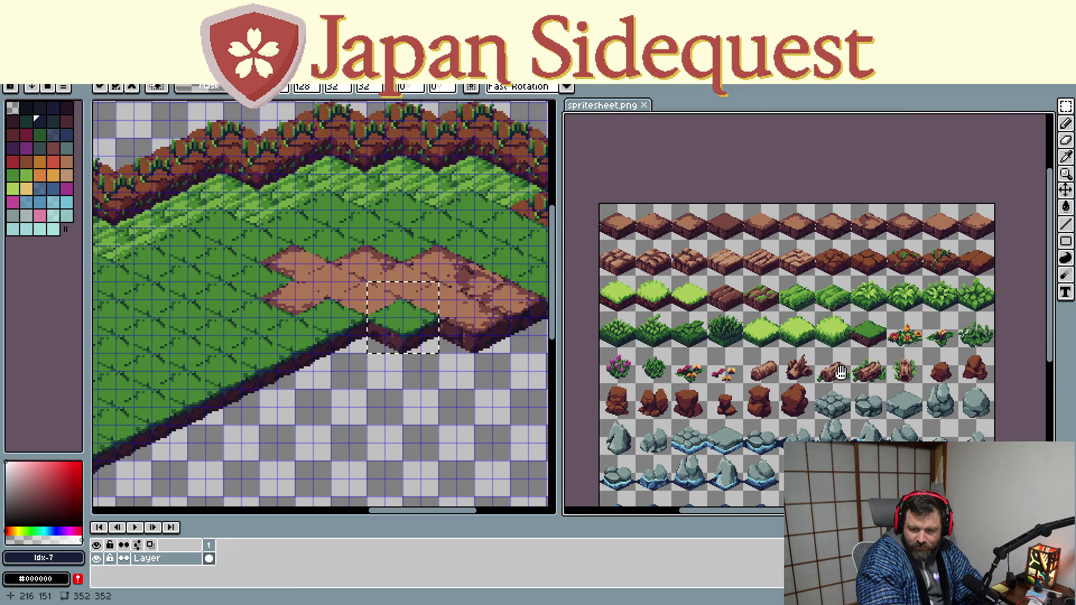
drag(841, 372, 840, 376)
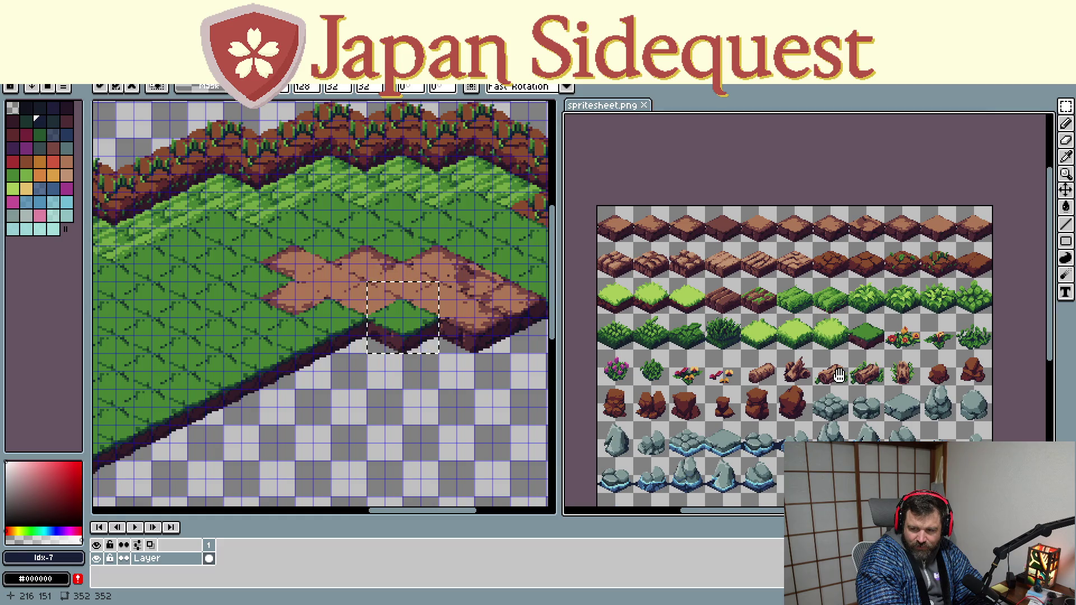
scroll(829, 285, up, 1)
scroll(831, 226, up, 1)
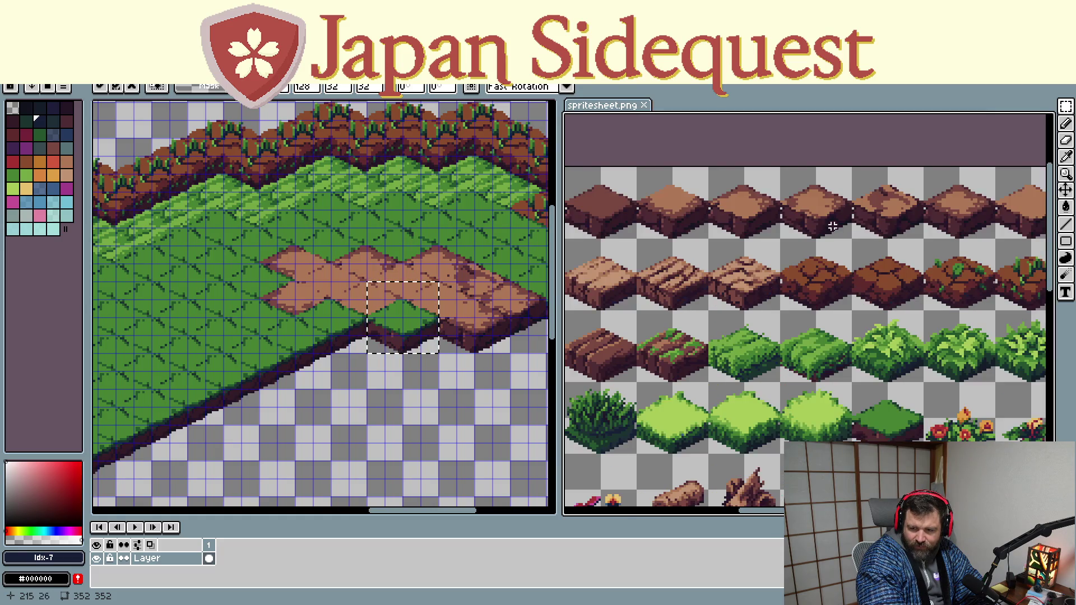
drag(832, 227, 728, 289)
drag(846, 289, 782, 324)
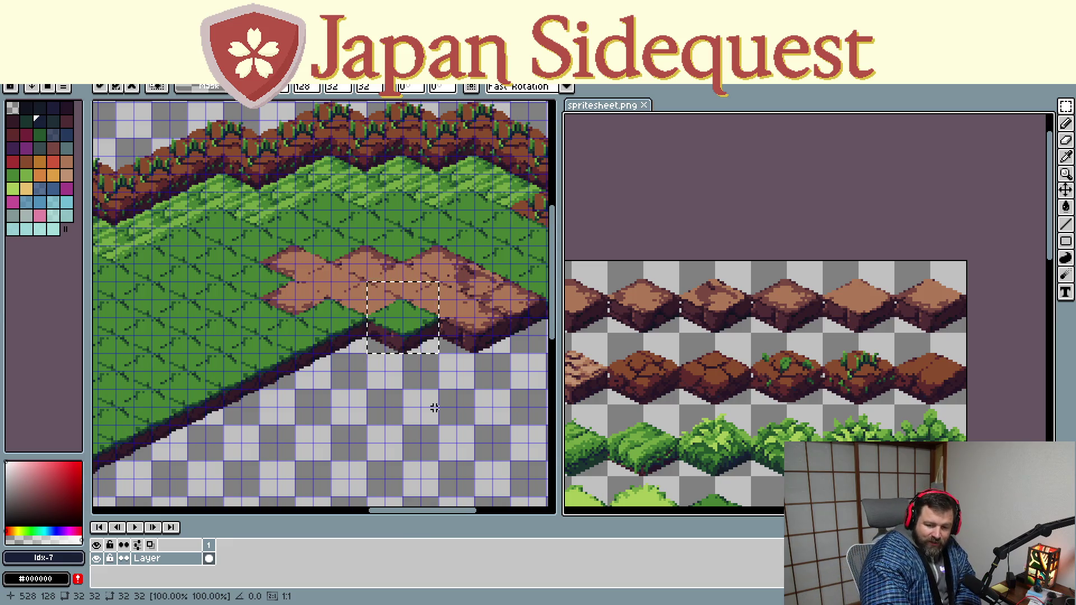
key(ctrl+Tab)
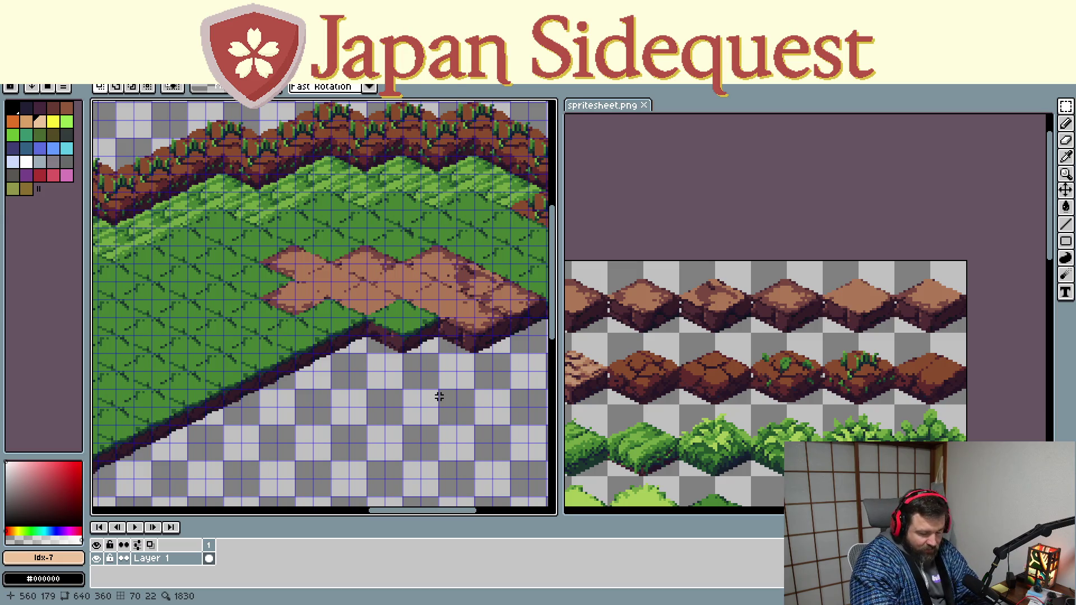
Paste a grass tile and fit it into the grass edge beside the dirt
key(ctrl+v)
drag(314, 281, 368, 343)
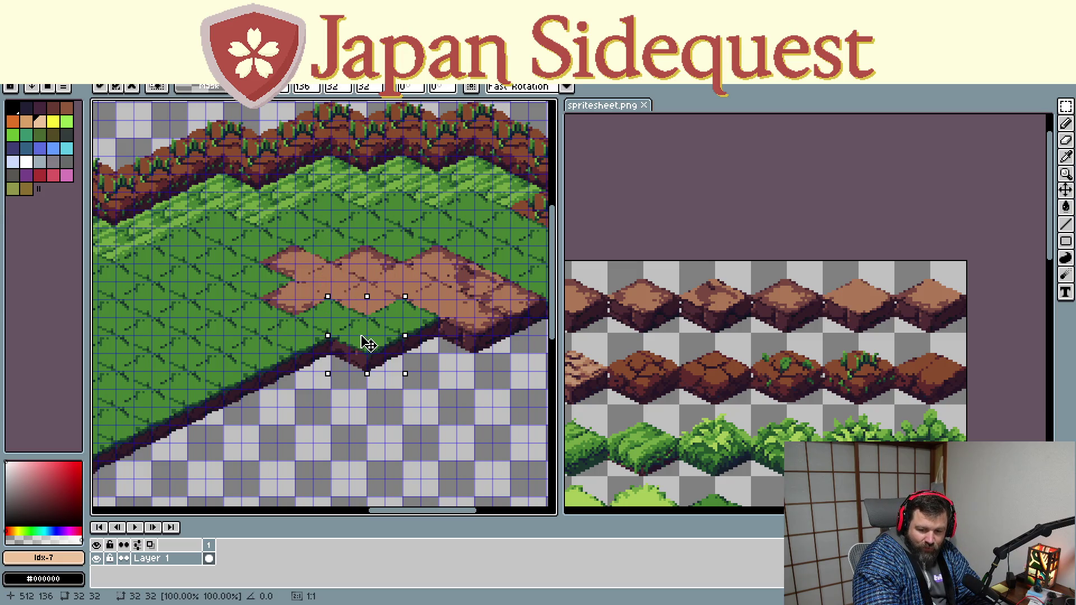
mouse_move(367, 343)
mouse_down()
mouse_move(314, 280)
mouse_move(310, 379)
mouse_up()
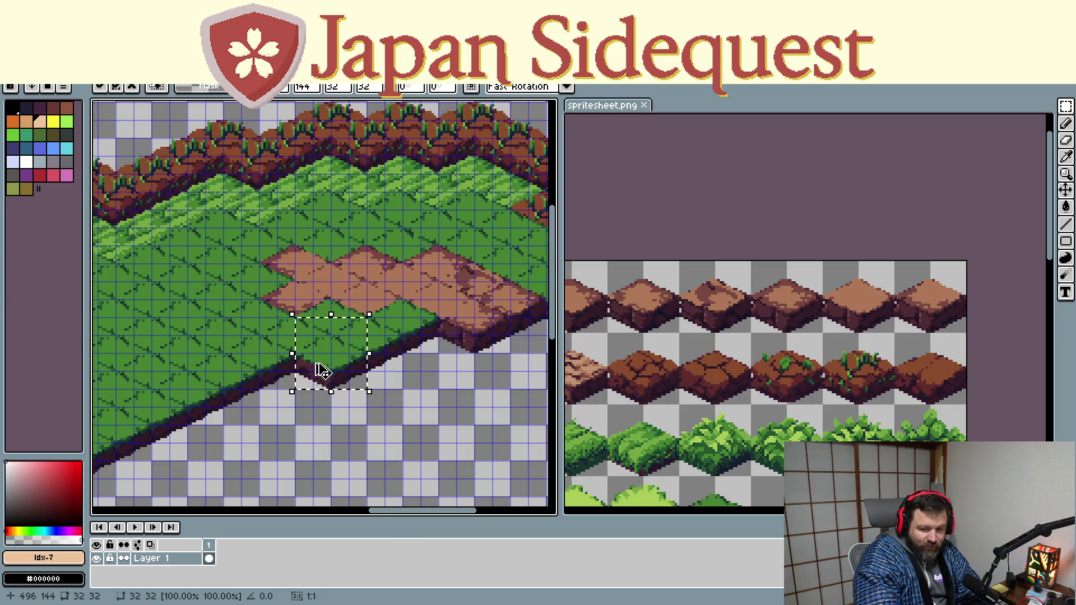
key(Return)
Paste another tile onto the grass field's lower edge and commit it
key(ctrl+v)
mouse_move(282, 439)
mouse_down()
mouse_move(411, 307)
mouse_move(312, 361)
mouse_up()
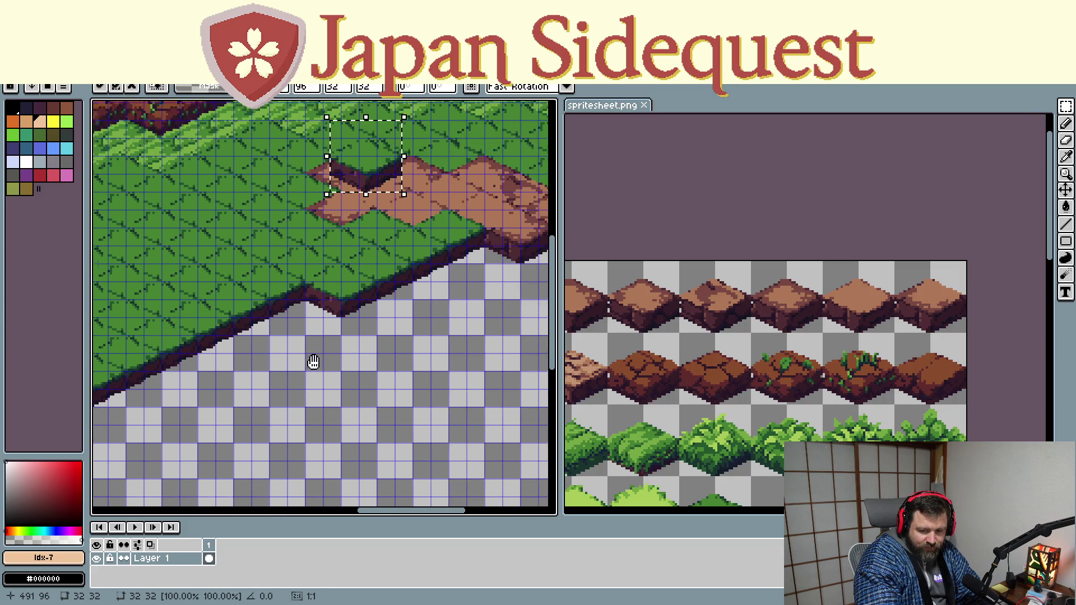
scroll(300, 312, down, 2)
scroll(290, 373, up, 1)
drag(319, 284, 288, 355)
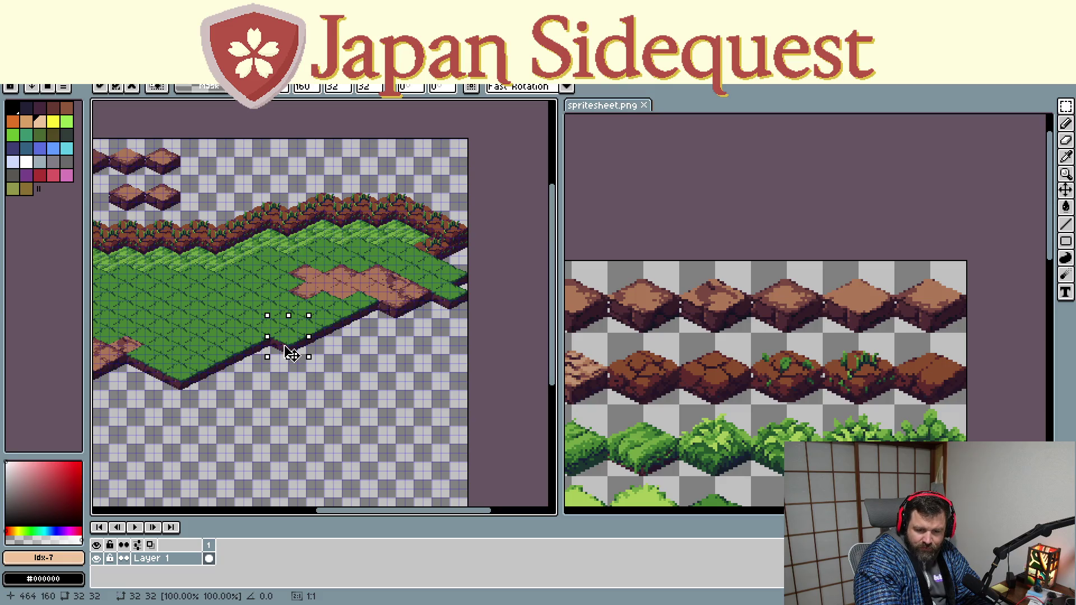
key(Return)
Copy a dirt tile from the sprite sheet and place the first copies below the grass edge
drag(823, 262, 892, 330)
key(ctrl+t)
click(385, 388)
key(ctrl+v)
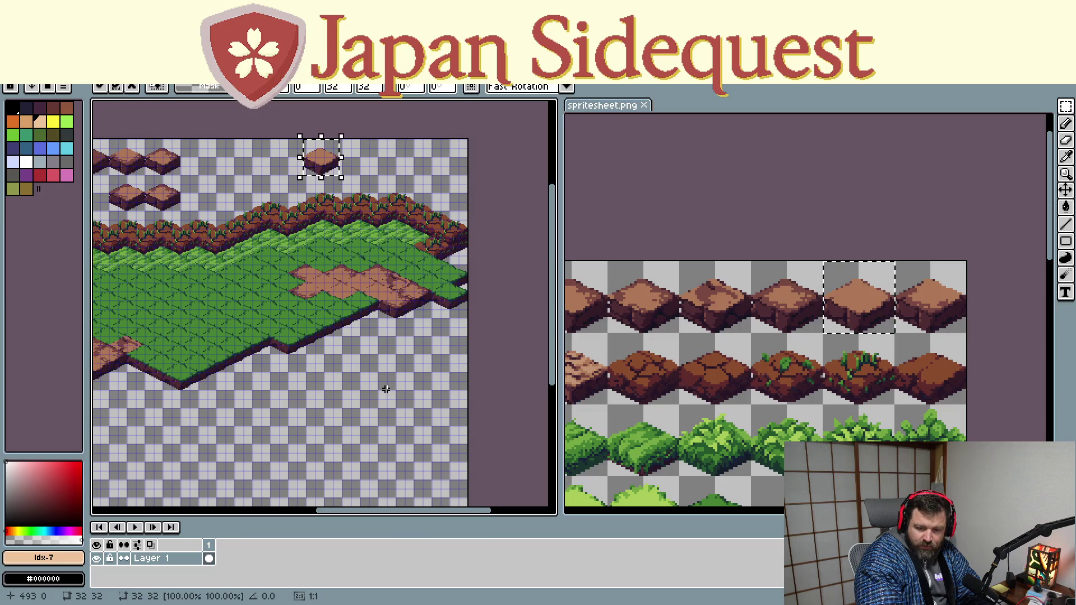
mouse_move(338, 180)
mouse_down()
mouse_move(396, 329)
mouse_move(376, 314)
mouse_move(364, 379)
mouse_up()
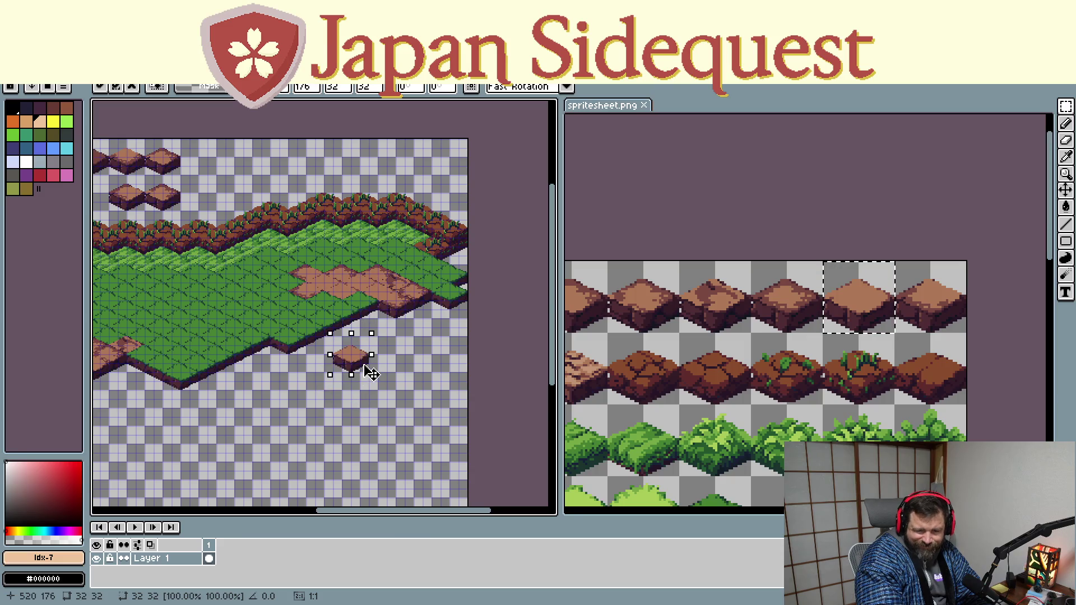
key(ctrl+v)
mouse_move(328, 179)
mouse_down()
mouse_move(303, 384)
mouse_move(341, 383)
mouse_up()
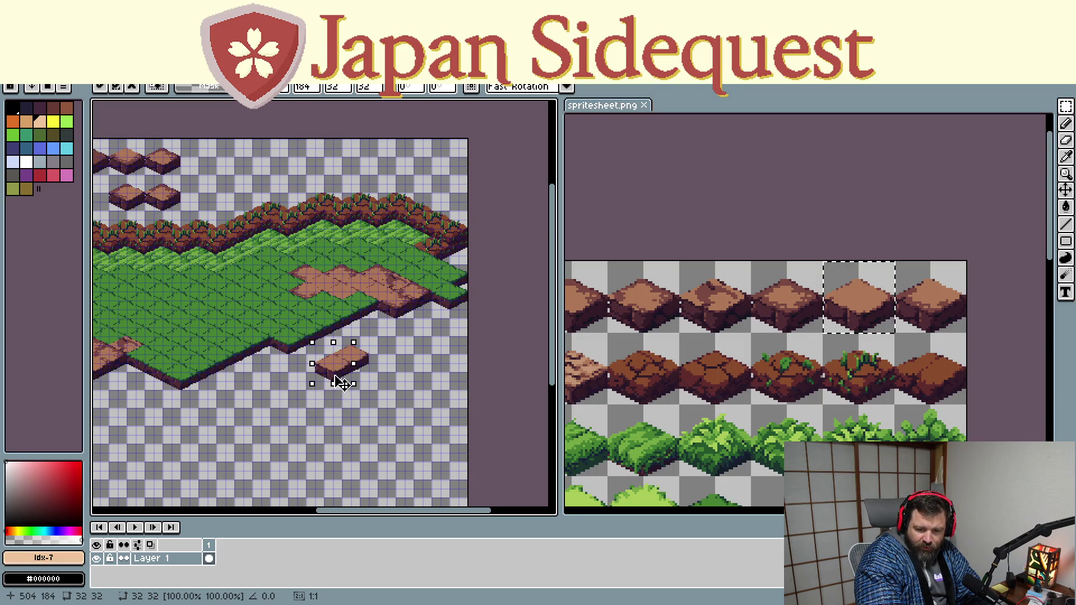
Extend the diagonal dirt row below the grass leftward to its left end with more copies
key(ctrl+v)
drag(319, 160, 330, 375)
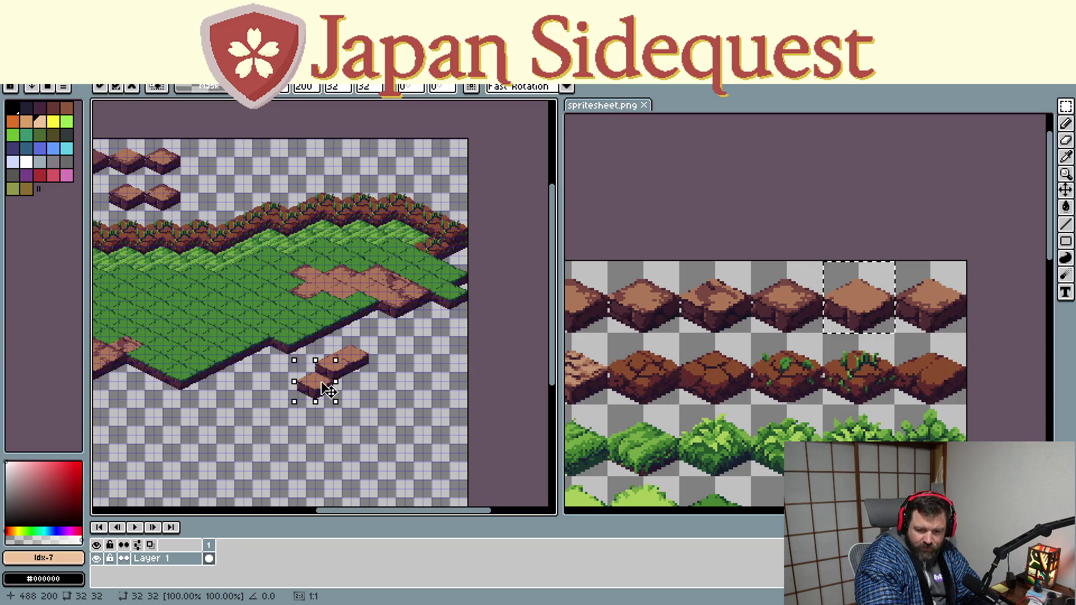
key(ctrl+v)
mouse_move(313, 157)
mouse_down()
mouse_move(308, 412)
mouse_move(311, 403)
mouse_up()
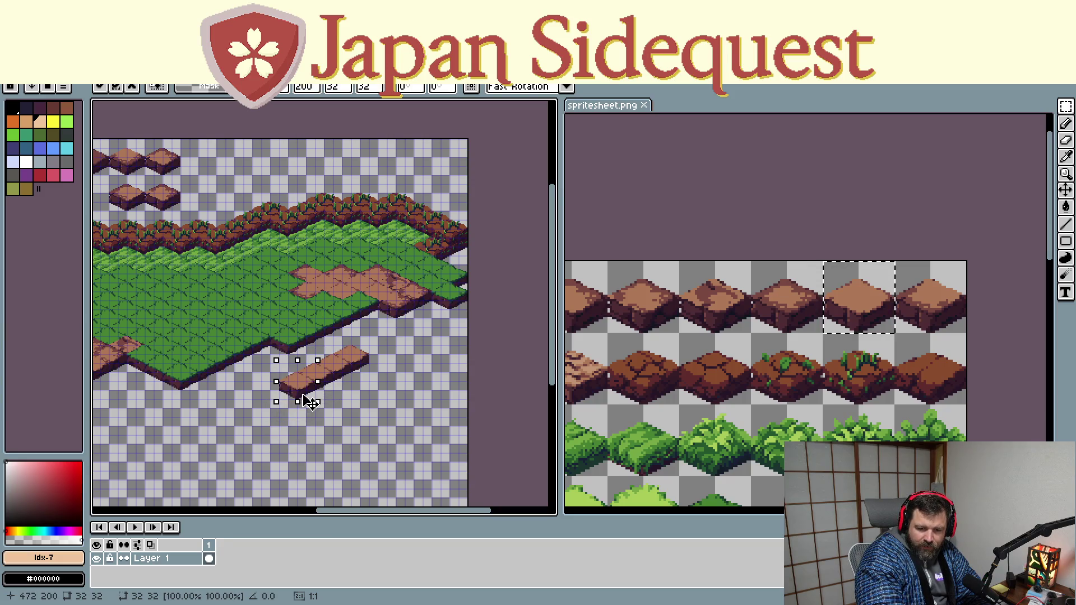
key(ctrl+v)
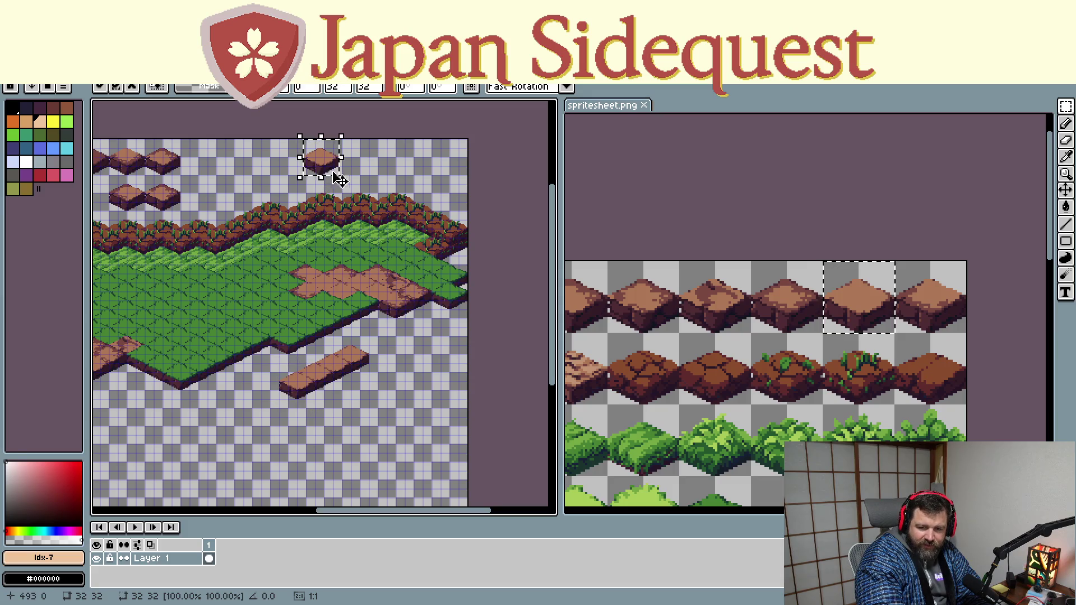
mouse_move(337, 163)
mouse_down()
mouse_move(268, 401)
mouse_move(286, 397)
mouse_up()
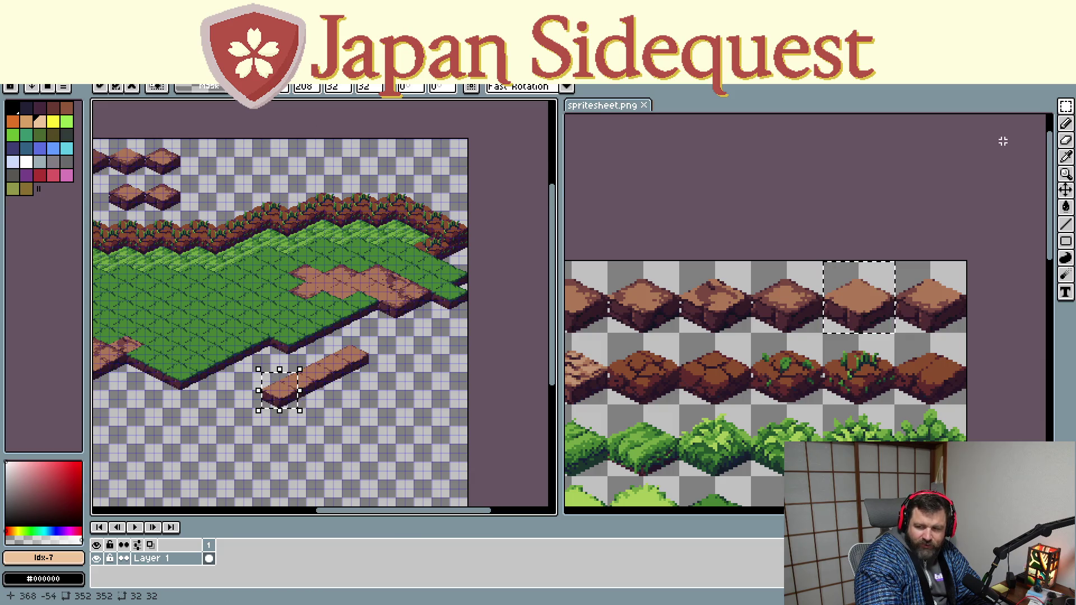
drag(1066, 108, 1063, 110)
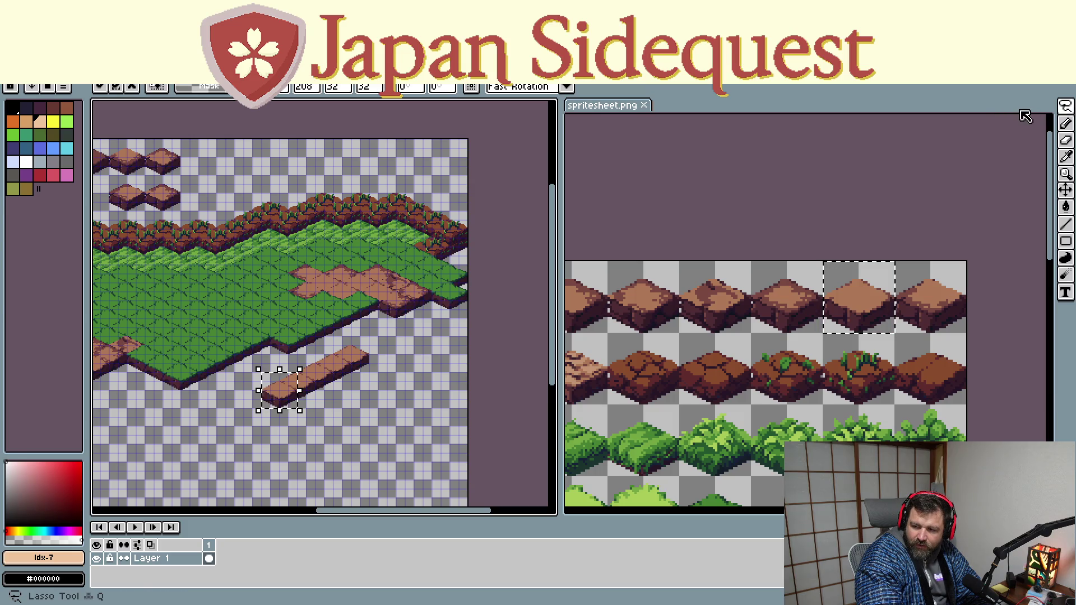
drag(341, 438, 248, 420)
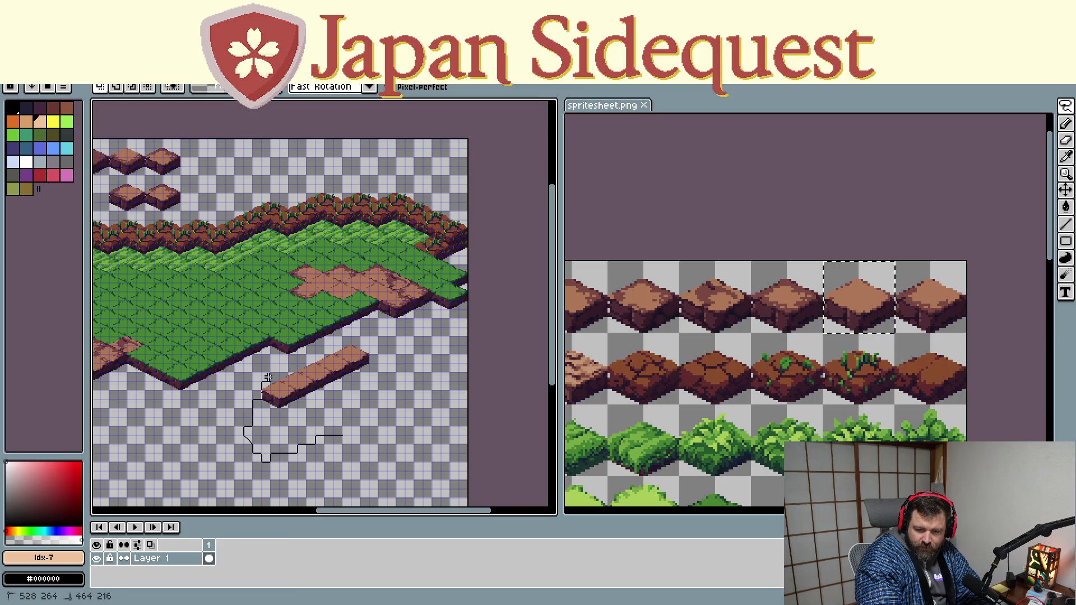
Lasso the dirt strip, move it up against the grass's lower right edge, and deselect
drag(333, 433, 341, 438)
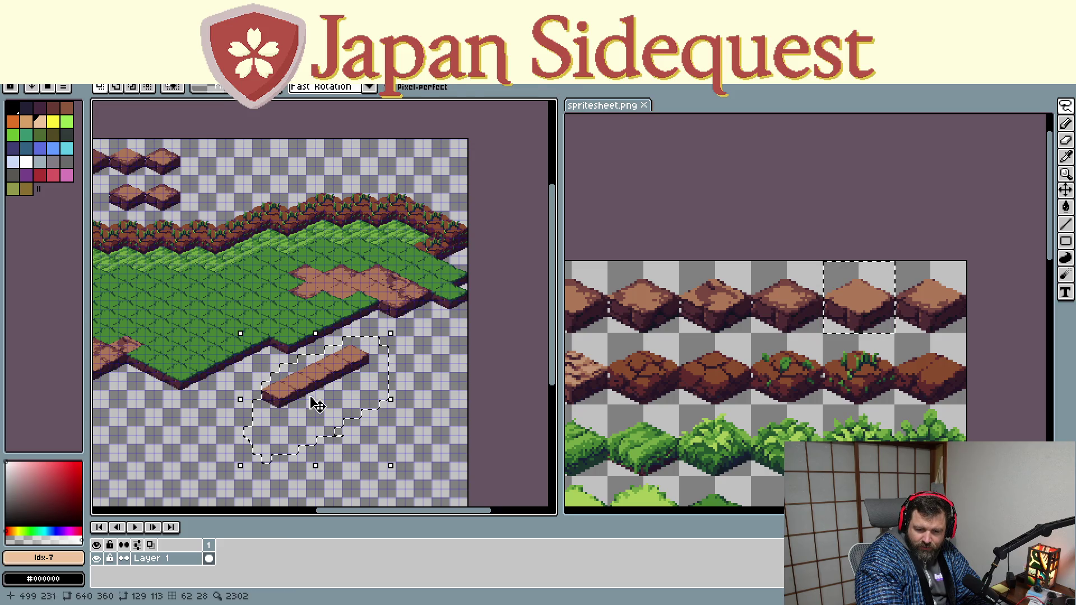
drag(308, 401, 333, 333)
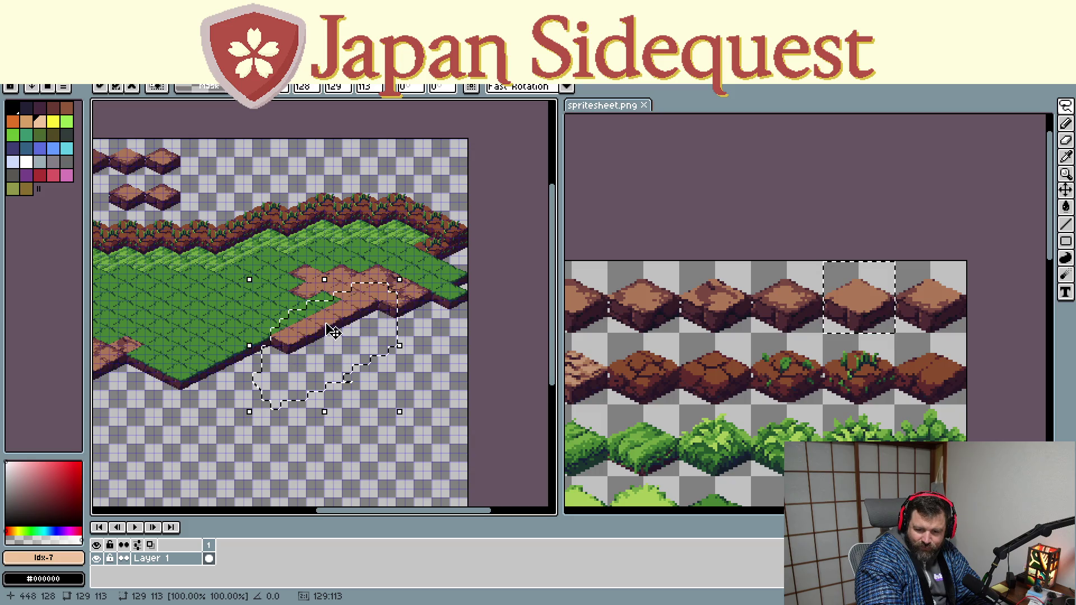
key(ctrl+d)
key(b)
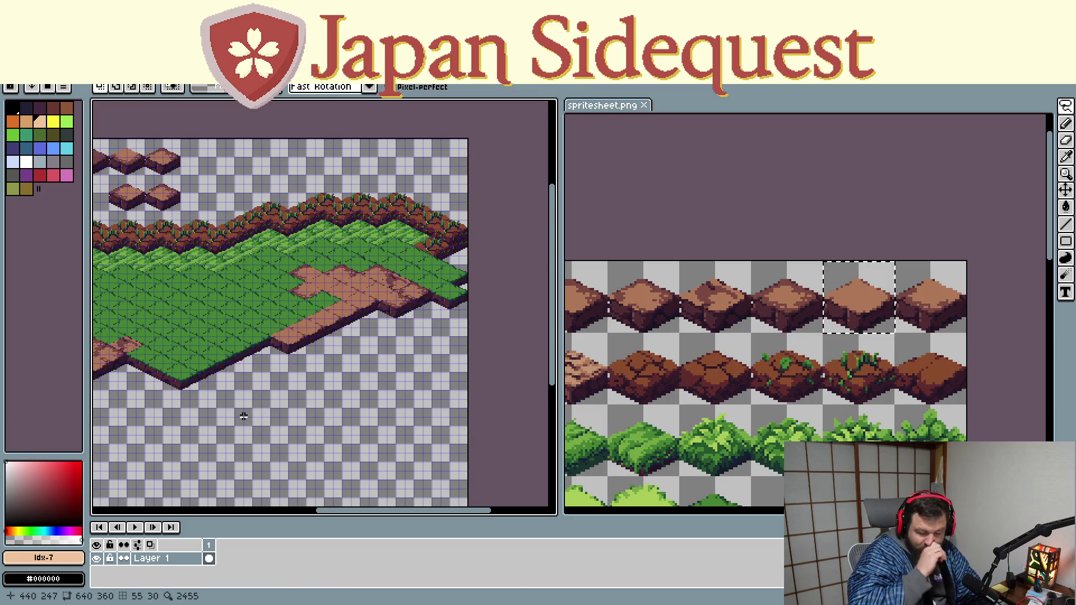
scroll(214, 371, up, 2)
scroll(336, 396, down, 1)
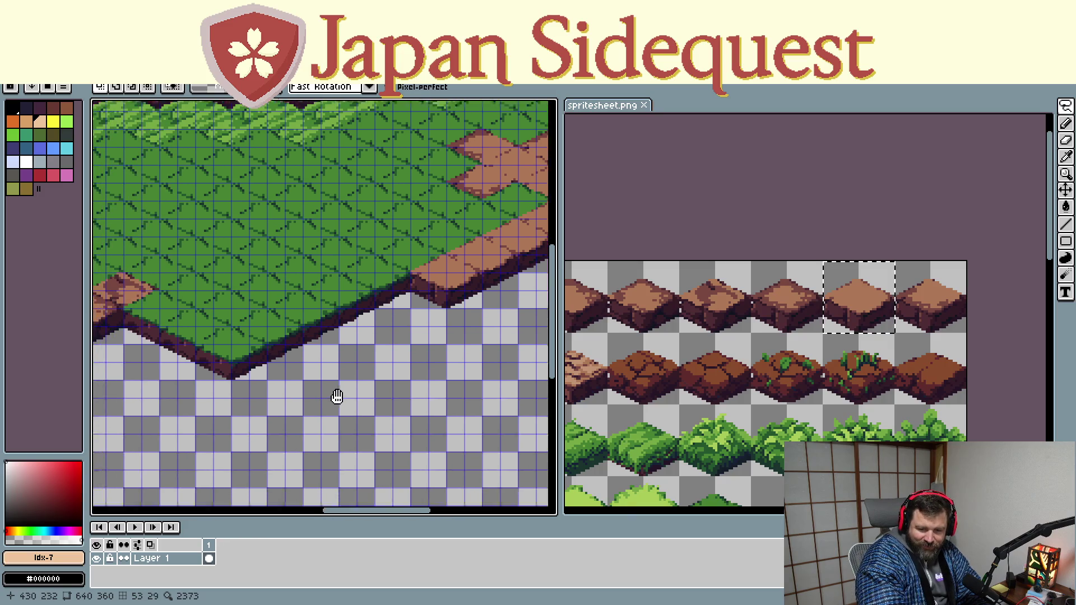
scroll(343, 390, down, 1)
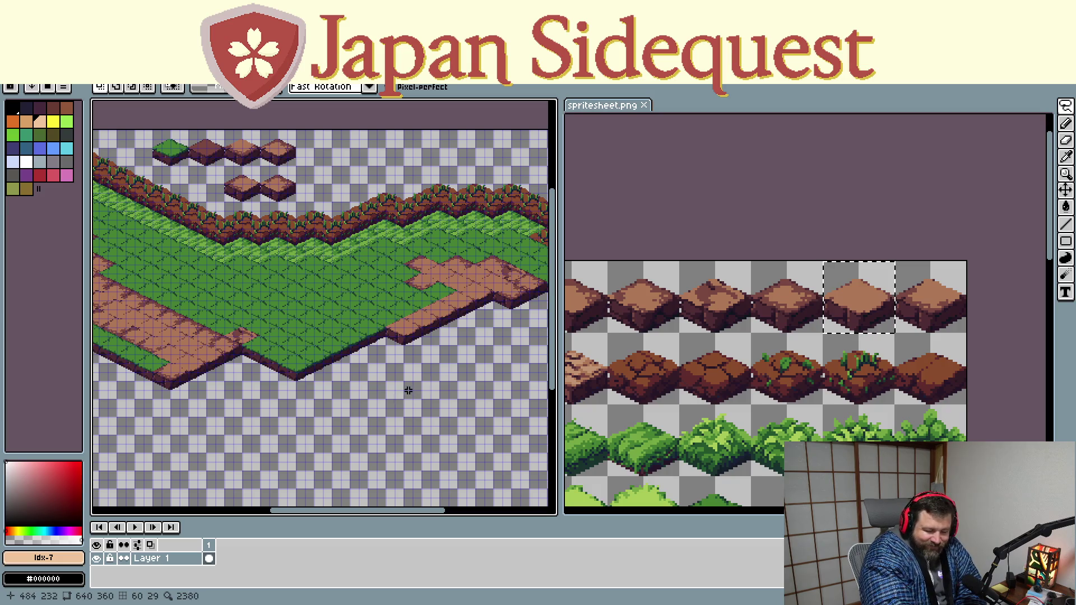
Paste dirt tile copies and place the first four along the grass's lower edge
drag(648, 370, 669, 357)
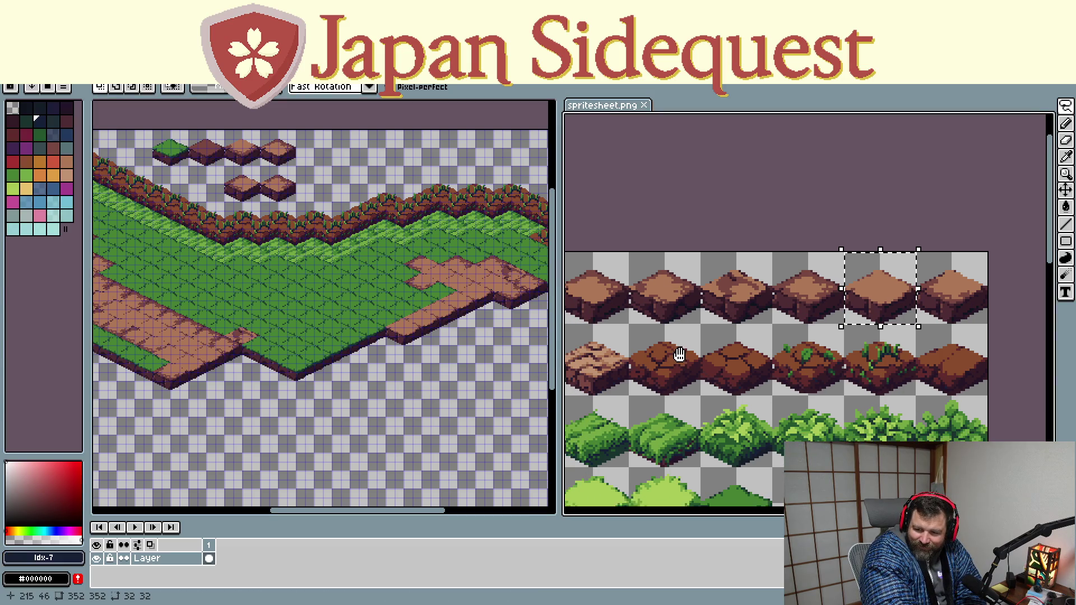
click(323, 390)
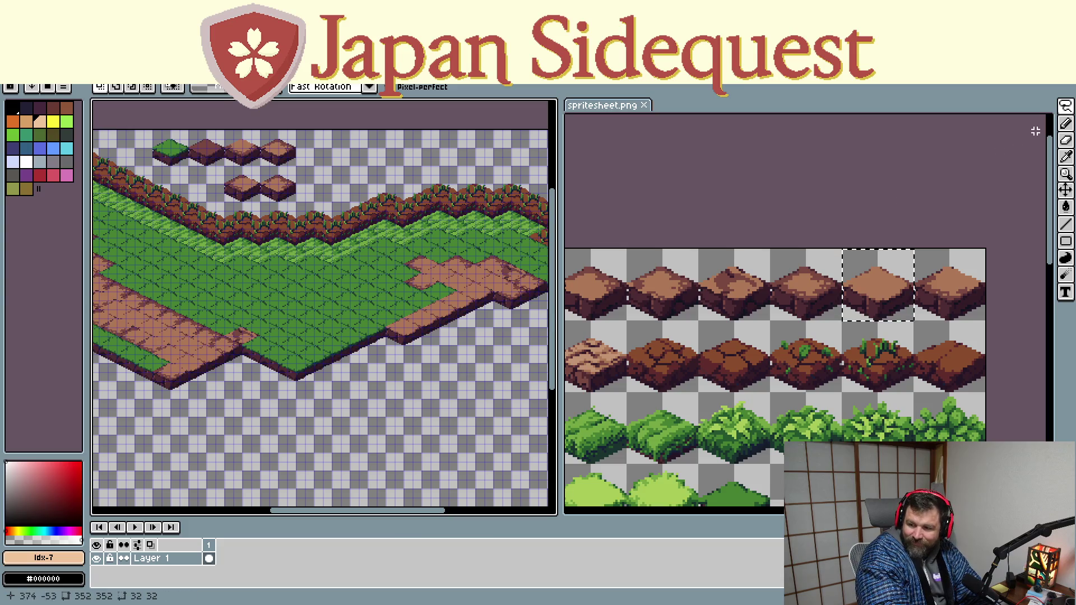
click(1067, 105)
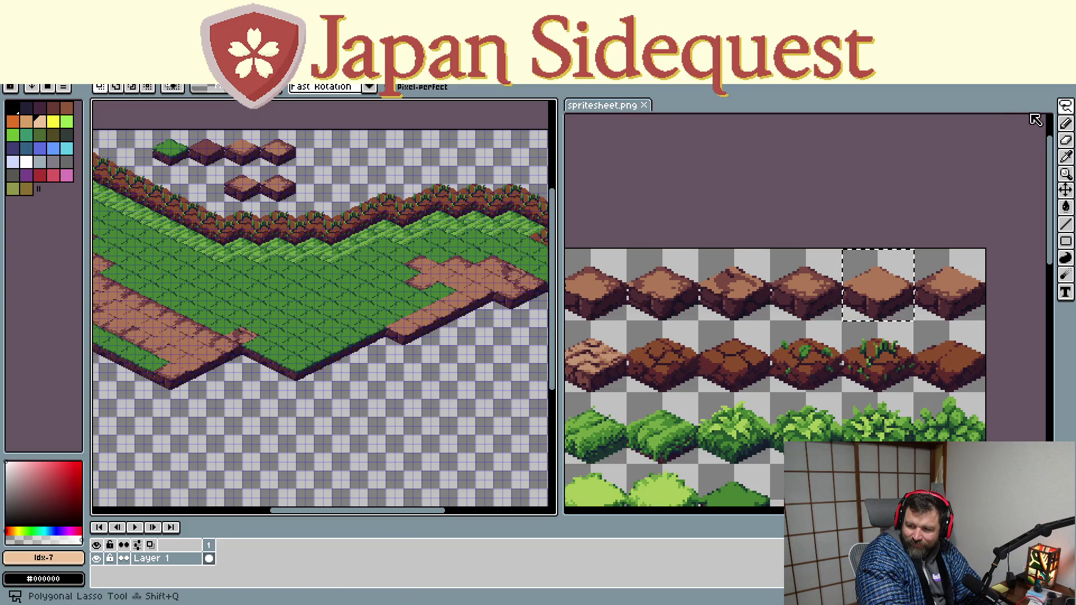
key(ctrl+v)
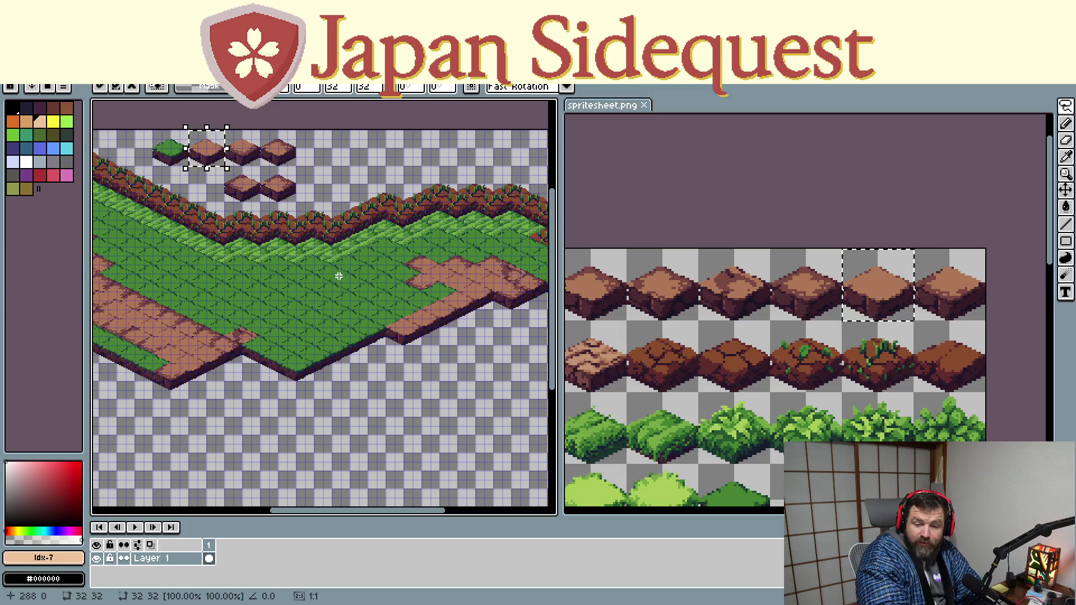
mouse_move(211, 160)
mouse_down()
mouse_move(242, 227)
mouse_move(393, 446)
mouse_move(393, 349)
mouse_up()
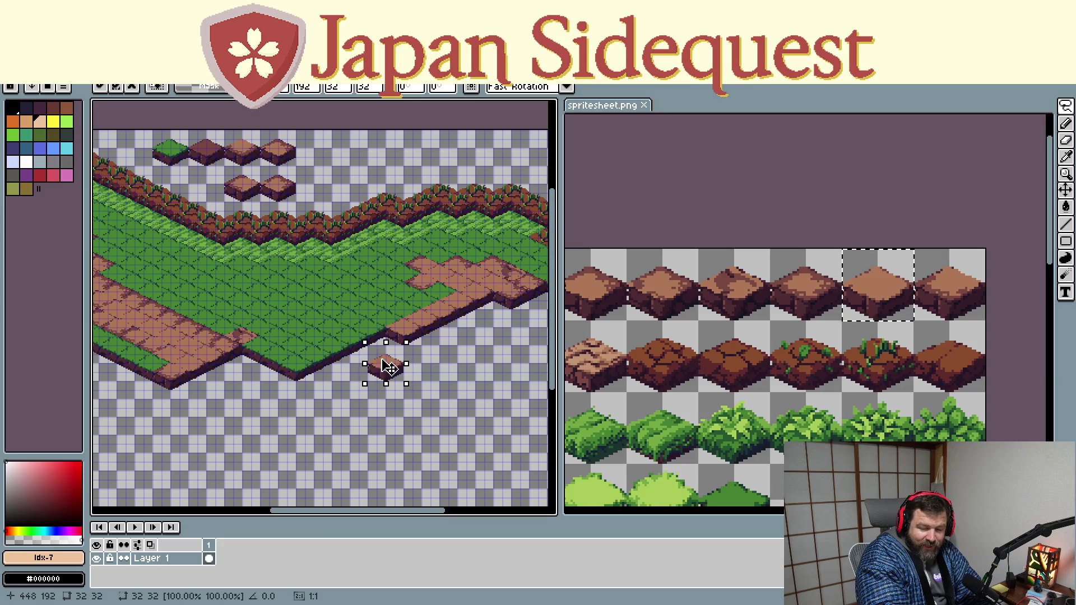
key(ctrl+v)
mouse_move(206, 151)
mouse_down()
mouse_move(392, 363)
mouse_move(367, 356)
mouse_up()
key(ctrl+v)
drag(206, 152, 355, 364)
key(ctrl+v)
mouse_move(206, 152)
mouse_down()
mouse_move(313, 373)
mouse_move(336, 362)
mouse_up()
Continue the dirt path leftward with four more dirt tile copies
key(ctrl+v)
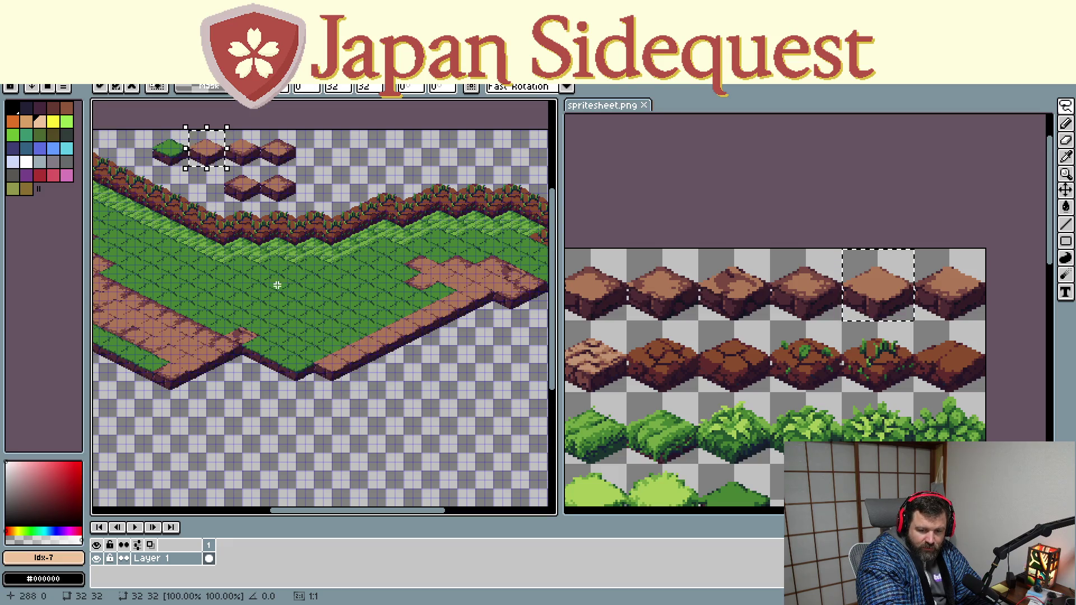
key(Escape)
key(ctrl+v)
drag(206, 151, 329, 360)
click(334, 444)
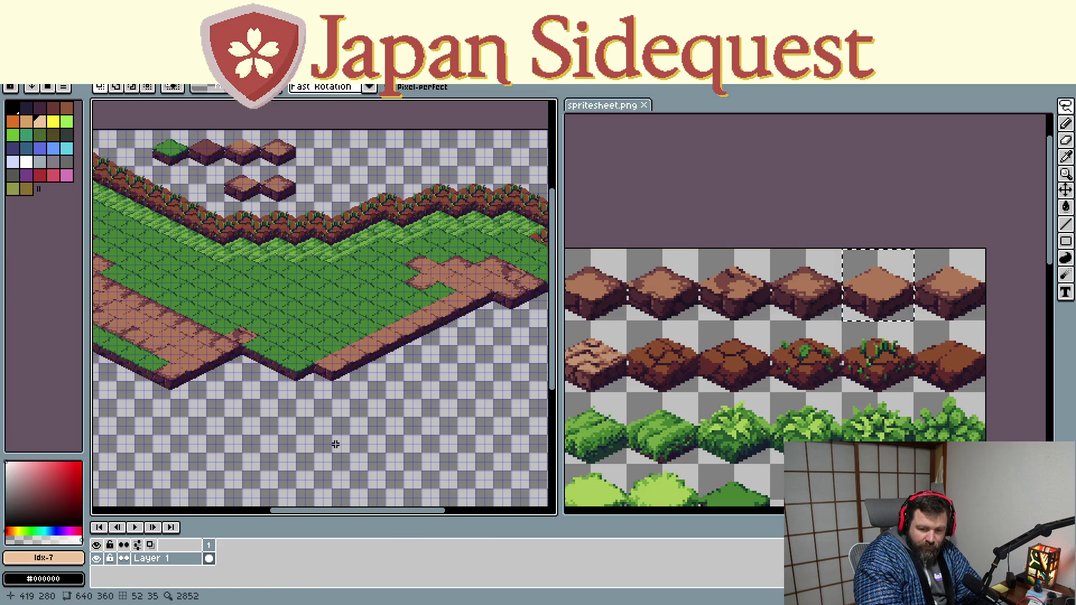
key(ctrl+v)
mouse_move(210, 156)
mouse_down()
mouse_move(311, 387)
mouse_move(304, 372)
mouse_up()
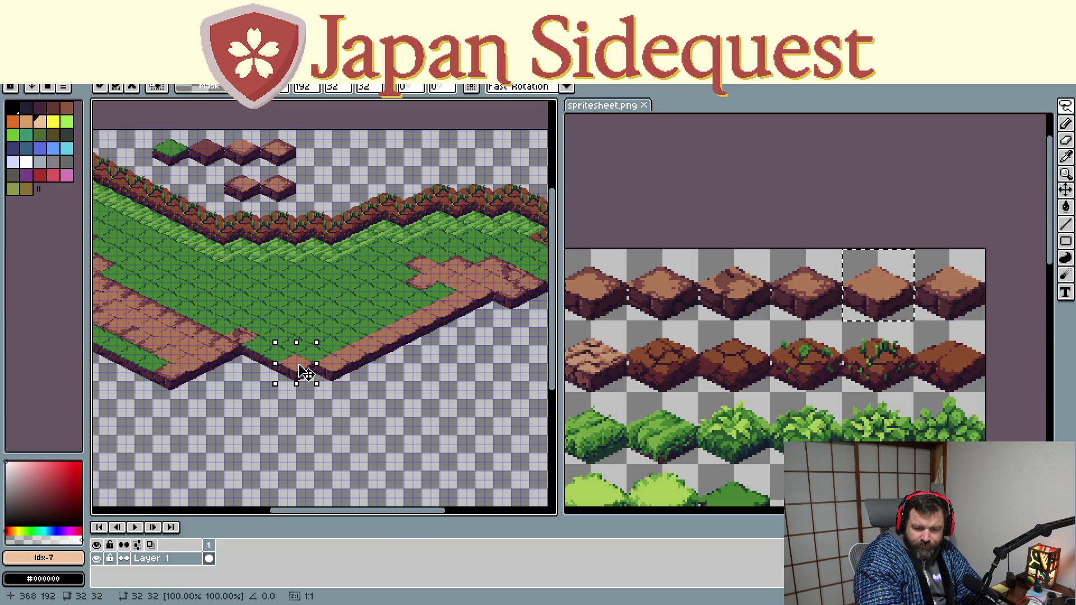
key(ctrl+v)
drag(206, 145, 325, 385)
key(ctrl+v)
mouse_move(206, 147)
mouse_down()
mouse_move(220, 286)
mouse_move(289, 384)
mouse_up()
Place the remaining dirt tiles to link the path to the left dirt area
key(ctrl+v)
mouse_move(205, 146)
mouse_down()
mouse_move(269, 401)
mouse_move(292, 394)
mouse_up()
key(ctrl+v)
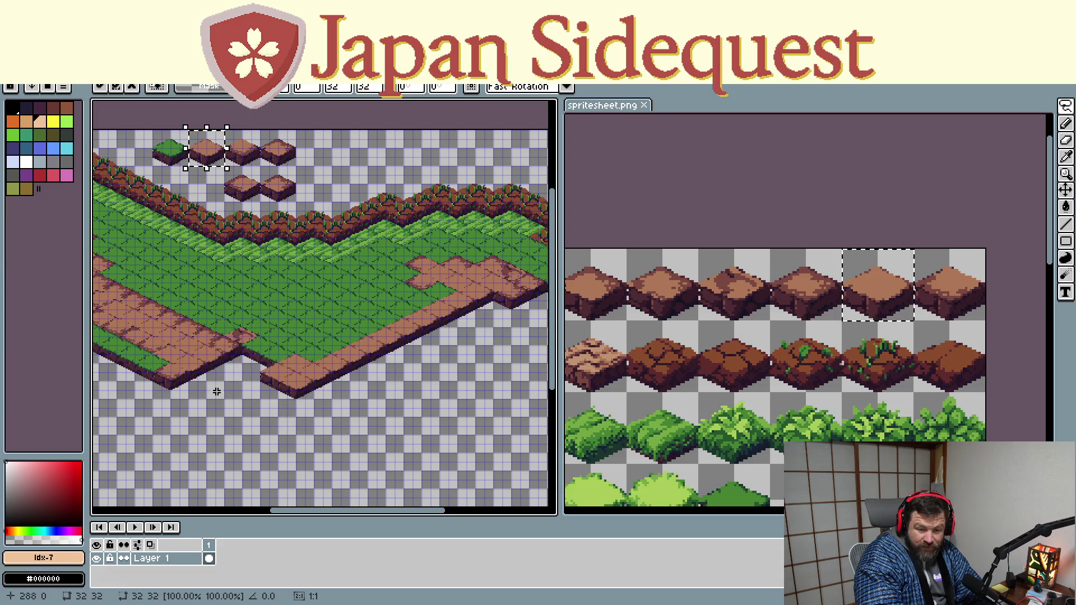
mouse_move(230, 149)
mouse_down()
mouse_move(234, 372)
mouse_move(252, 366)
mouse_up()
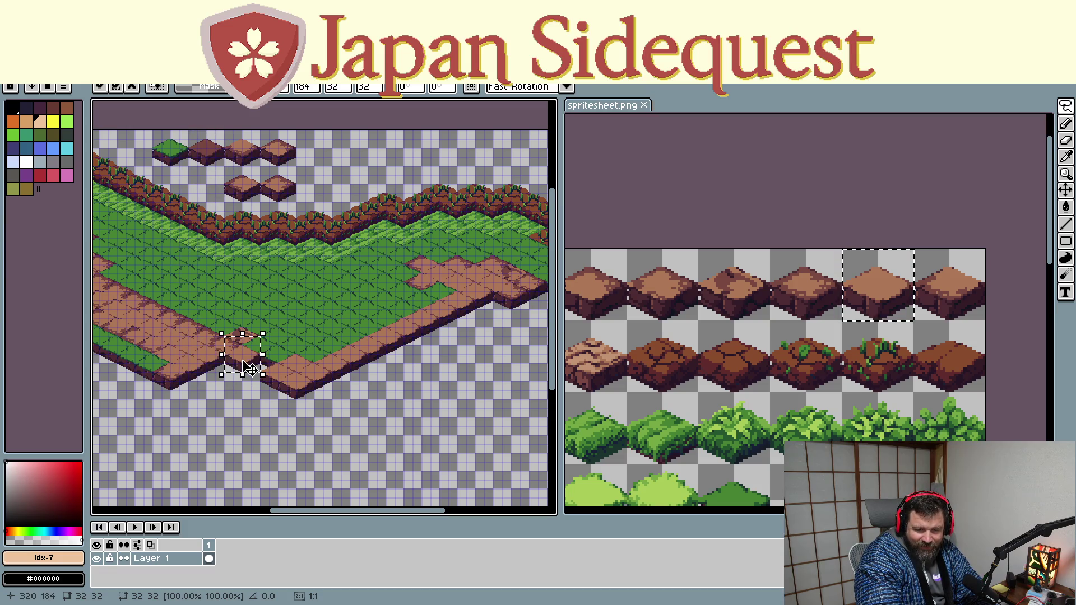
key(ctrl+v)
drag(224, 155, 271, 371)
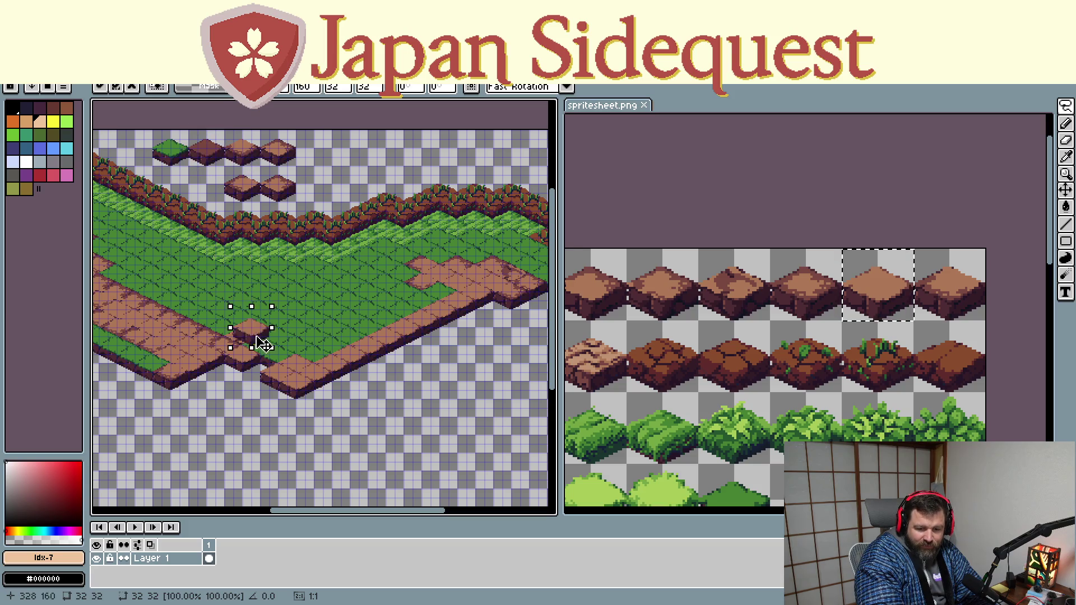
key(ctrl+v)
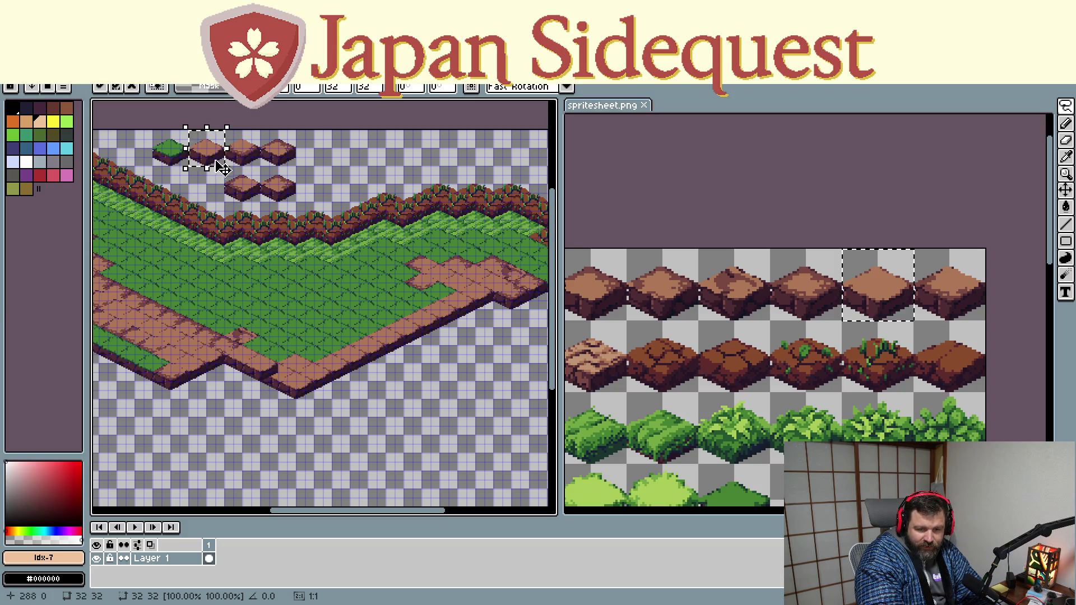
drag(220, 167, 272, 372)
key(ctrl+v)
drag(220, 160, 318, 405)
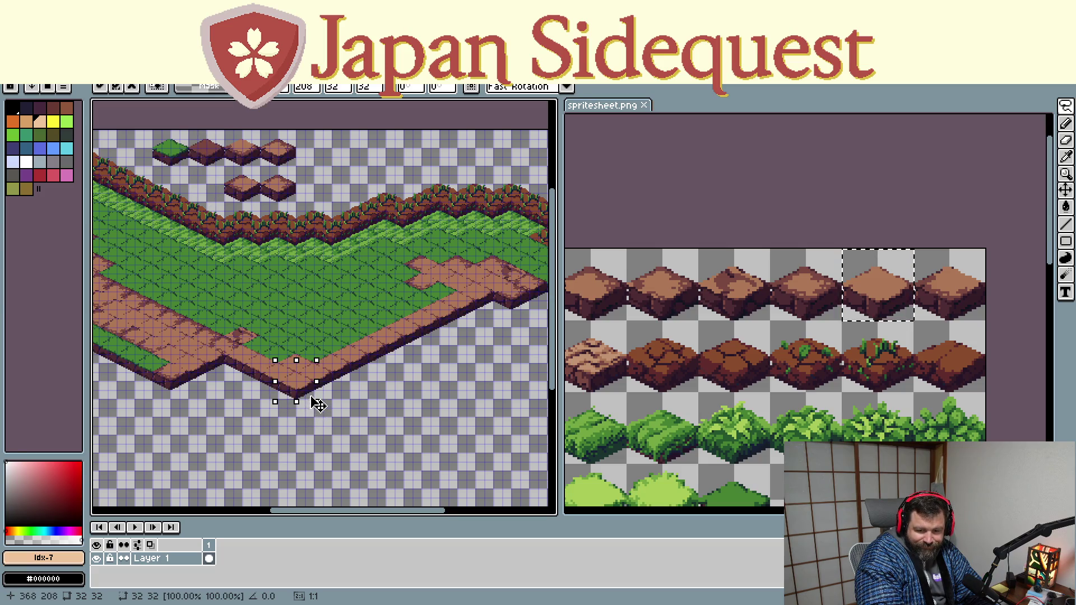
key(b)
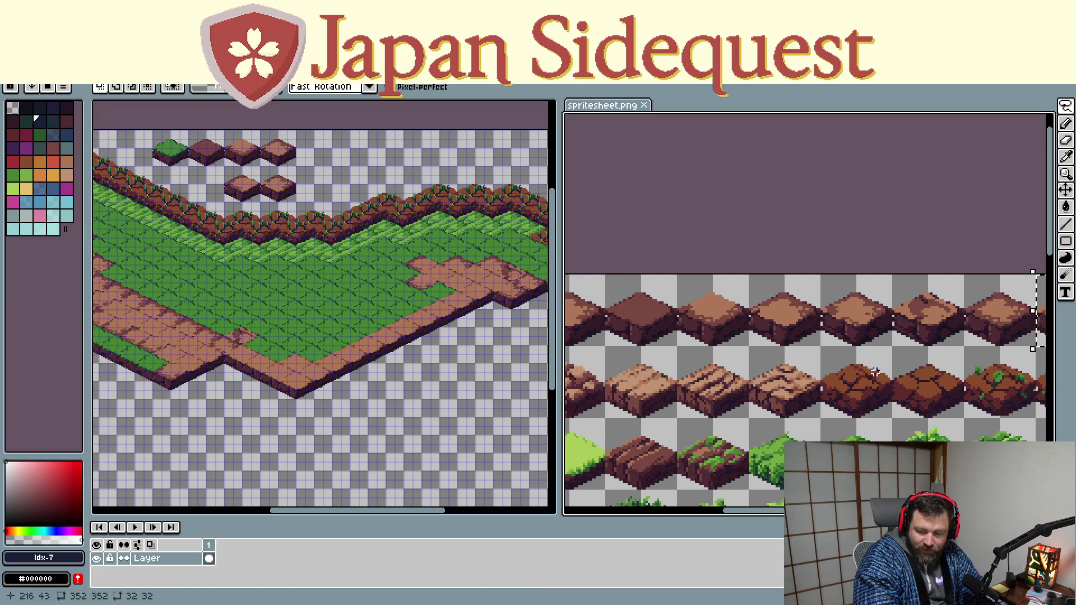
scroll(867, 378, left, 3)
scroll(833, 398, left, 2)
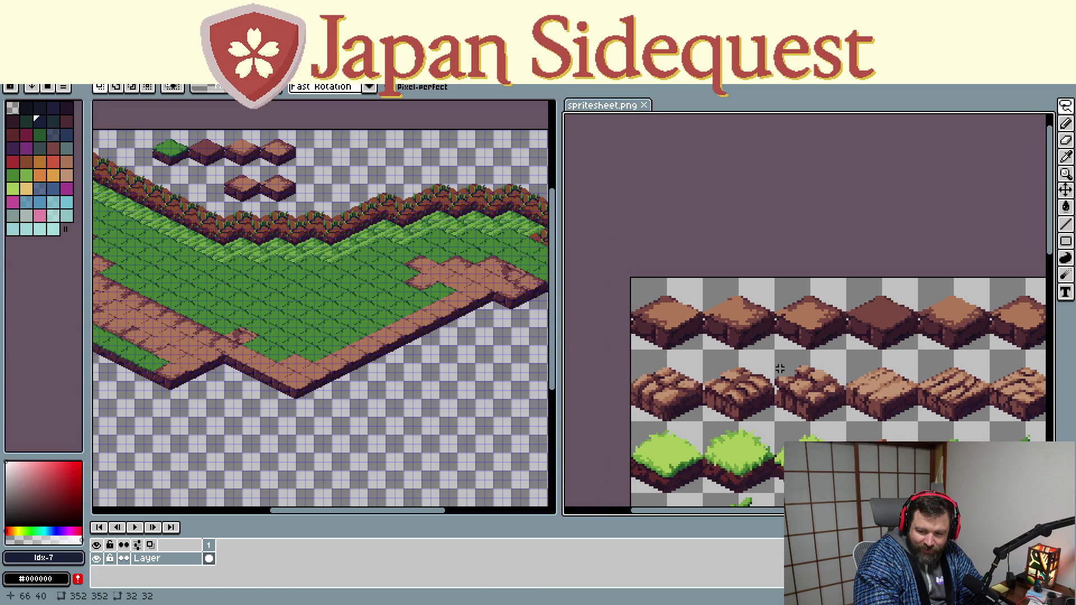
Marquee-select a plain dirt tile on the spritesheet and place a copy on the right dirt patch
drag(702, 279, 764, 360)
click(756, 398)
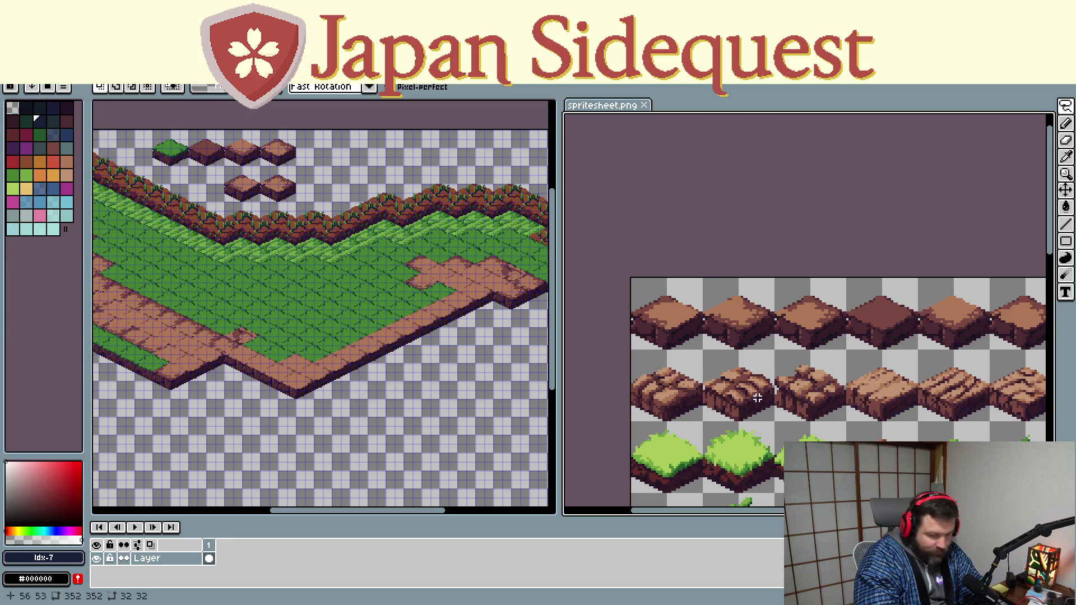
key(m)
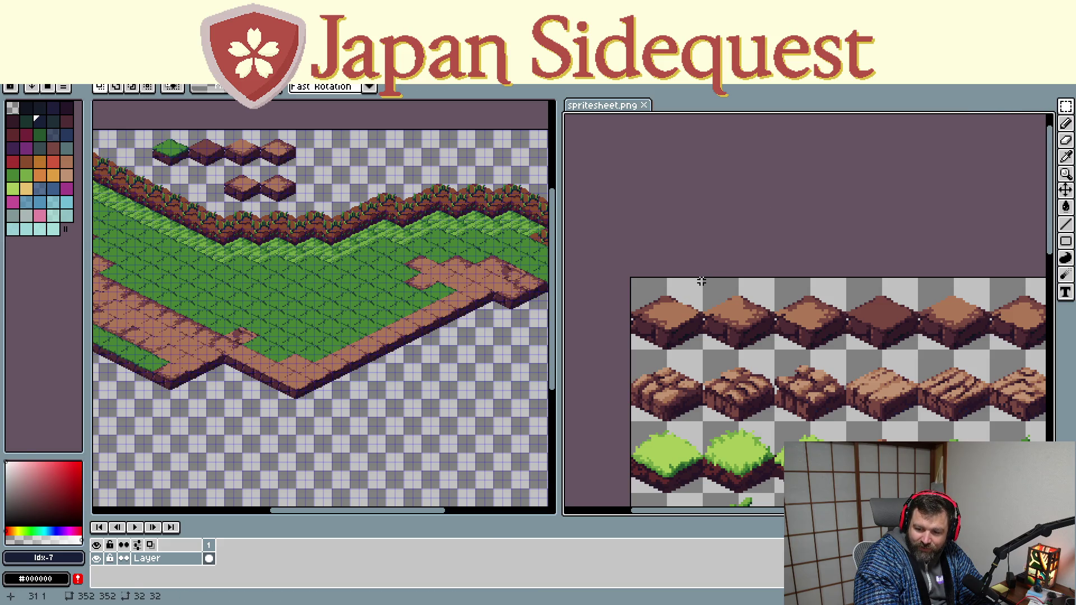
drag(704, 279, 774, 350)
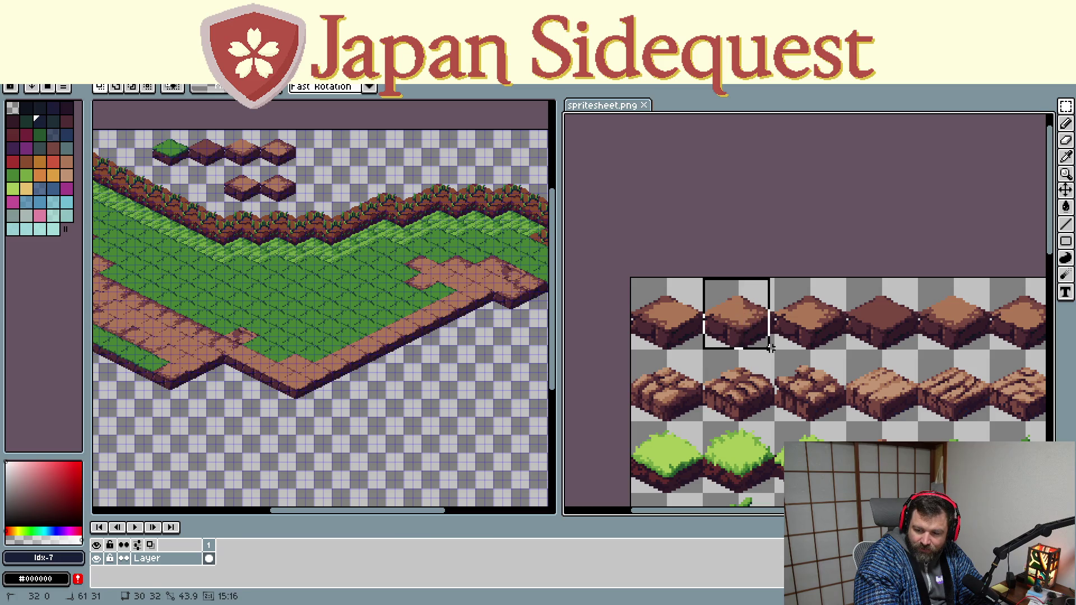
click(480, 384)
key(ctrl+v)
mouse_move(331, 160)
mouse_down()
mouse_move(468, 387)
mouse_move(501, 314)
mouse_up()
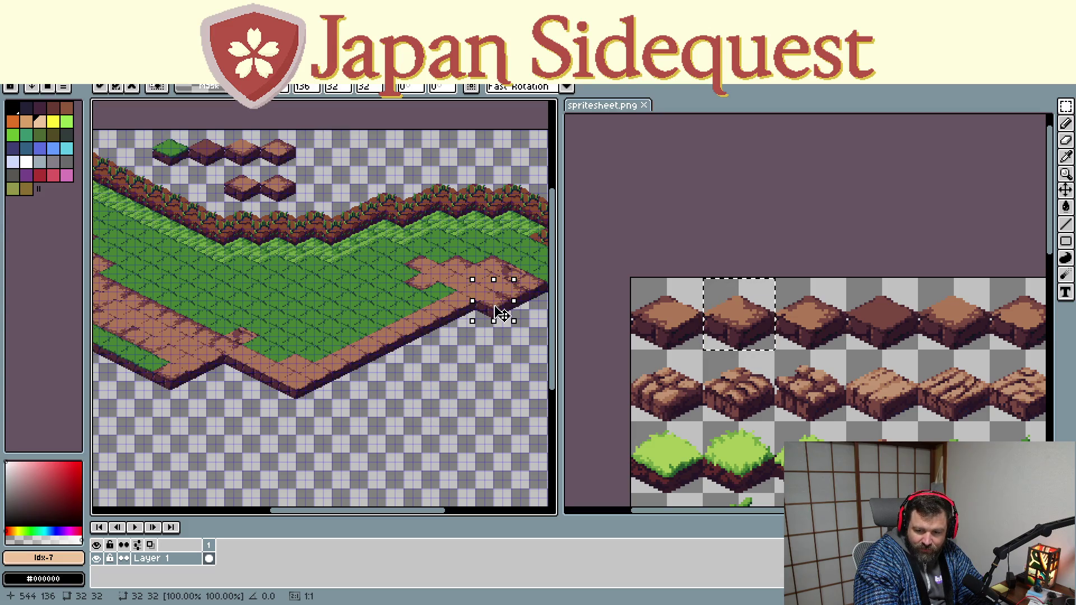
mouse_move(927, 385)
mouse_down()
mouse_move(815, 406)
mouse_move(731, 378)
mouse_up()
Copy another plain dirt tile and place it on the dirt path's edge
mouse_move(894, 397)
mouse_down()
mouse_move(829, 392)
mouse_move(866, 418)
mouse_move(852, 352)
mouse_up()
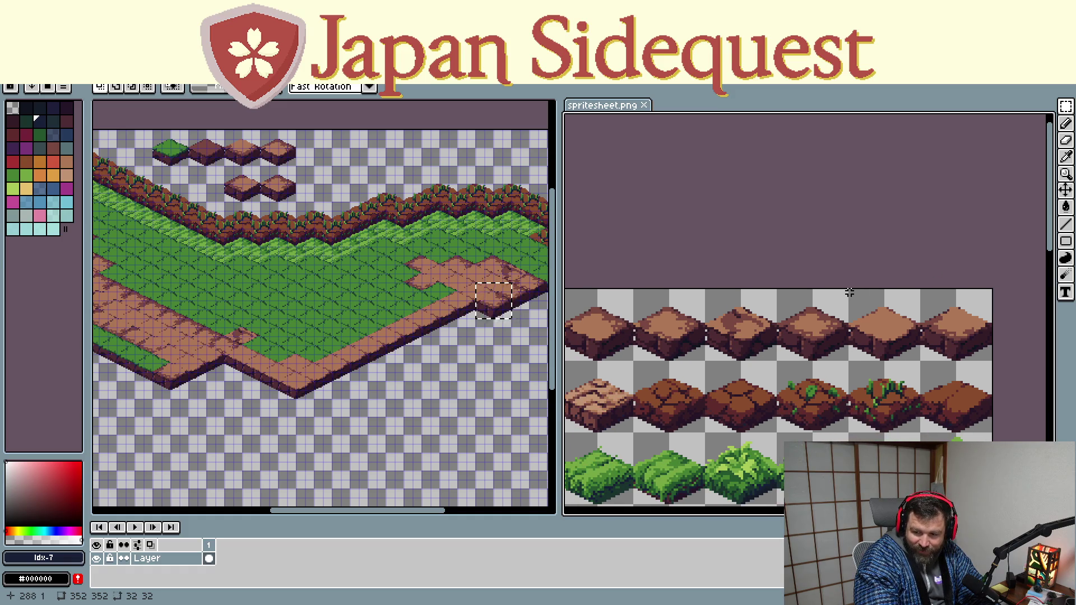
drag(849, 291, 919, 359)
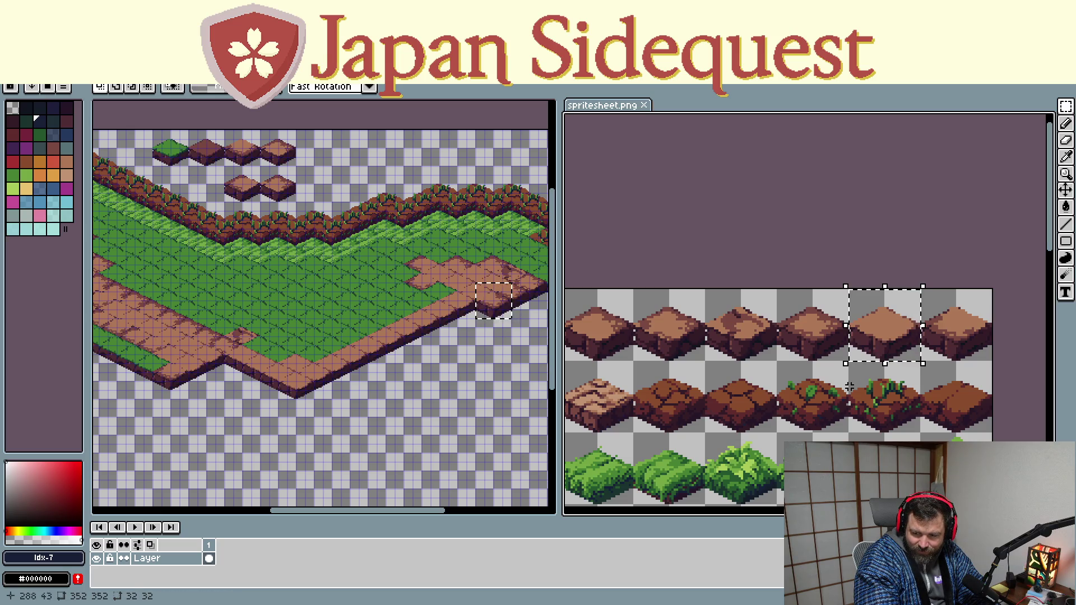
key(ctrl+v)
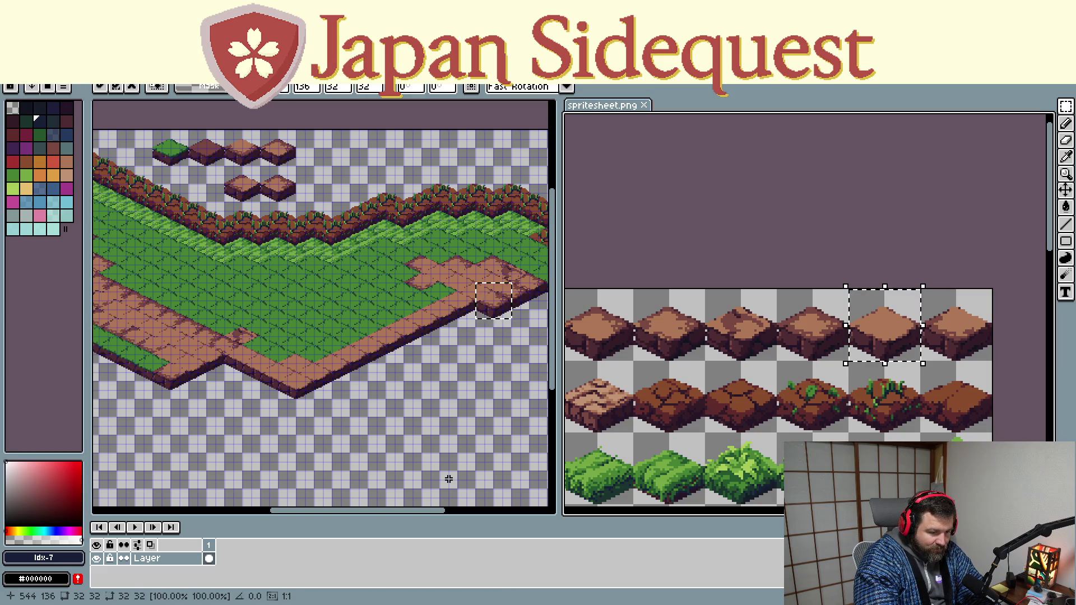
mouse_move(504, 315)
mouse_down()
mouse_move(498, 349)
mouse_move(490, 330)
mouse_up()
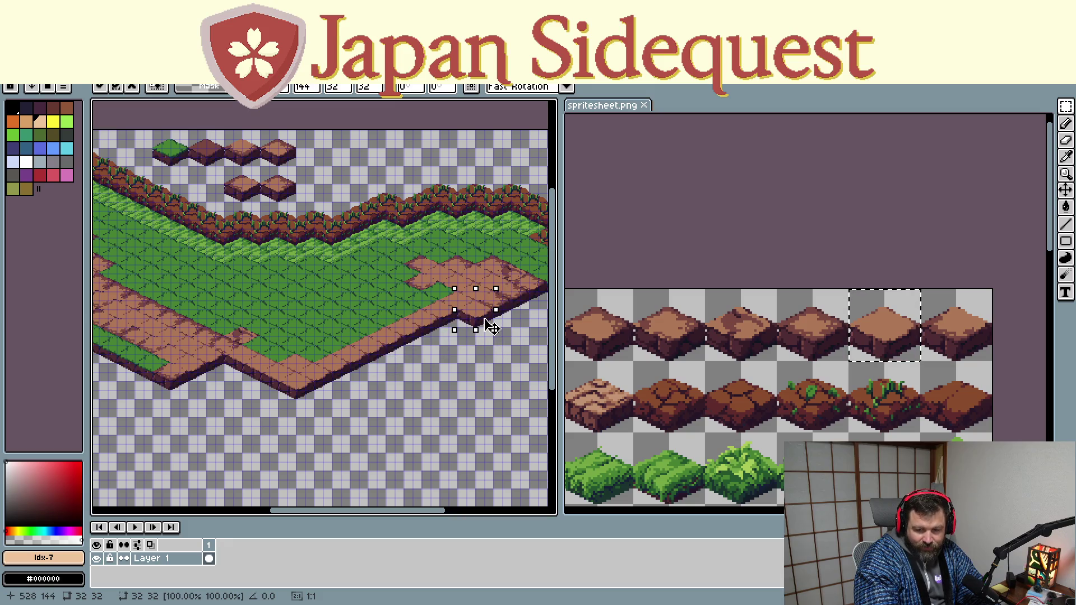
scroll(455, 396, left, 2)
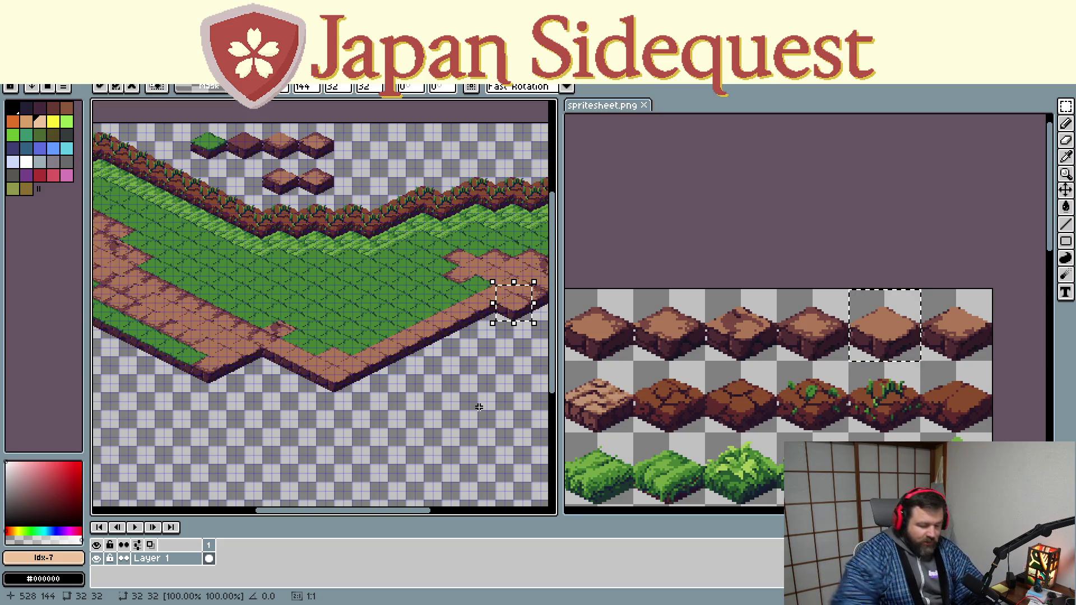
click(485, 394)
Copy a spare dirt tile from above the map onto the dirt edge and commit it
click(241, 126)
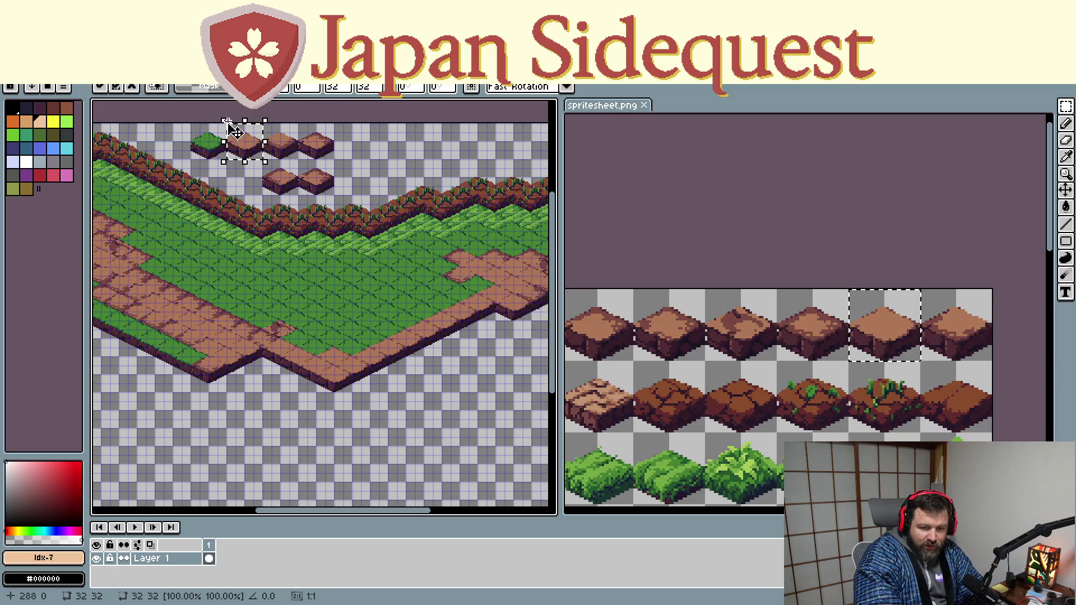
drag(241, 126, 495, 336)
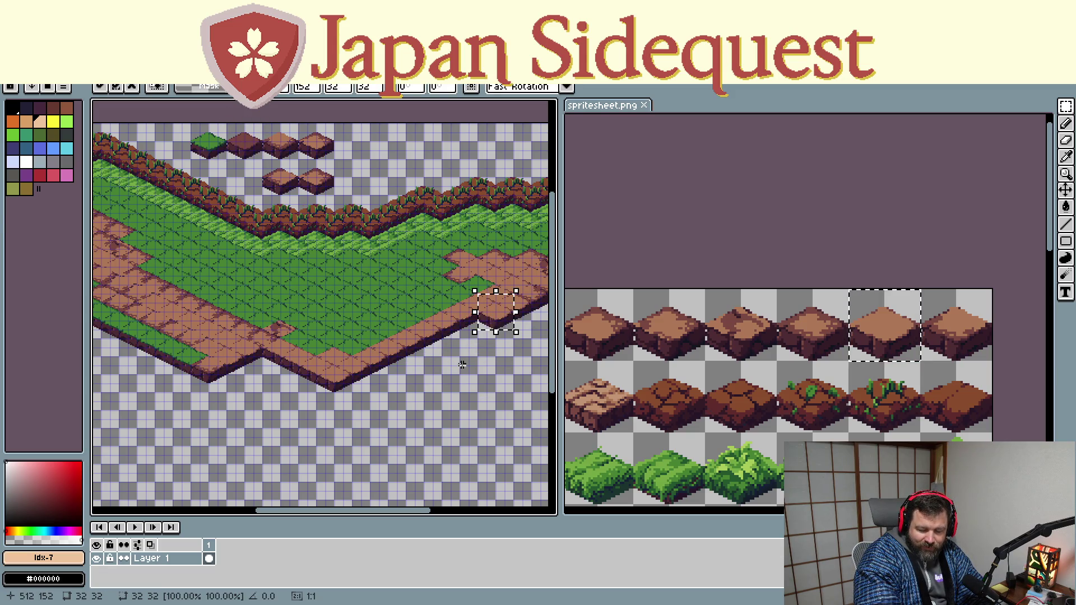
click(457, 388)
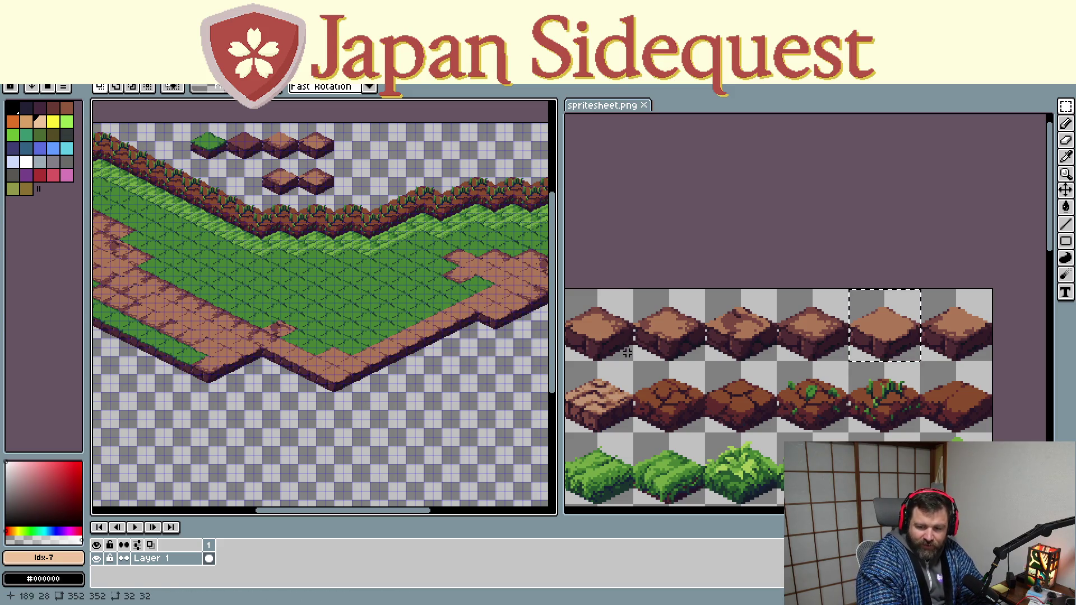
Paste the copied dirt tile onto the map and set it on the dirt path
drag(638, 354, 658, 355)
mouse_move(720, 317)
mouse_down()
mouse_move(754, 317)
mouse_move(828, 362)
mouse_up()
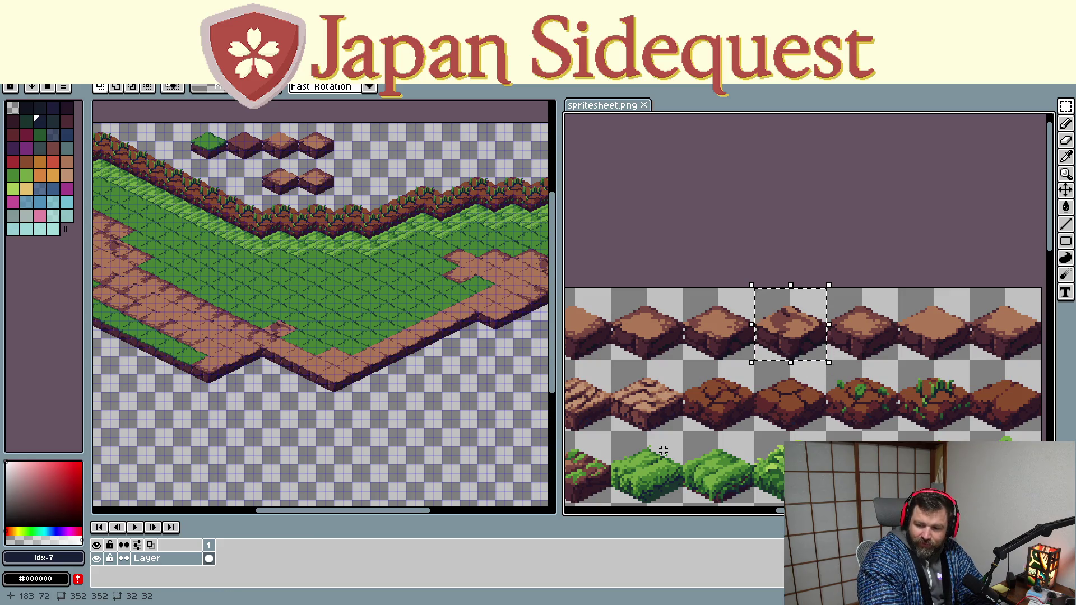
click(177, 161)
key(ctrl+v)
mouse_move(177, 160)
mouse_down()
mouse_move(222, 205)
mouse_move(482, 339)
mouse_up()
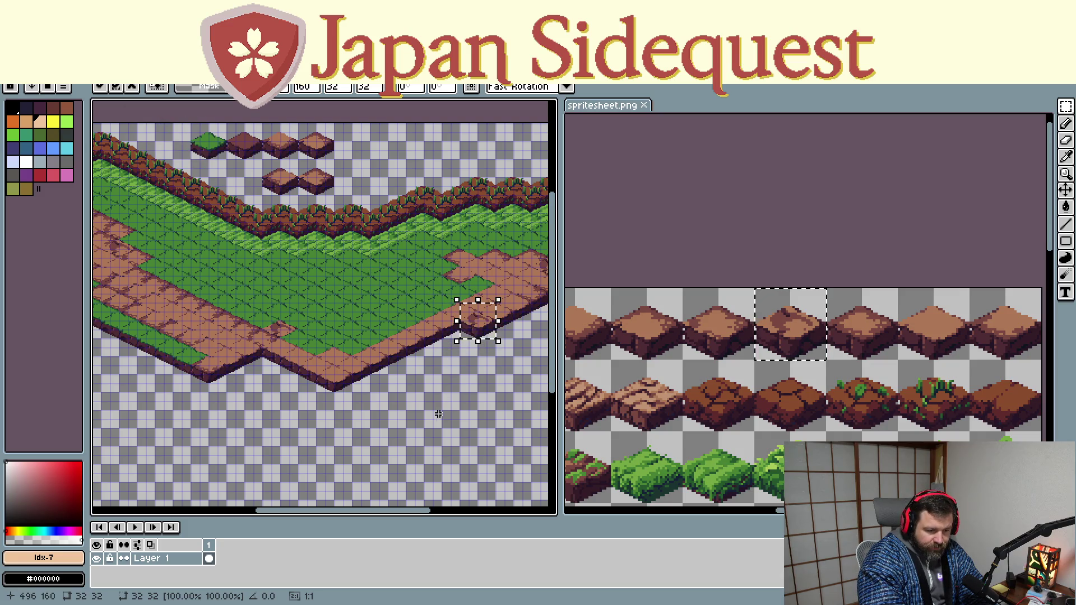
drag(343, 447, 423, 407)
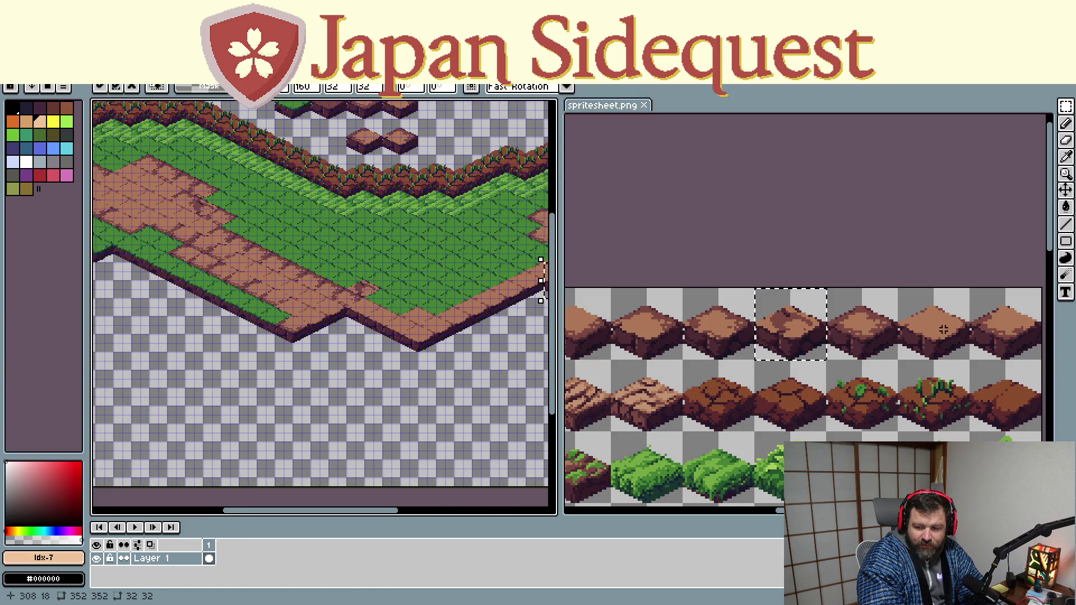
Copy a different dirt tile from the spritesheet and seat it on the path's lower edge
click(904, 293)
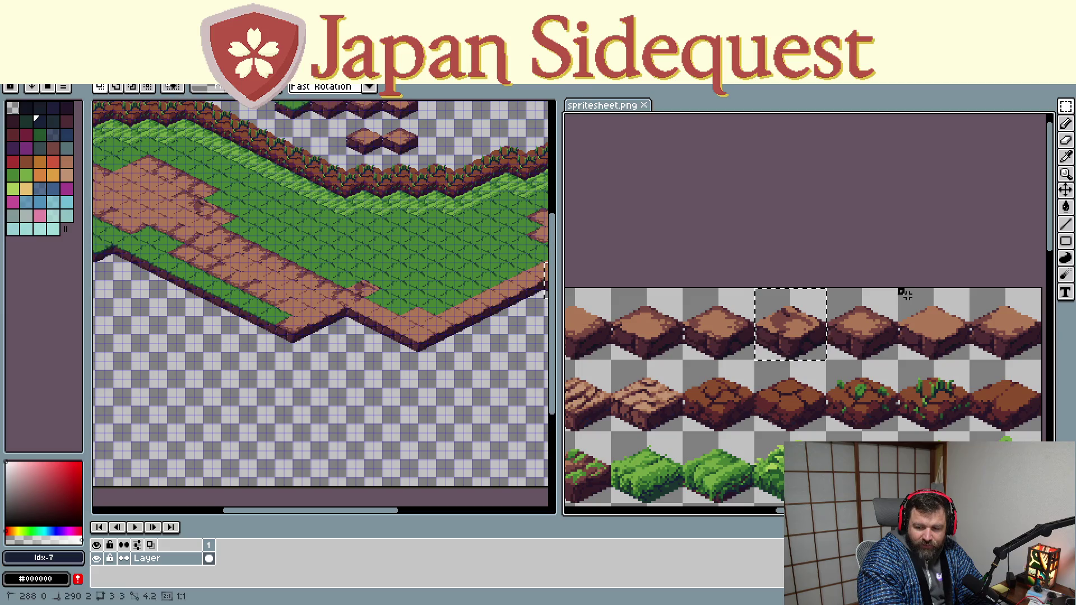
drag(905, 293, 967, 359)
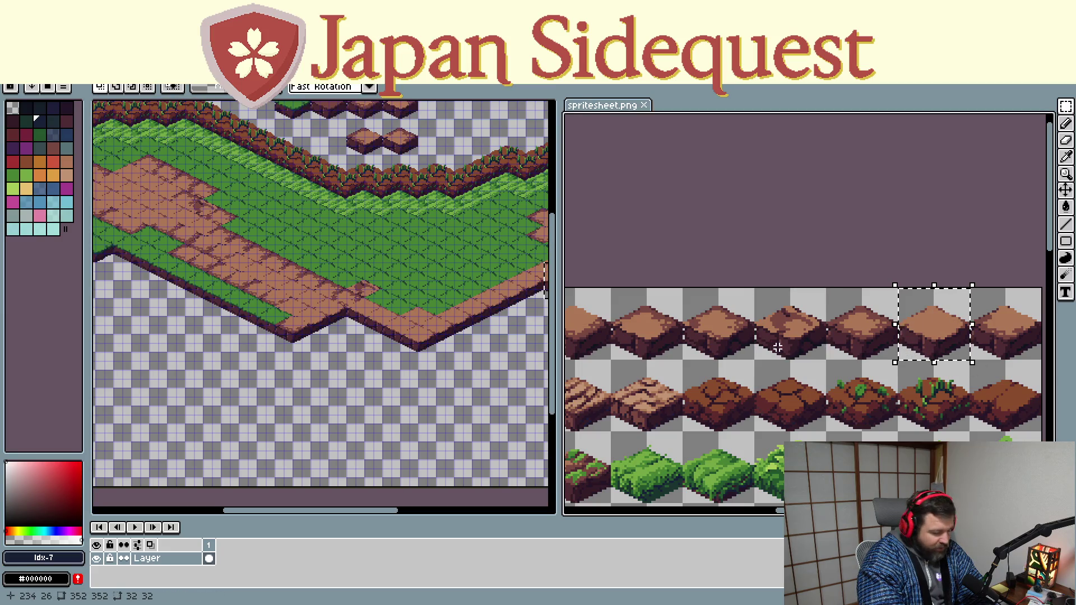
key(ctrl+c)
click(349, 173)
key(ctrl+v)
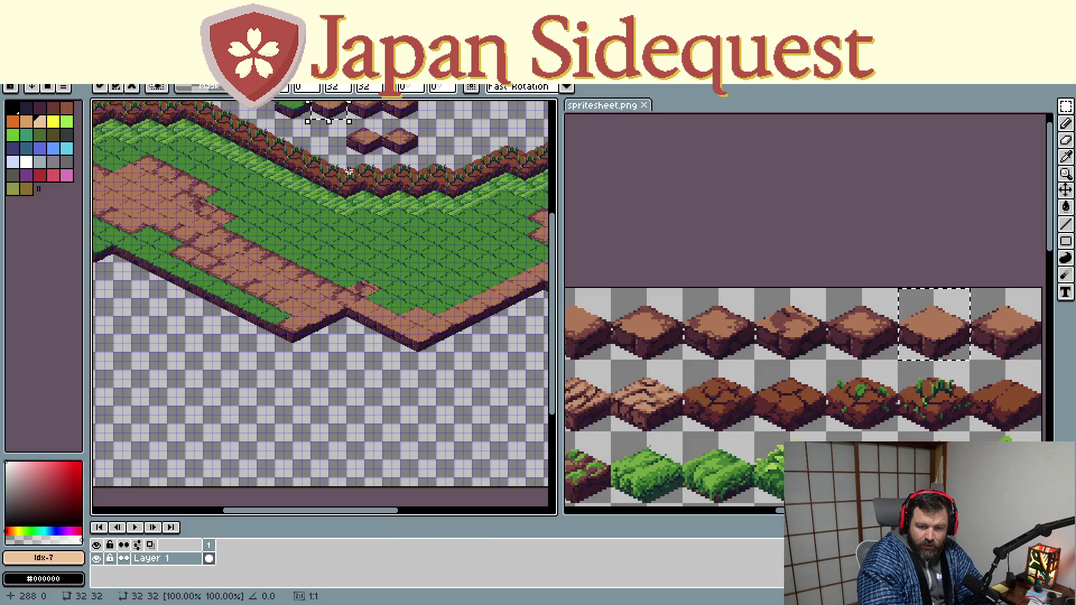
mouse_move(340, 119)
mouse_down()
mouse_move(360, 339)
mouse_move(353, 214)
mouse_move(385, 366)
mouse_up()
scroll(389, 361, up, 2)
key(ctrl+z)
drag(152, 339, 356, 264)
key(ctrl+z)
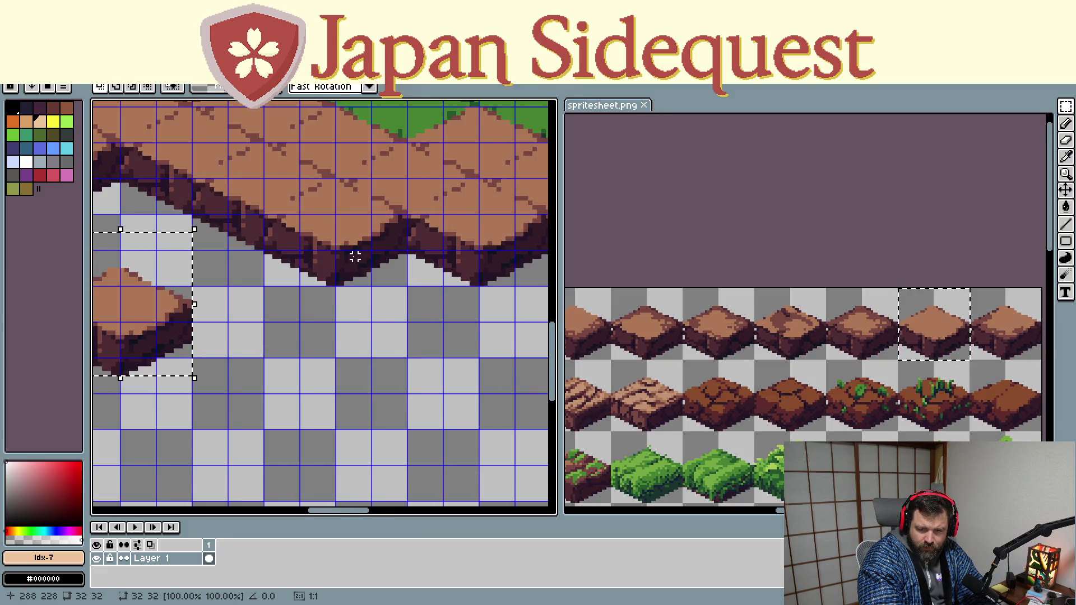
mouse_move(173, 319)
mouse_down()
mouse_move(440, 283)
mouse_move(238, 321)
mouse_move(264, 318)
mouse_up()
scroll(440, 284, down, 1)
scroll(452, 295, down, 2)
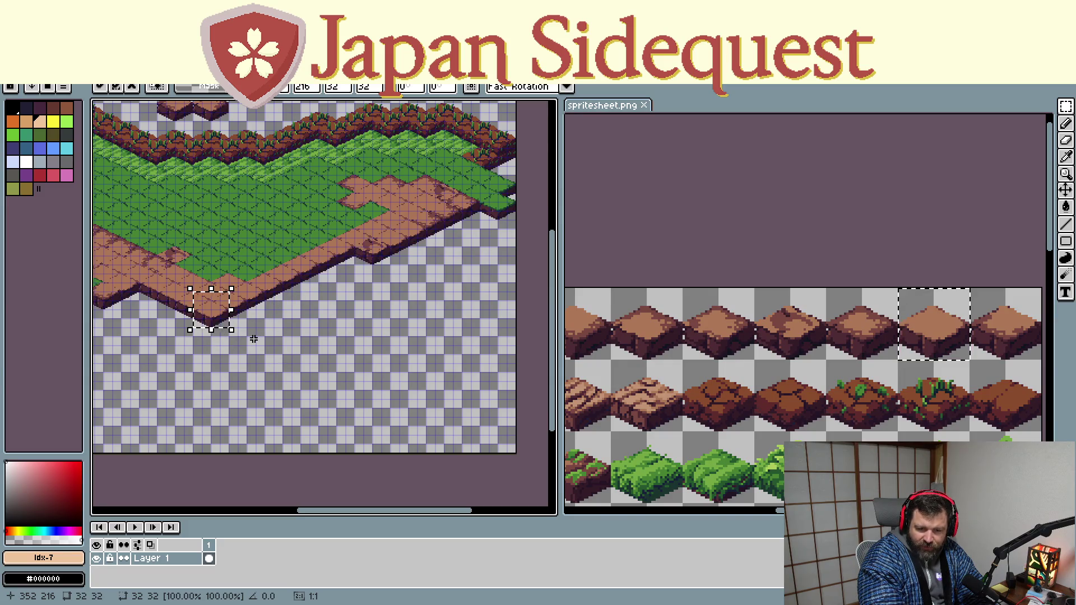
scroll(254, 339, up, 2)
Paste a second copy of that dirt tile beside the first and commit it
key(ctrl+v)
mouse_move(330, 336)
mouse_down()
mouse_move(286, 274)
mouse_move(286, 288)
mouse_up()
key(Return)
Undo the last dirt tile placements and pan both spritesheet and map back into view
key(ctrl+z)
key(ctrl+z)
scroll(687, 409, down, 3)
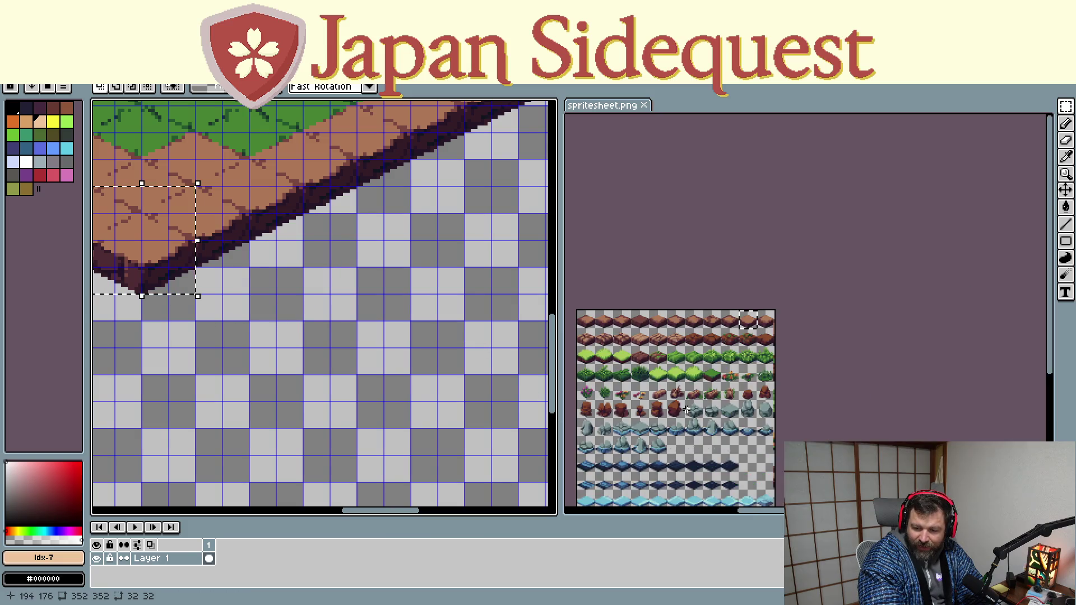
scroll(687, 411, up, 3)
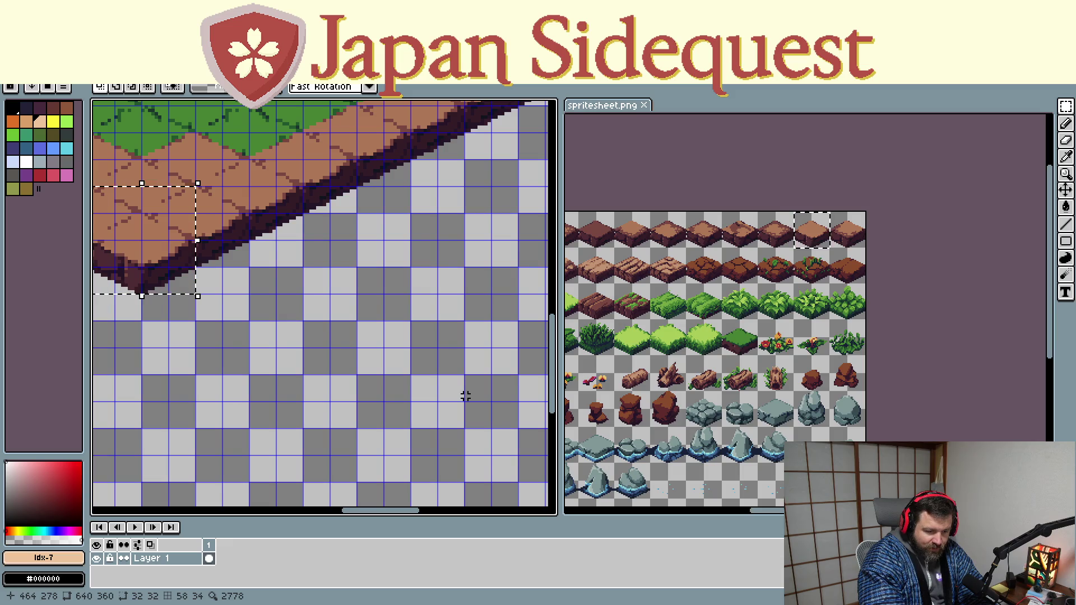
drag(623, 385, 718, 378)
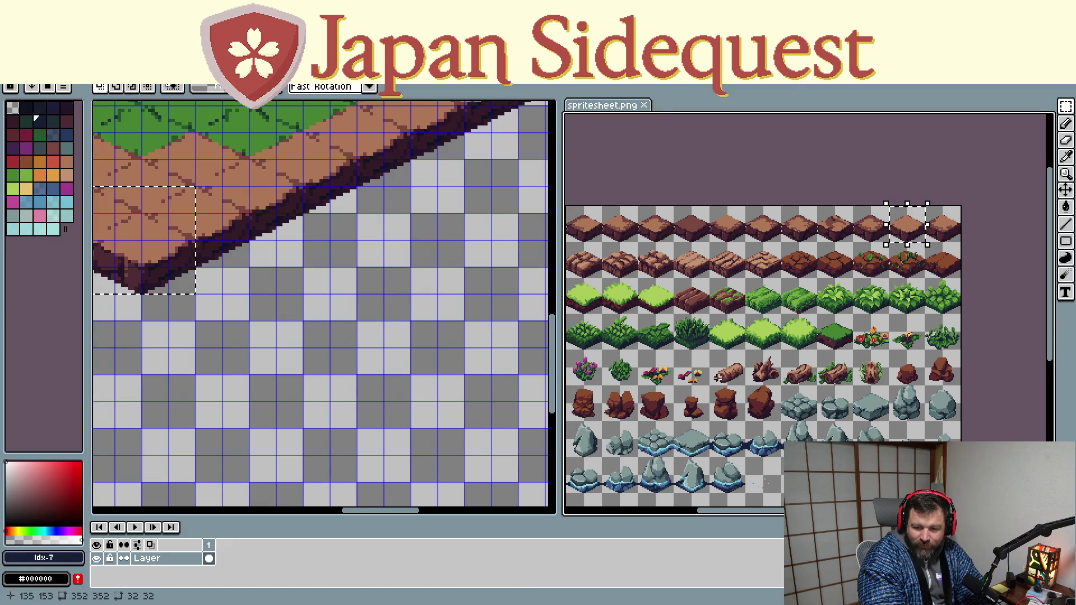
scroll(446, 385, down, 1)
scroll(432, 367, down, 1)
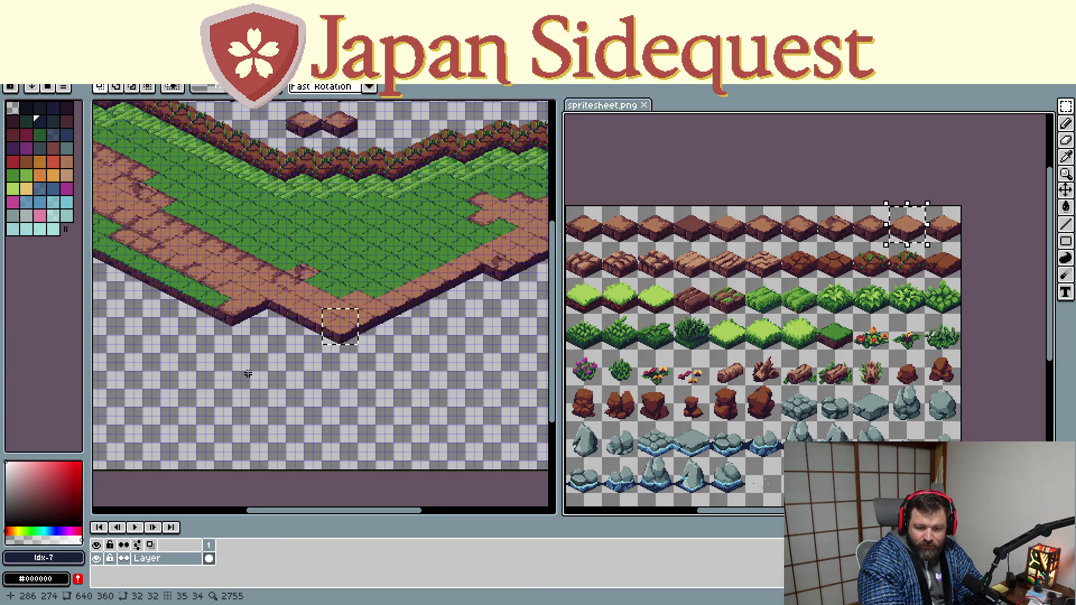
click(248, 374)
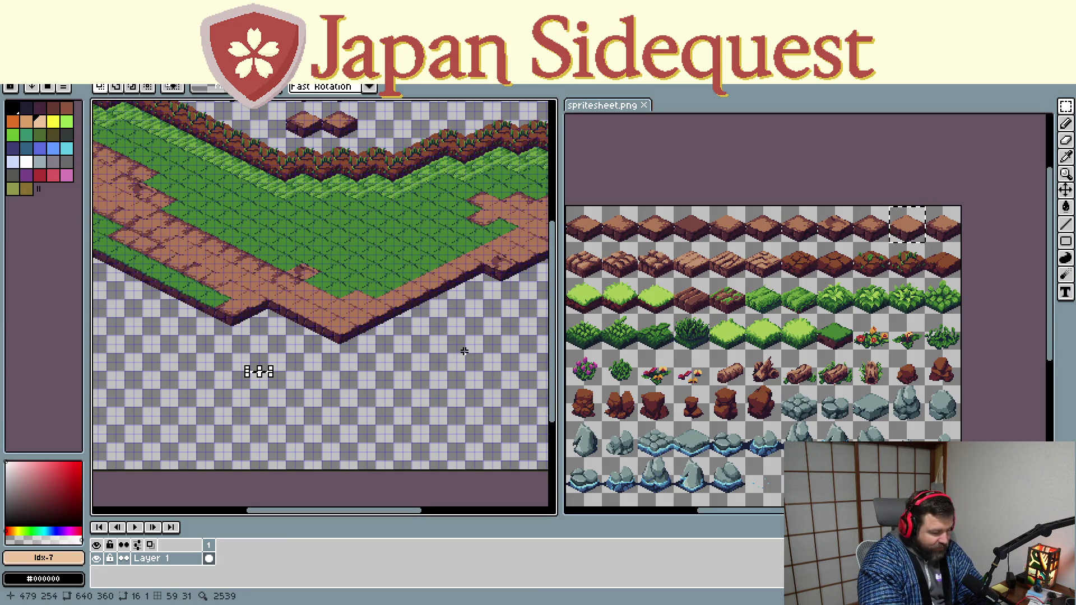
drag(489, 320, 365, 384)
scroll(353, 381, up, 1)
scroll(359, 378, up, 1)
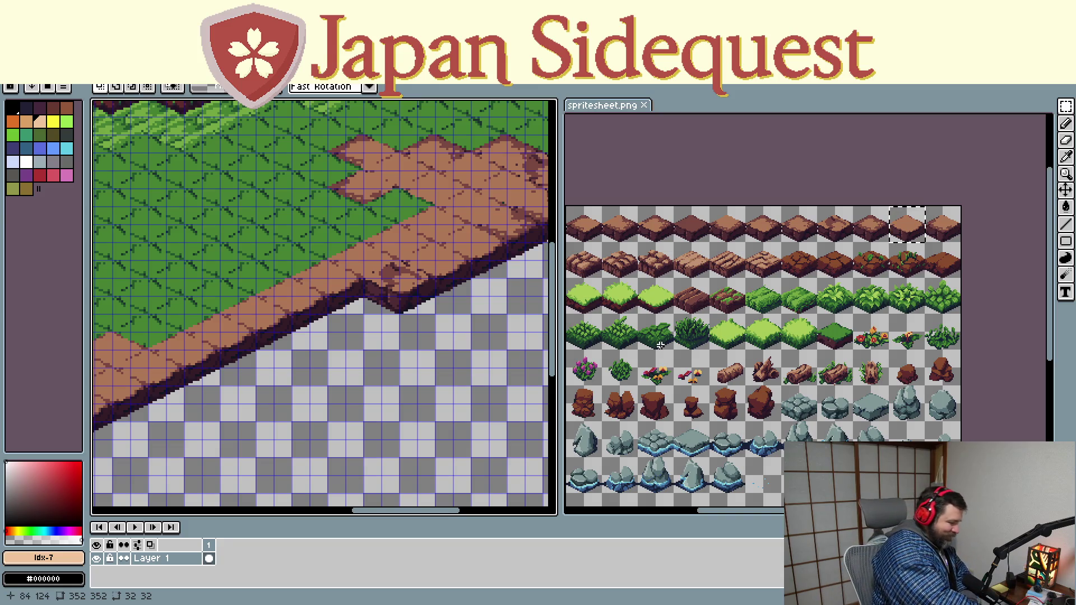
drag(455, 361, 341, 385)
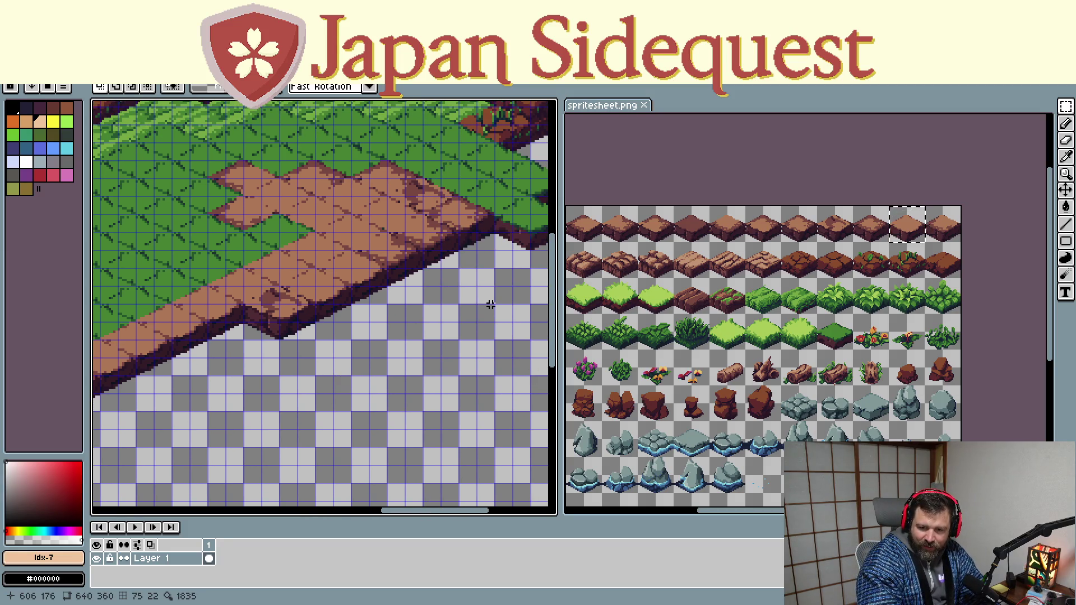
mouse_move(492, 314)
mouse_down()
mouse_move(489, 344)
mouse_move(420, 377)
mouse_up()
scroll(420, 377, down, 1)
mouse_move(312, 420)
mouse_down()
mouse_move(505, 351)
mouse_move(312, 385)
mouse_up()
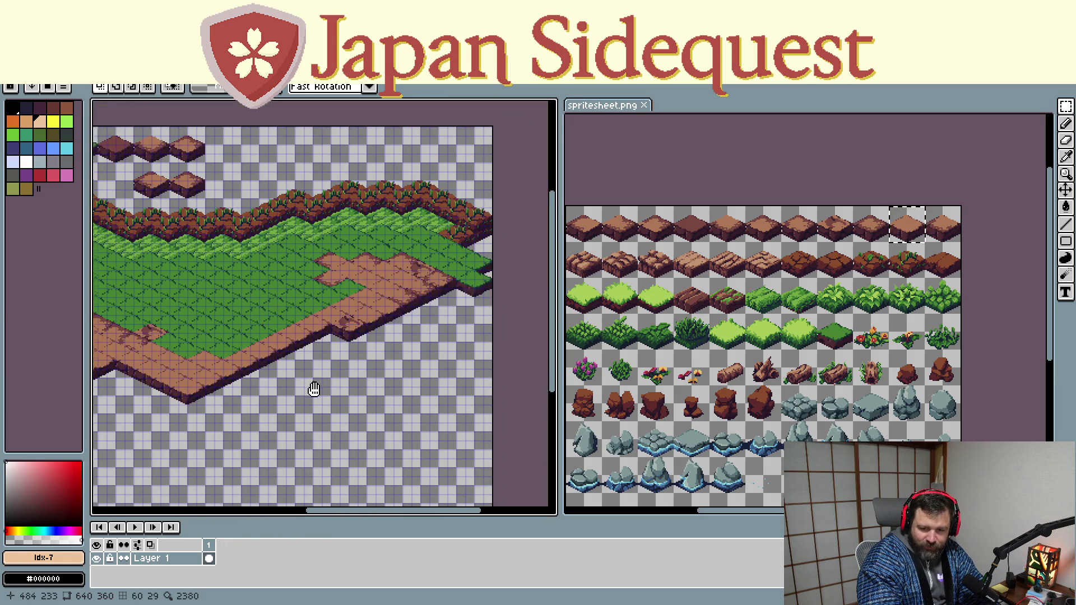
scroll(842, 328, up, 2)
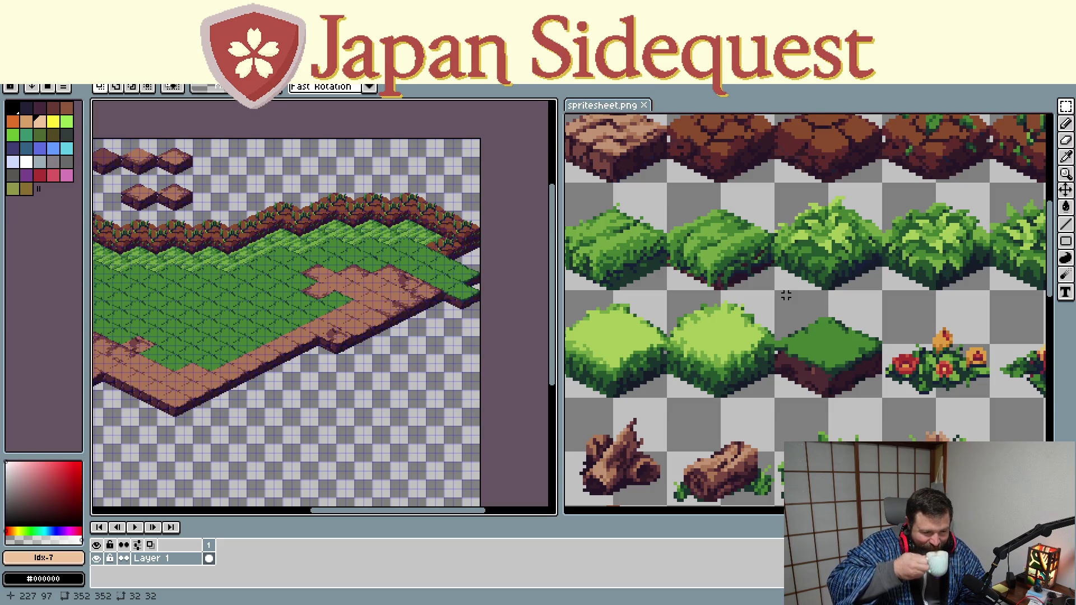
scroll(650, 371, up, 1)
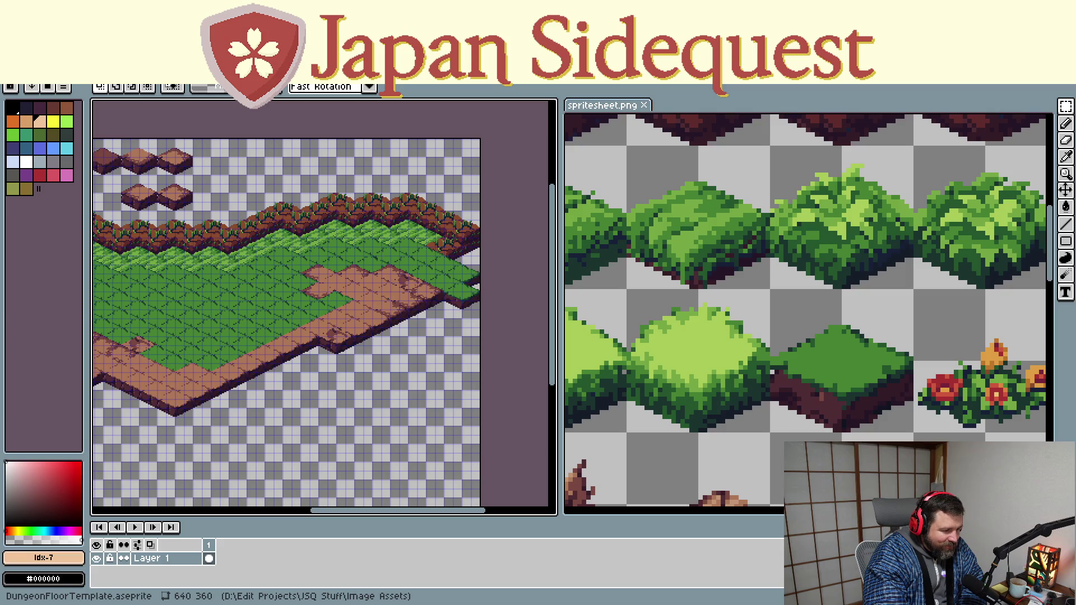
key(alt+Tab)
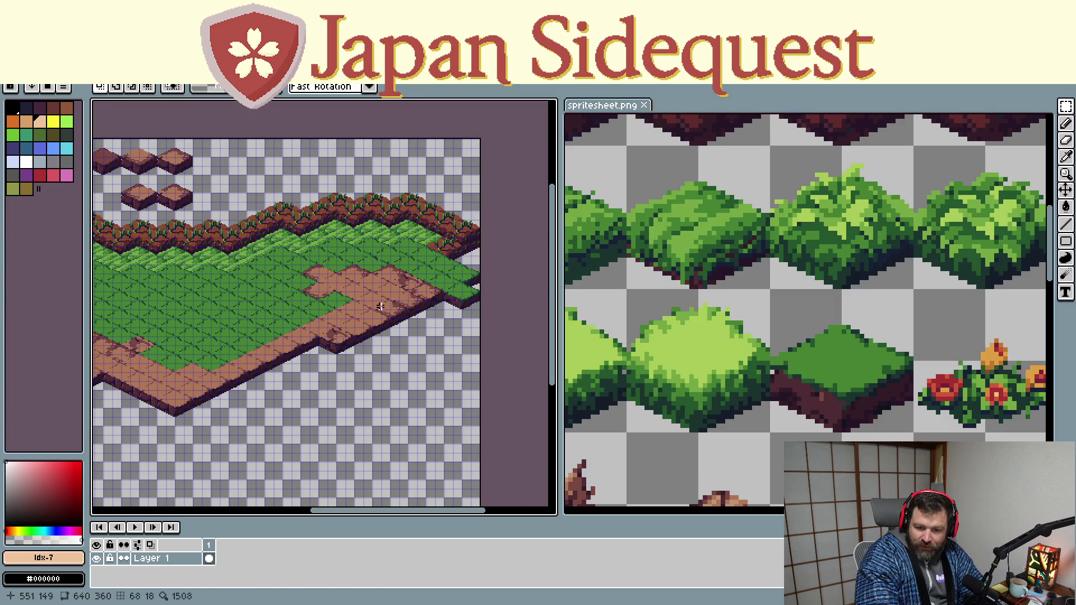
scroll(380, 305, down, 2)
scroll(380, 305, up, 1)
Select the grass-topped dirt tile on the spritesheet and paste it onto the map
drag(348, 393, 390, 404)
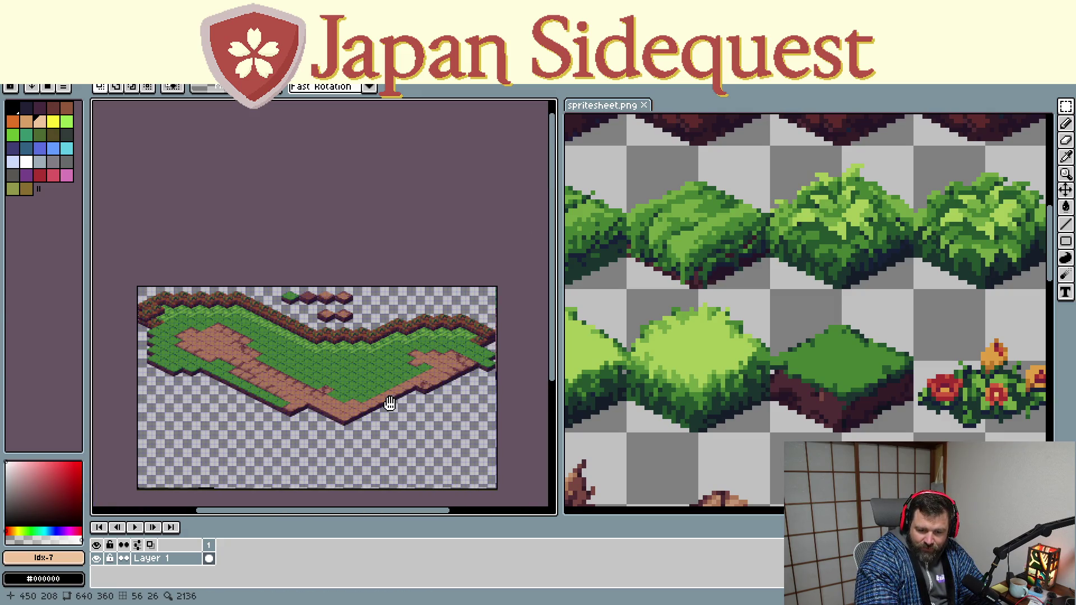
scroll(336, 445, up, 1)
scroll(365, 412, up, 1)
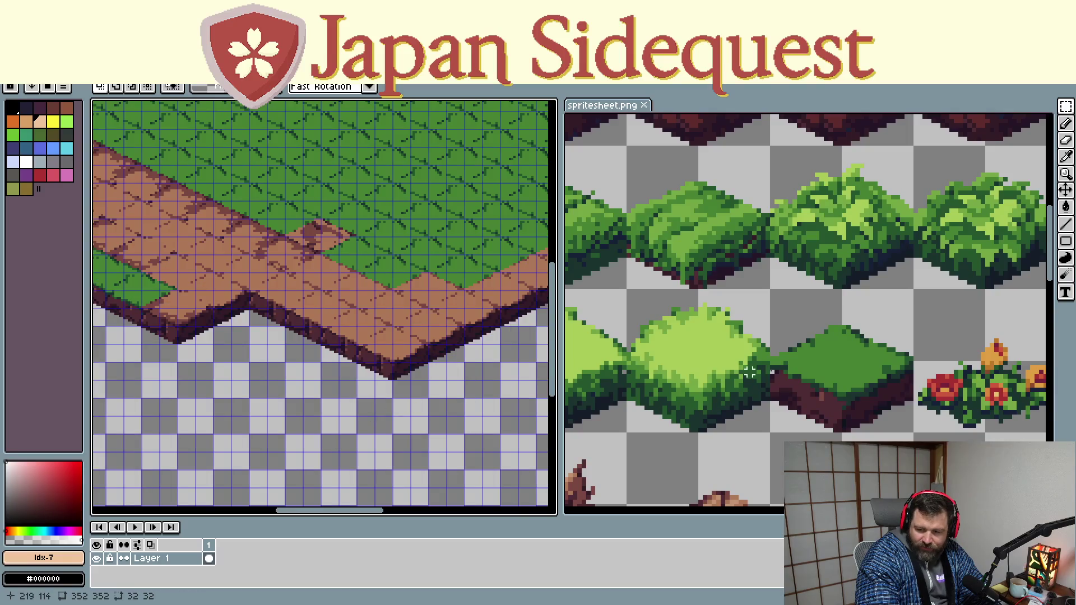
mouse_move(492, 356)
mouse_down()
mouse_move(367, 356)
mouse_move(435, 343)
mouse_up()
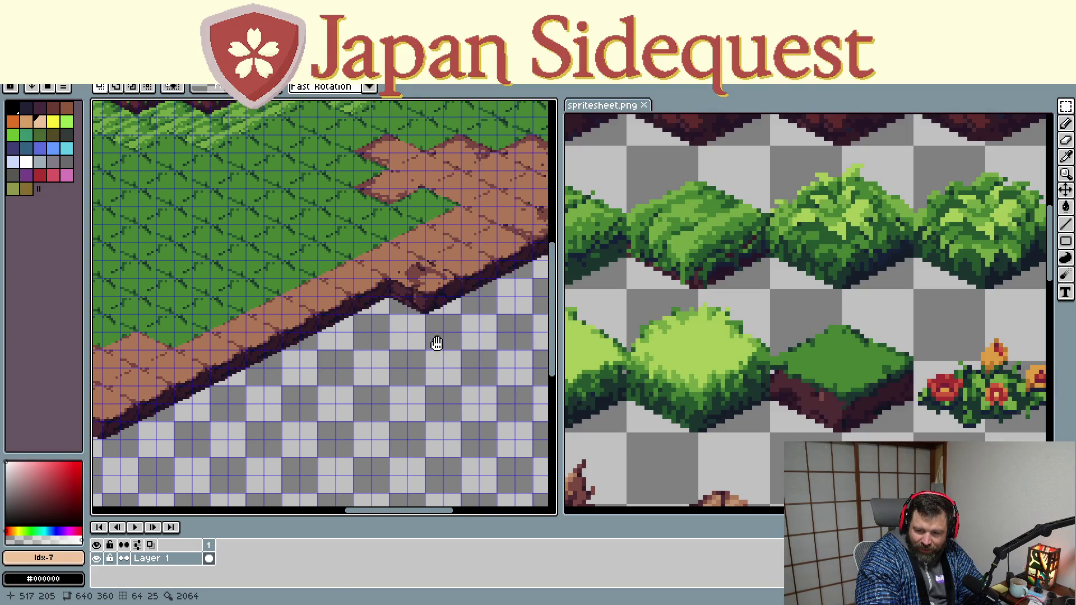
drag(772, 290, 917, 435)
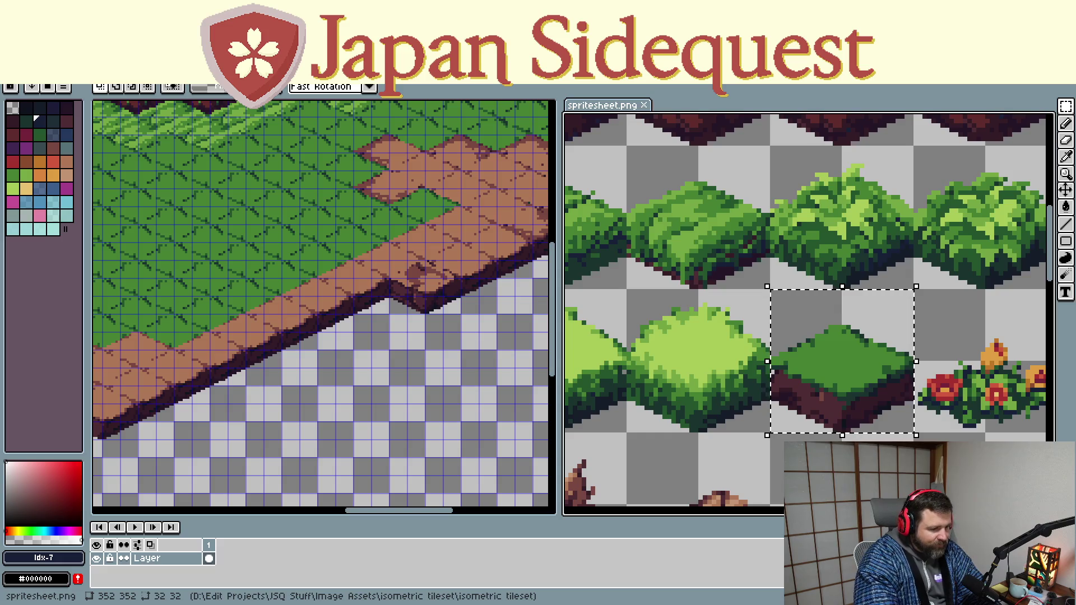
click(415, 343)
key(ctrl+v)
Slide the pasted grass tile down onto the dirt path's lower edge
drag(298, 125, 377, 292)
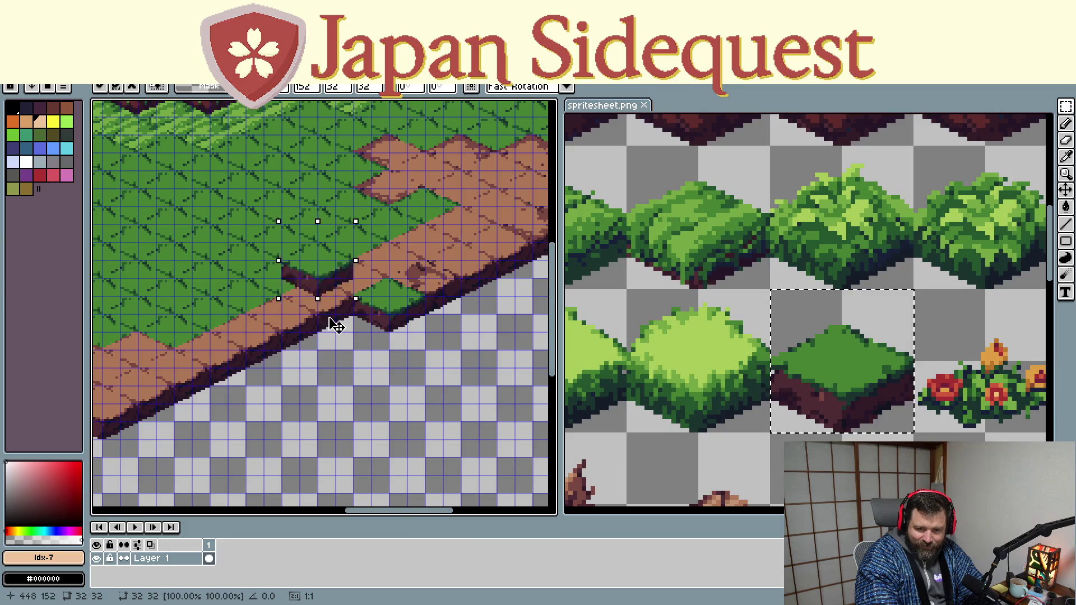
mouse_move(370, 299)
mouse_down()
mouse_move(307, 341)
mouse_move(245, 314)
mouse_up()
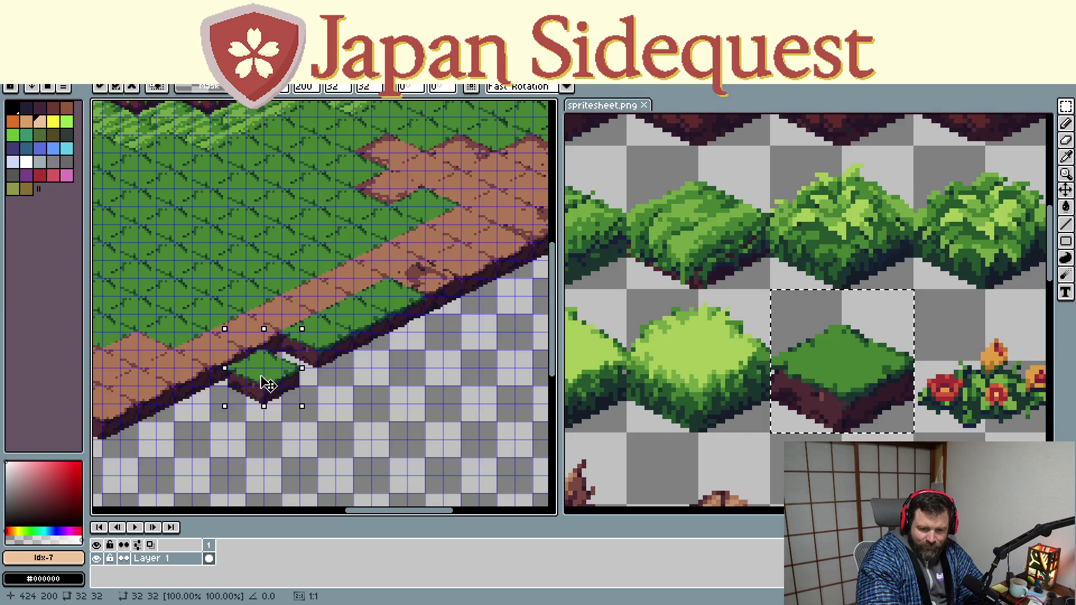
drag(329, 143, 241, 355)
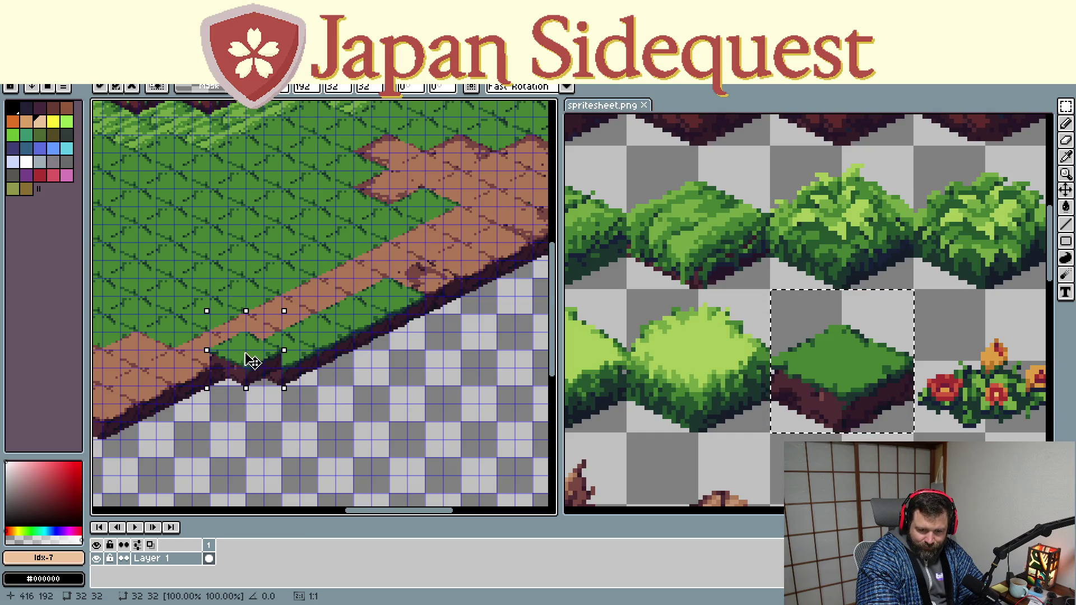
drag(202, 489, 412, 362)
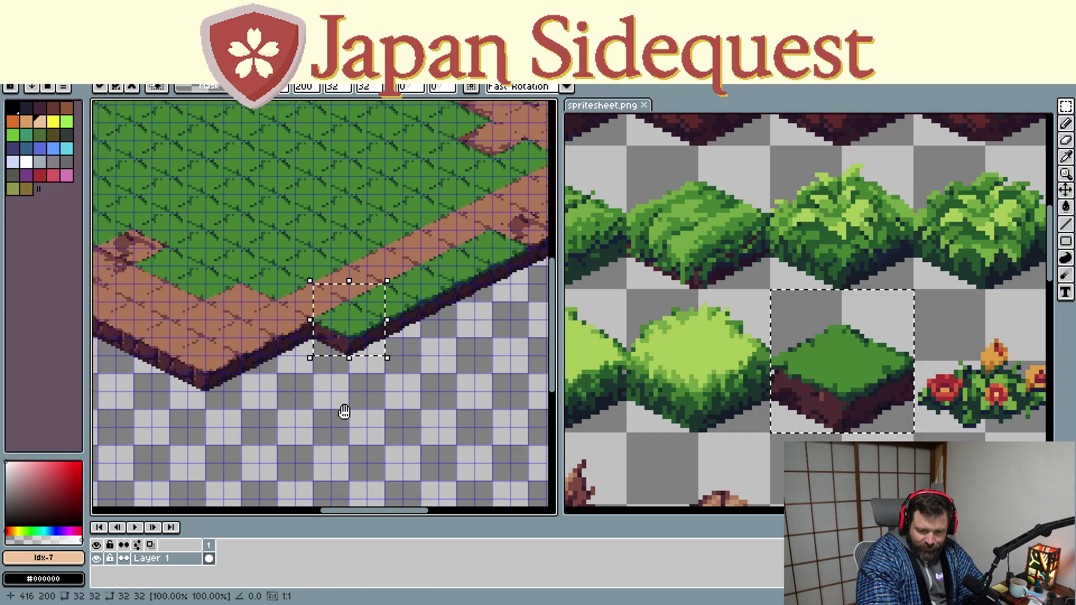
scroll(782, 376, down, 2)
scroll(782, 376, down, 2)
scroll(795, 292, up, 1)
scroll(861, 234, up, 2)
scroll(757, 269, down, 1)
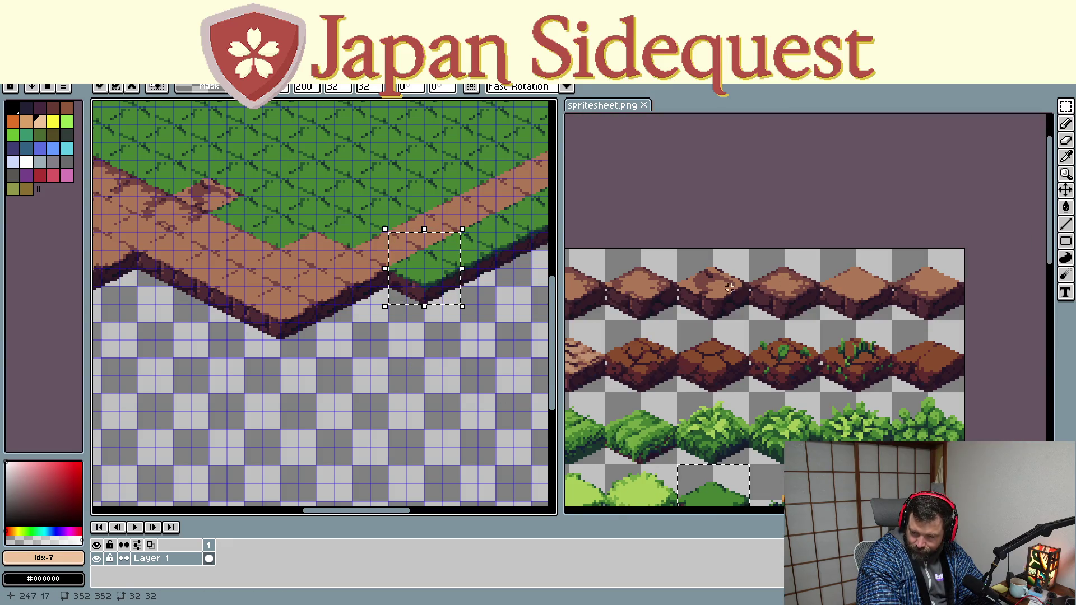
Copy a plain dirt tile from the spritesheet and paste it at the path's corner
mouse_move(705, 293)
mouse_down()
mouse_move(833, 336)
mouse_move(698, 357)
mouse_move(850, 347)
mouse_up()
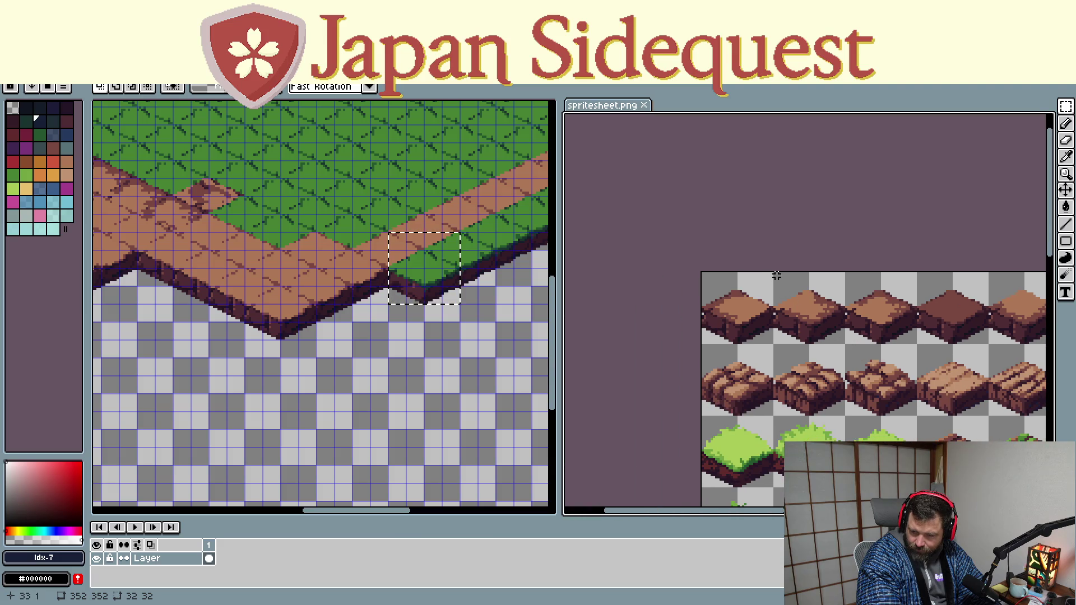
drag(774, 273, 820, 332)
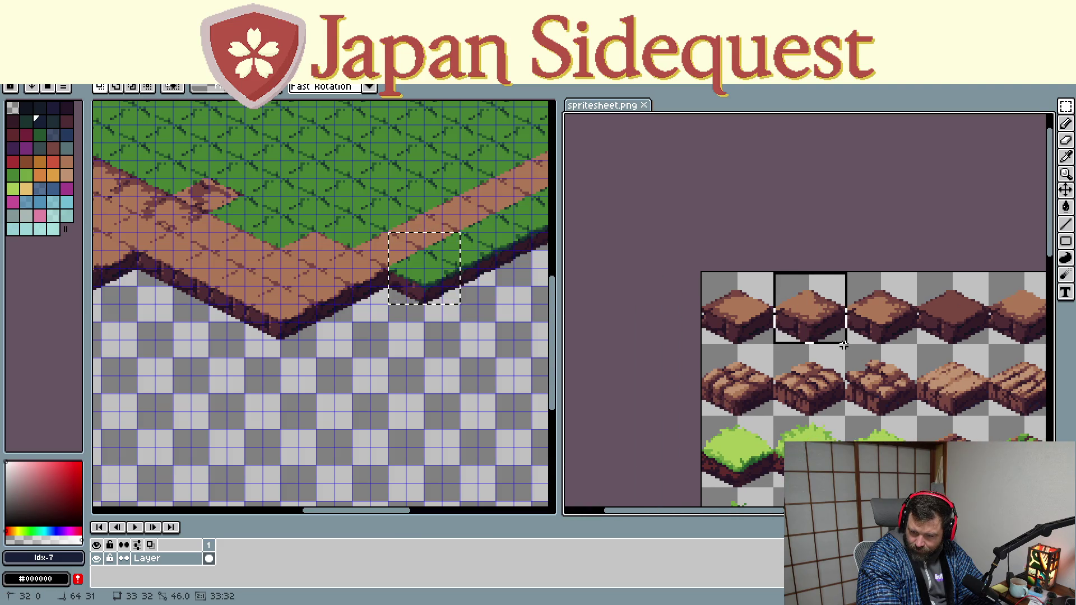
drag(844, 341, 848, 344)
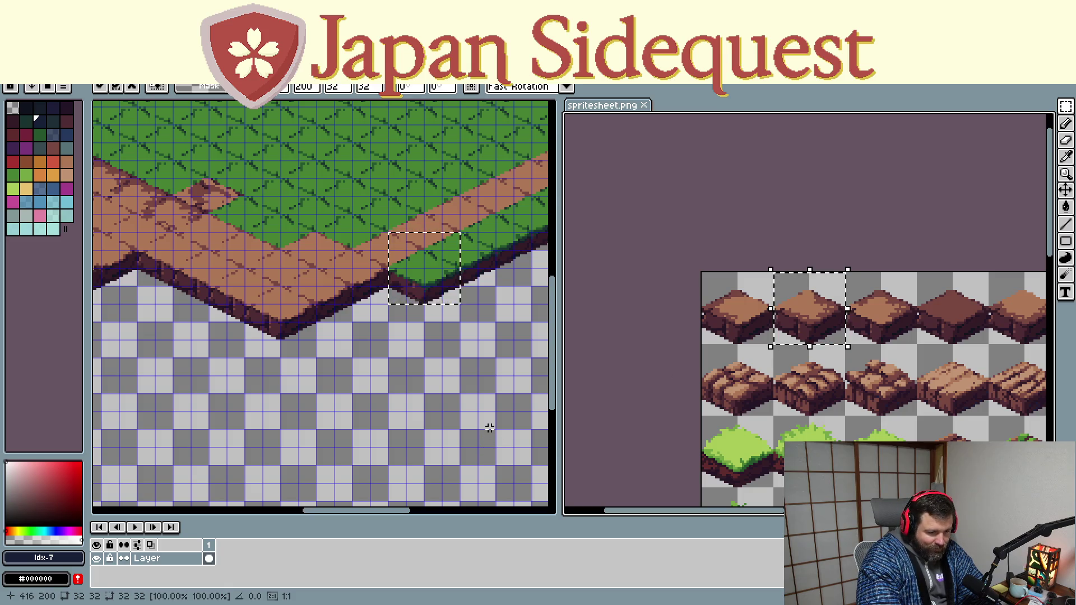
click(427, 347)
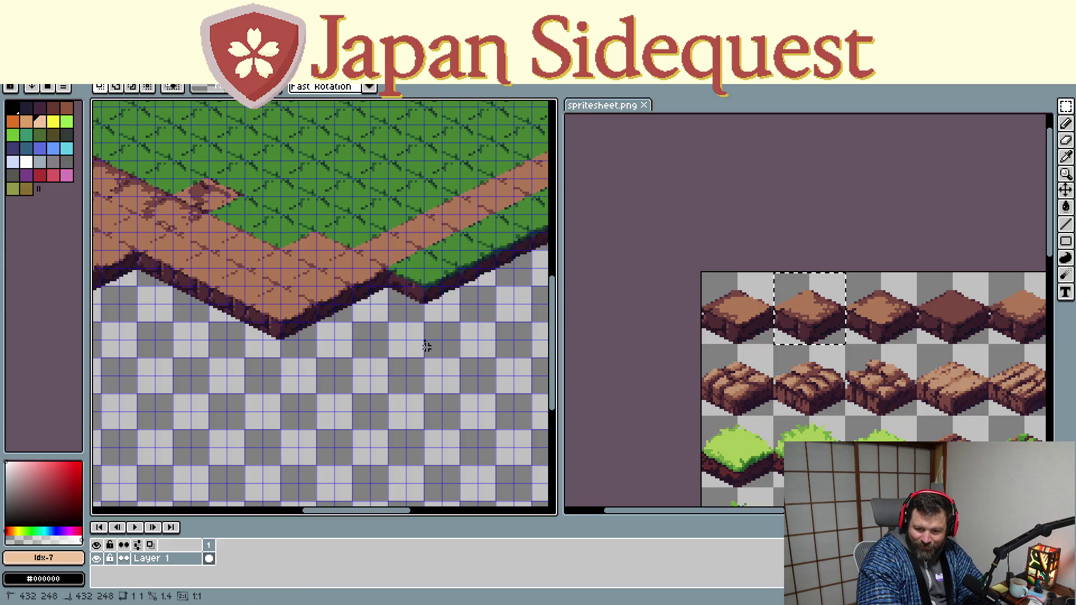
key(ctrl+v)
drag(325, 299, 395, 290)
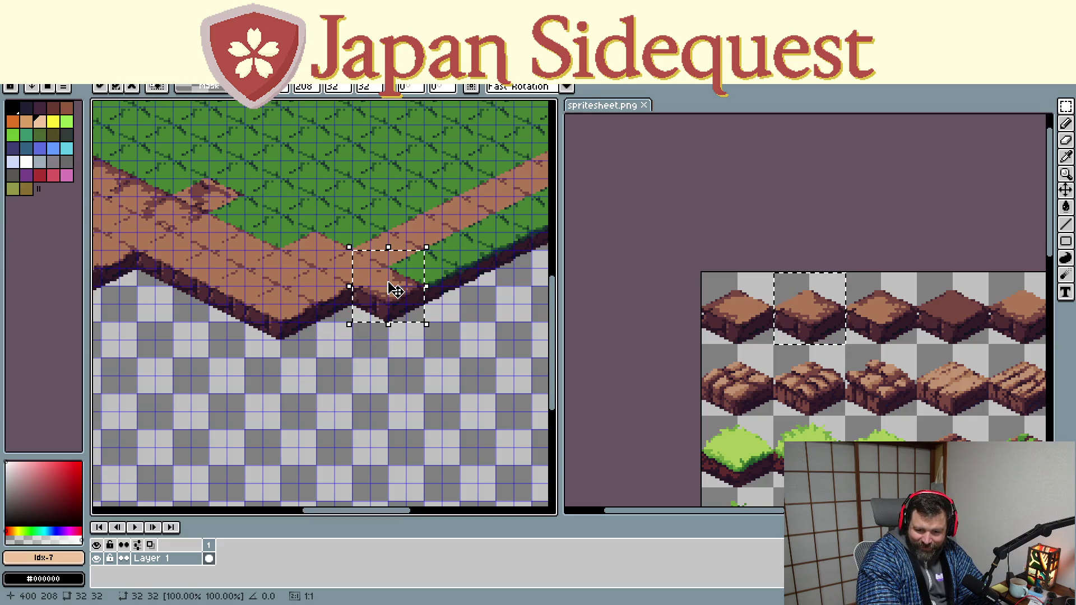
scroll(454, 392, down, 1)
scroll(436, 403, down, 1)
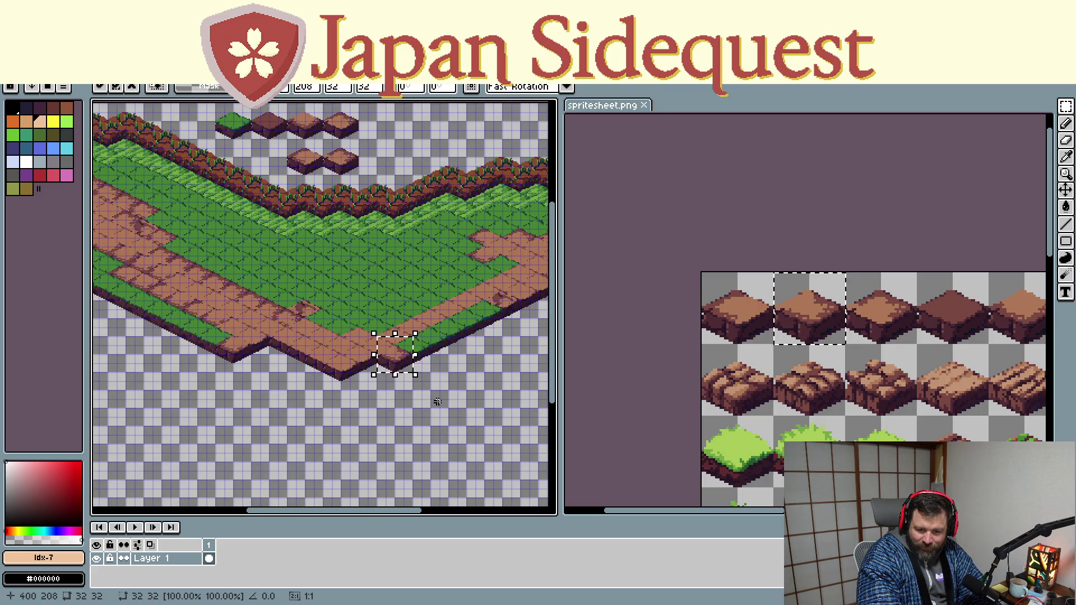
Copy a lighter dirt tile, paste it, and retry placing it at the bottom corner
mouse_move(1038, 348)
mouse_down()
mouse_move(742, 356)
mouse_move(785, 321)
mouse_up()
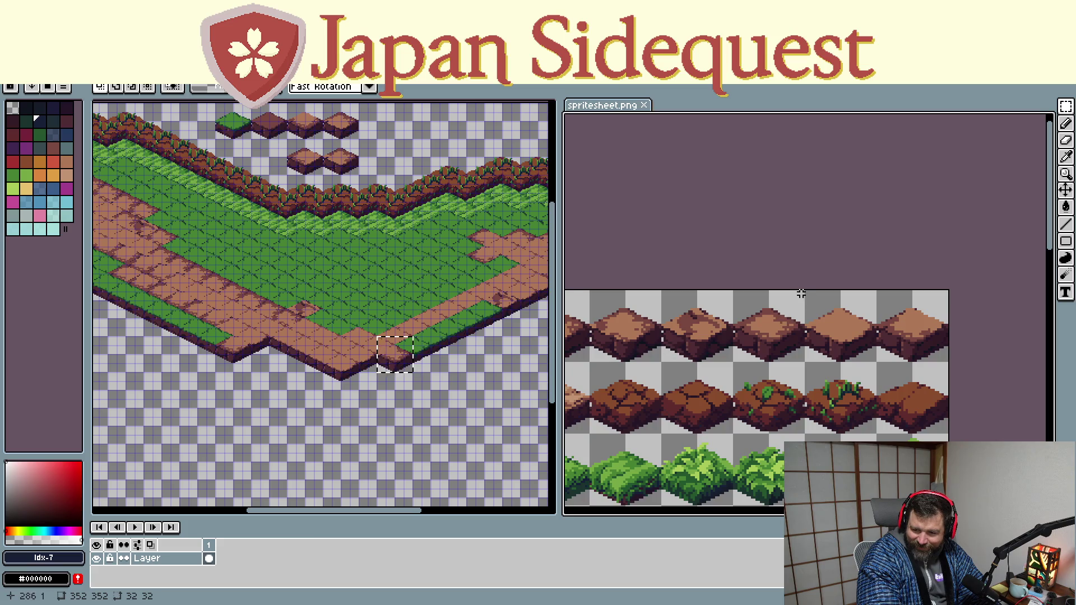
drag(805, 290, 877, 361)
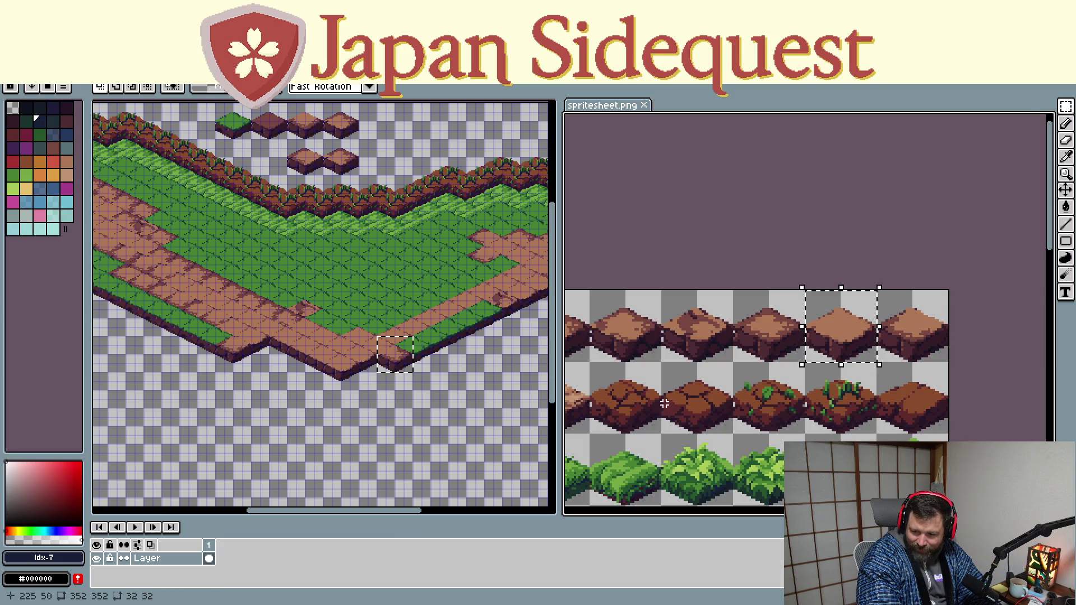
scroll(340, 377, up, 2)
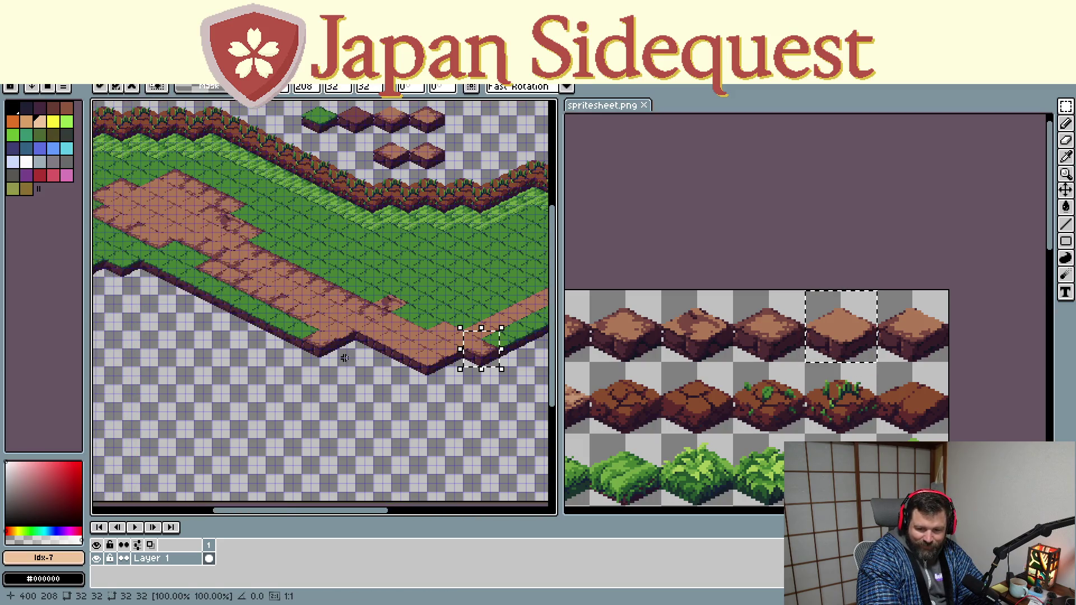
key(ctrl+v)
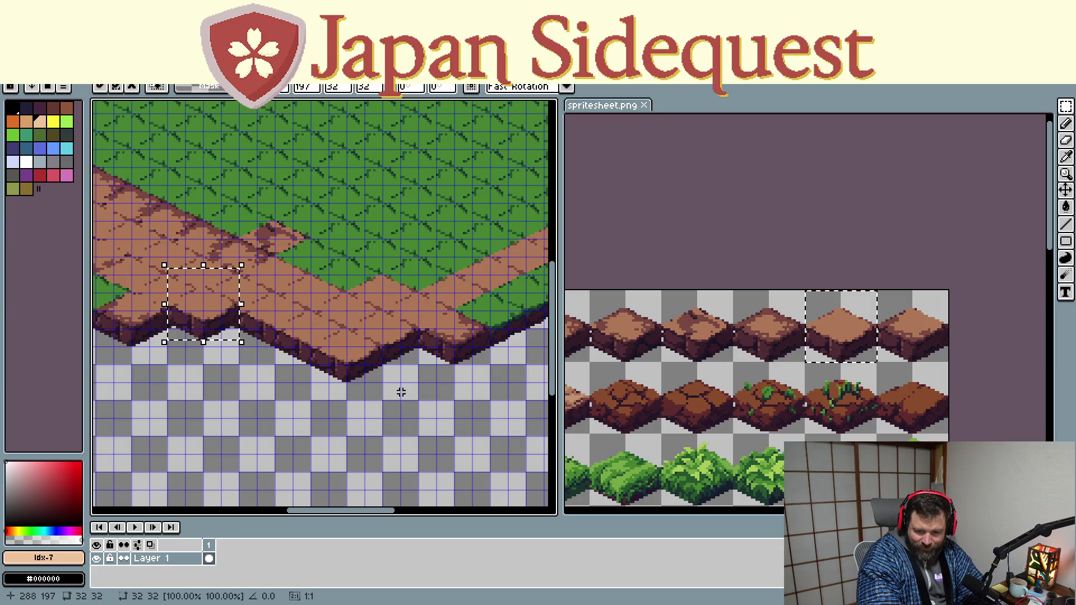
drag(216, 308, 427, 365)
key(ctrl+z)
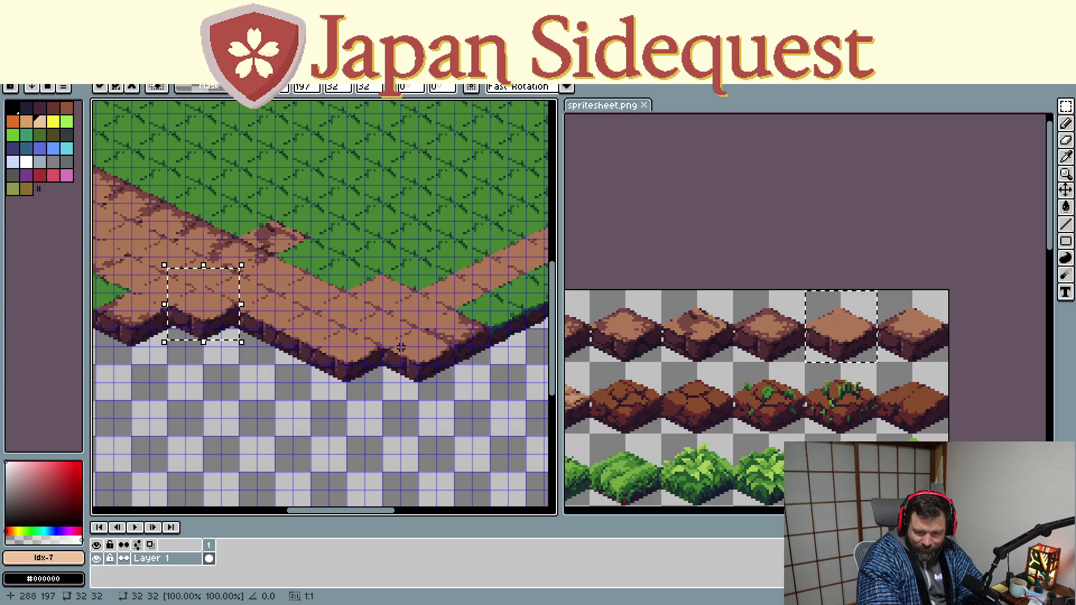
drag(207, 306, 391, 380)
key(ctrl+z)
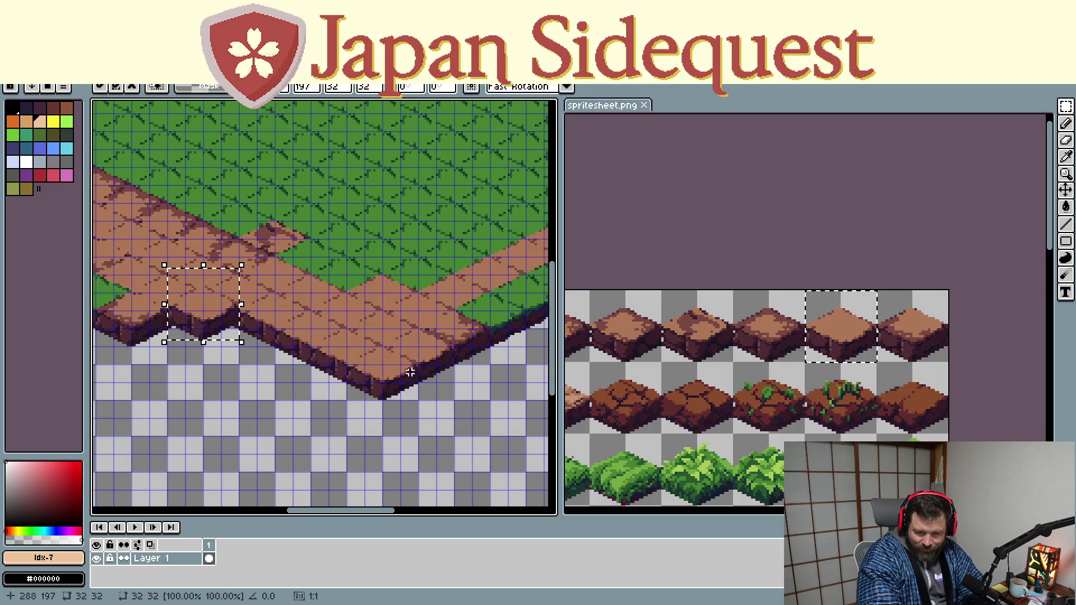
Drop the dirt tile into the path's lower-left notch to widen the corner
drag(157, 297, 437, 370)
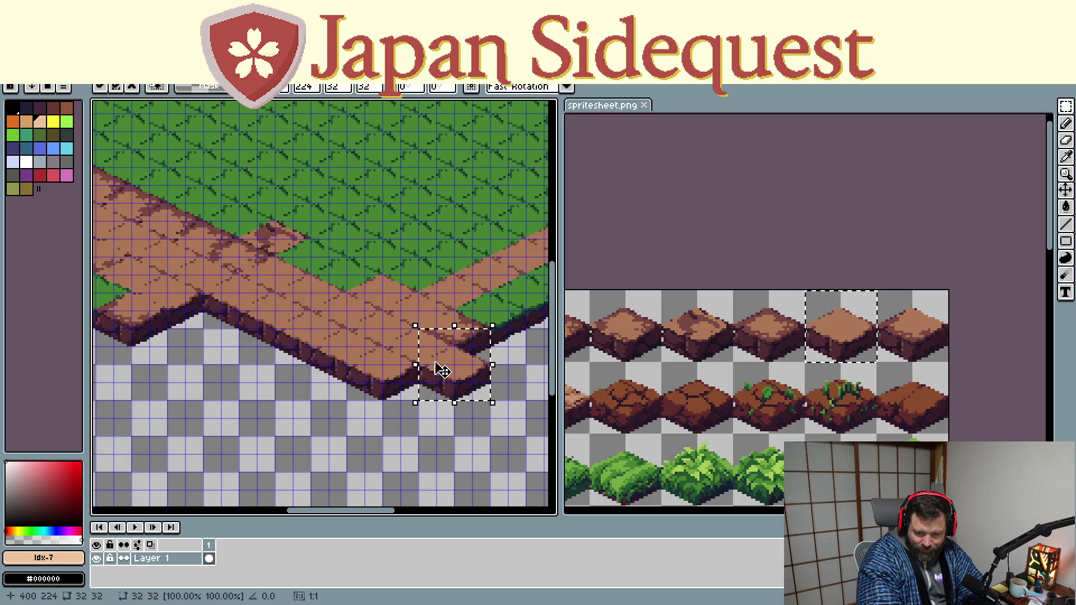
drag(221, 311, 432, 396)
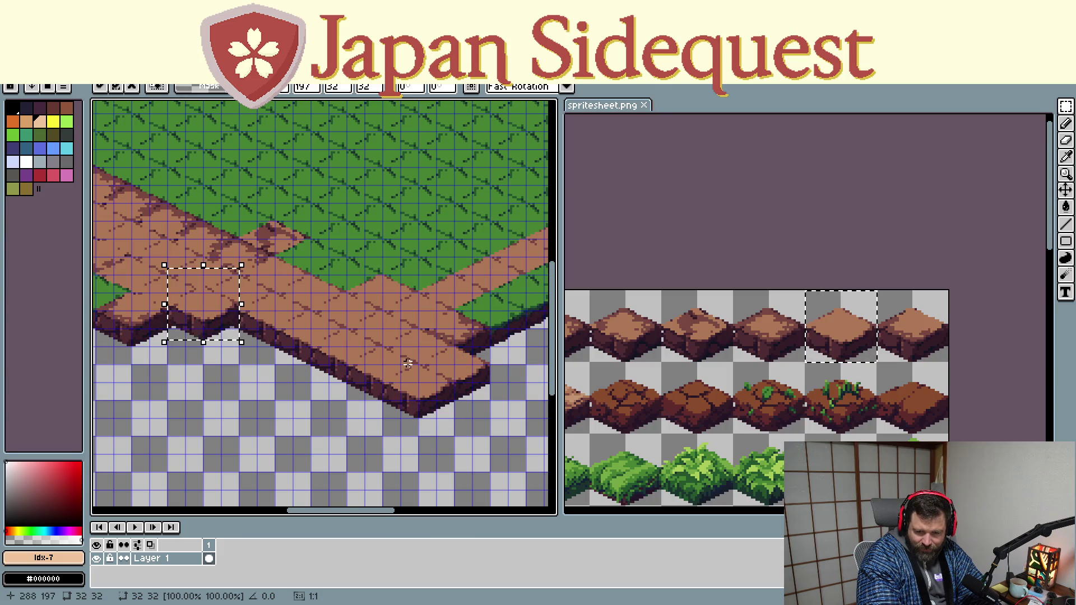
mouse_move(177, 314)
mouse_down()
mouse_move(217, 343)
mouse_move(223, 320)
mouse_up()
scroll(324, 293, right, 5)
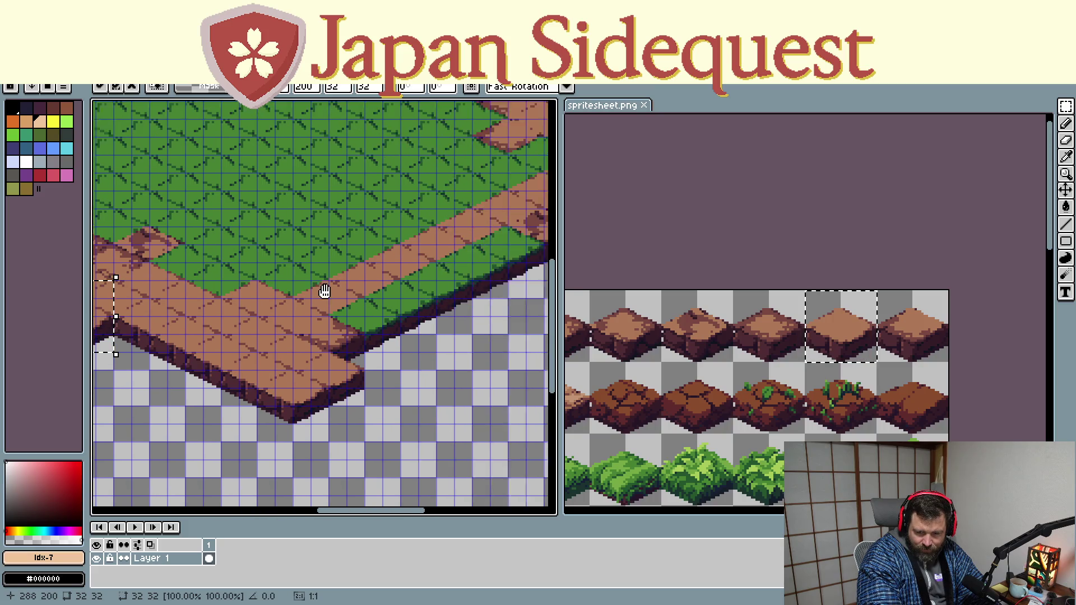
scroll(324, 292, down, 3)
scroll(456, 356, up, 3)
scroll(757, 399, down, 1)
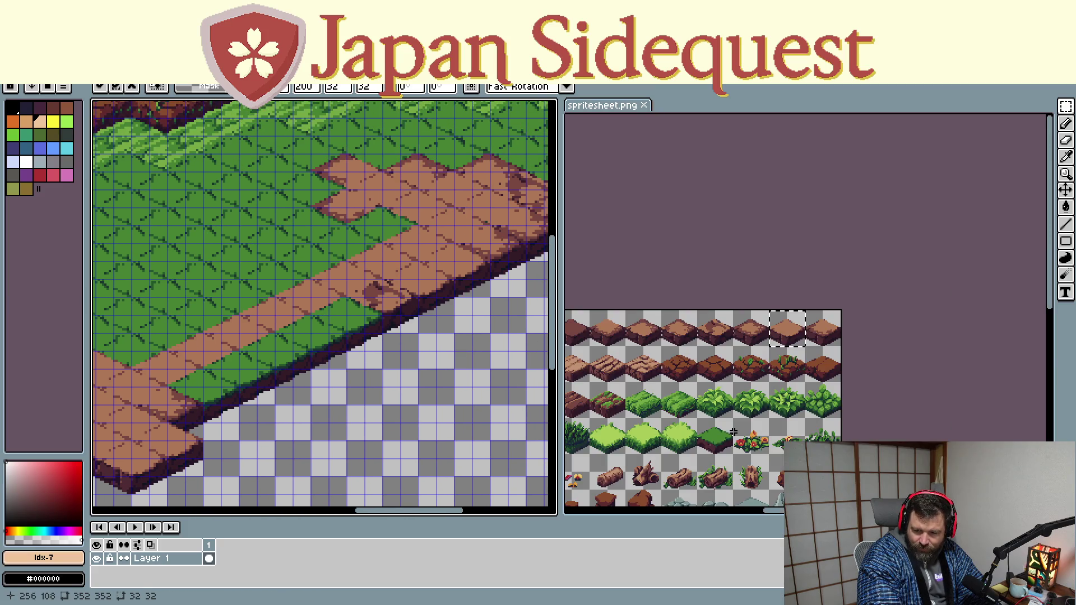
scroll(709, 442, up, 1)
scroll(705, 450, up, 1)
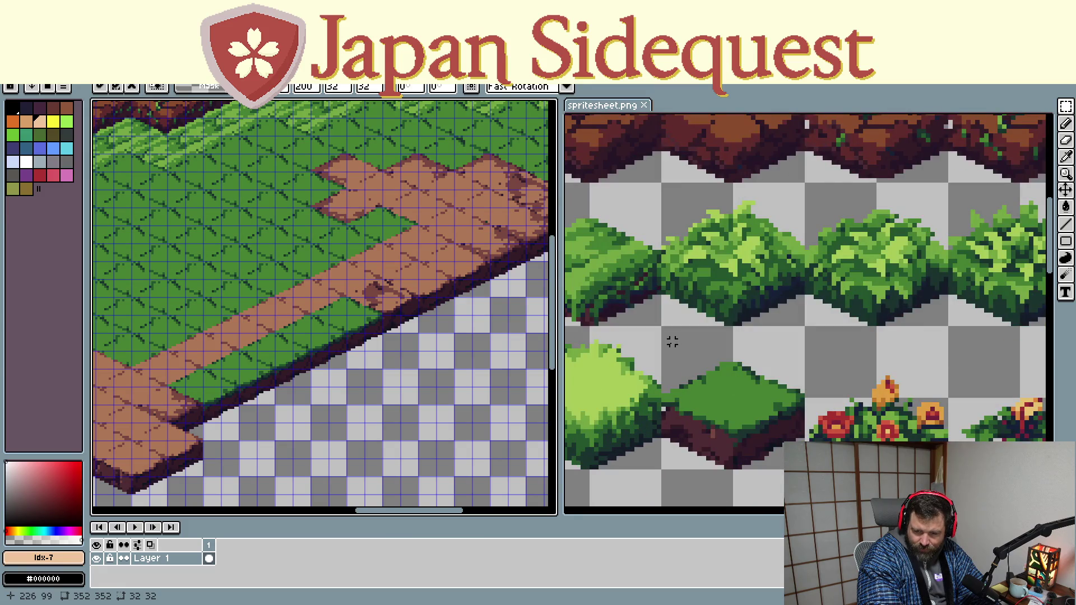
Copy the grass-topped dirt tile and paste it near the map's lower-left edge
drag(664, 327, 793, 467)
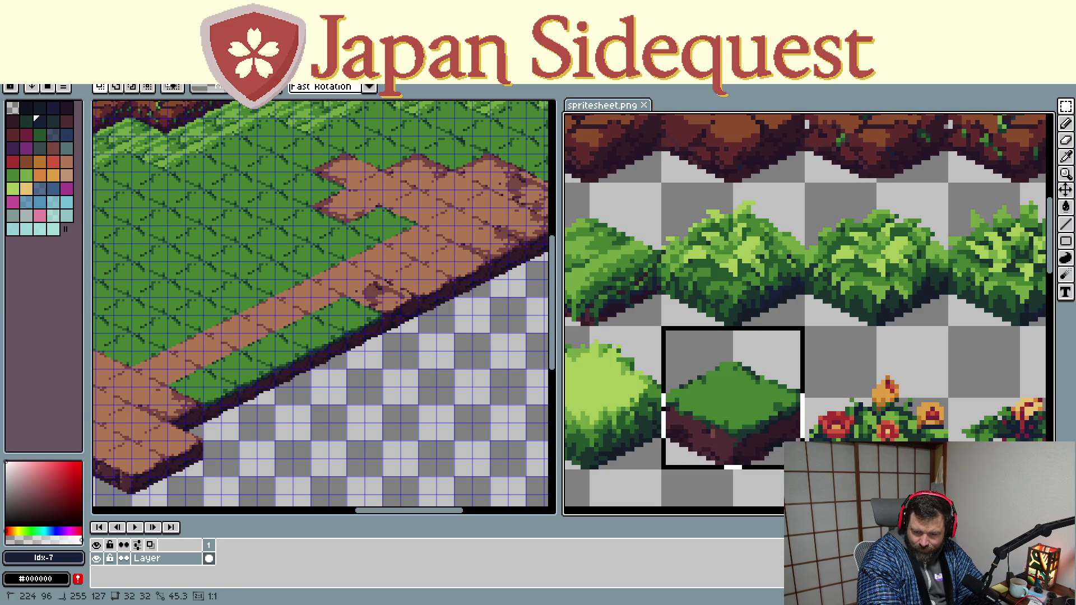
click(419, 392)
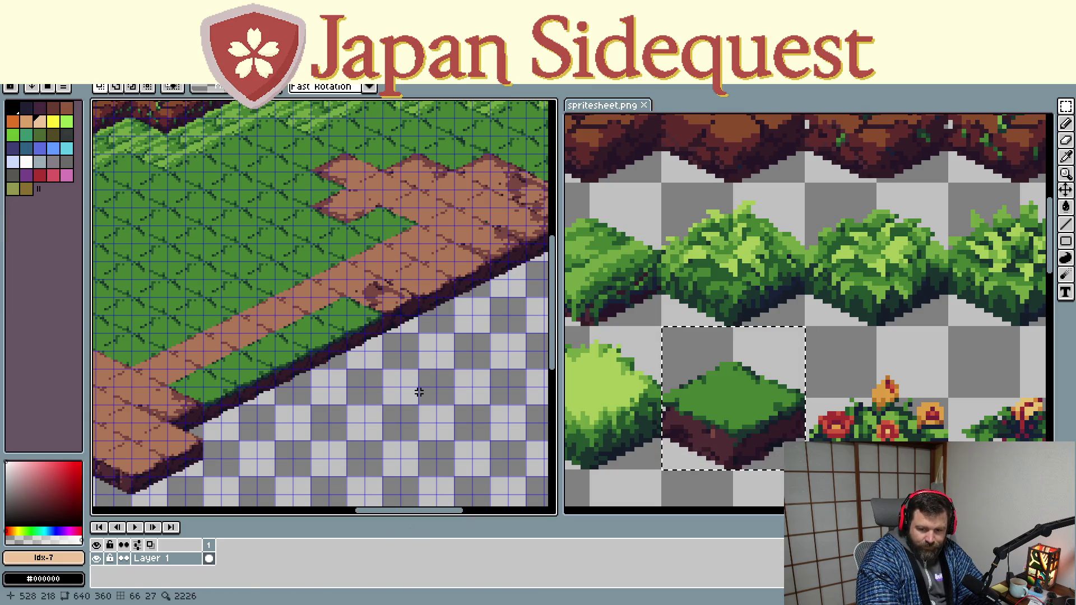
key(ctrl+v)
drag(333, 164, 543, 303)
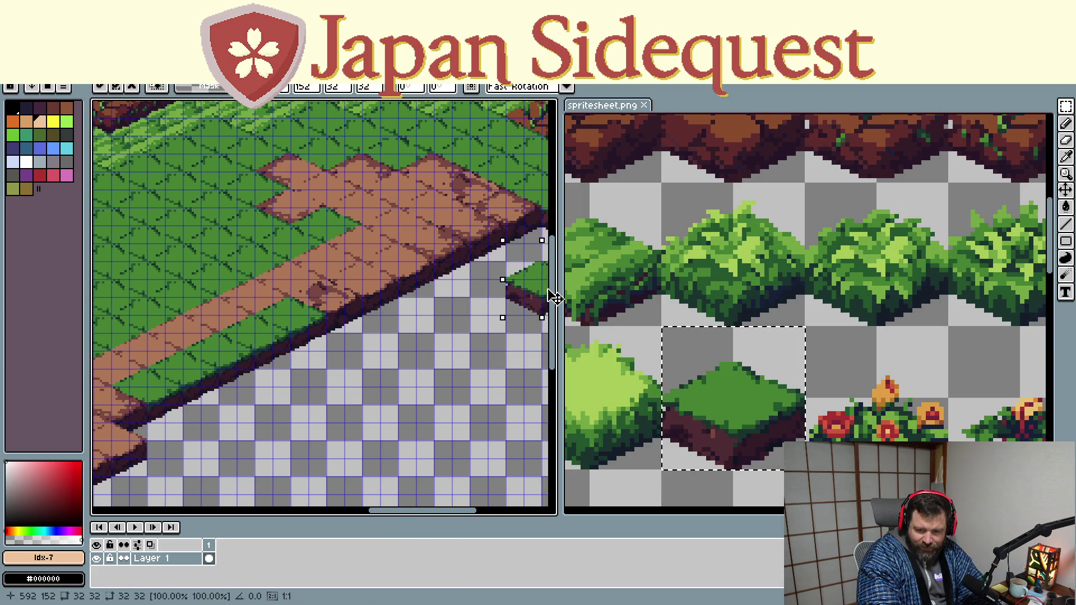
mouse_move(543, 302)
mouse_down()
mouse_move(427, 315)
mouse_move(554, 245)
mouse_move(437, 240)
mouse_move(332, 168)
mouse_move(404, 269)
mouse_up()
mouse_move(415, 256)
mouse_down()
mouse_move(340, 160)
mouse_move(317, 286)
mouse_move(319, 152)
mouse_move(278, 304)
mouse_move(319, 152)
mouse_move(253, 328)
mouse_move(262, 192)
mouse_move(210, 348)
mouse_up()
drag(172, 423, 232, 413)
Stamp grass tiles into the ledge notch so its lower edge runs unbroken
drag(425, 249, 347, 254)
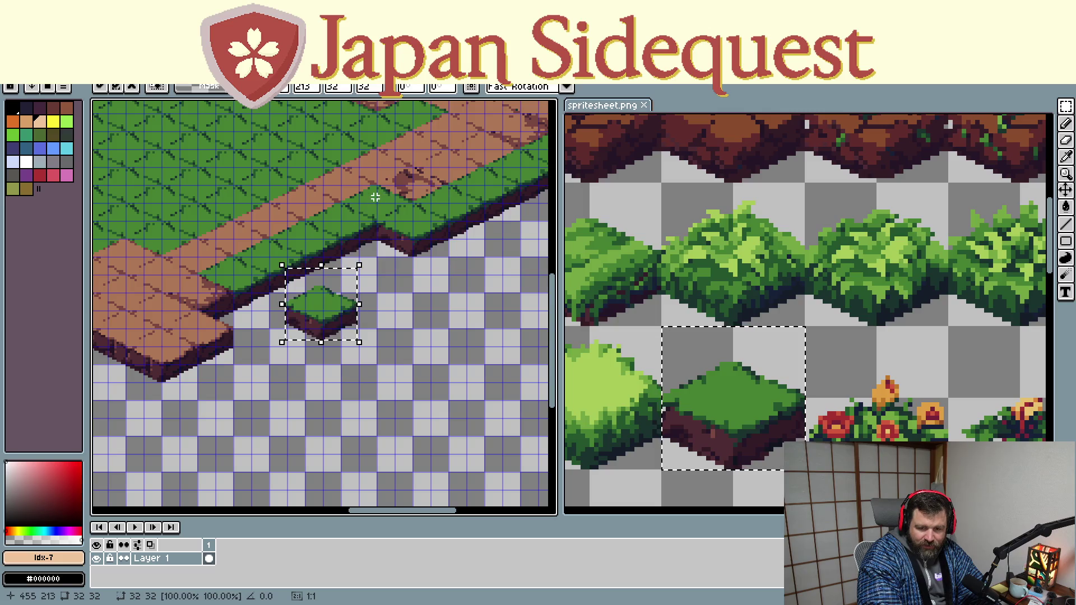
drag(321, 340, 308, 229)
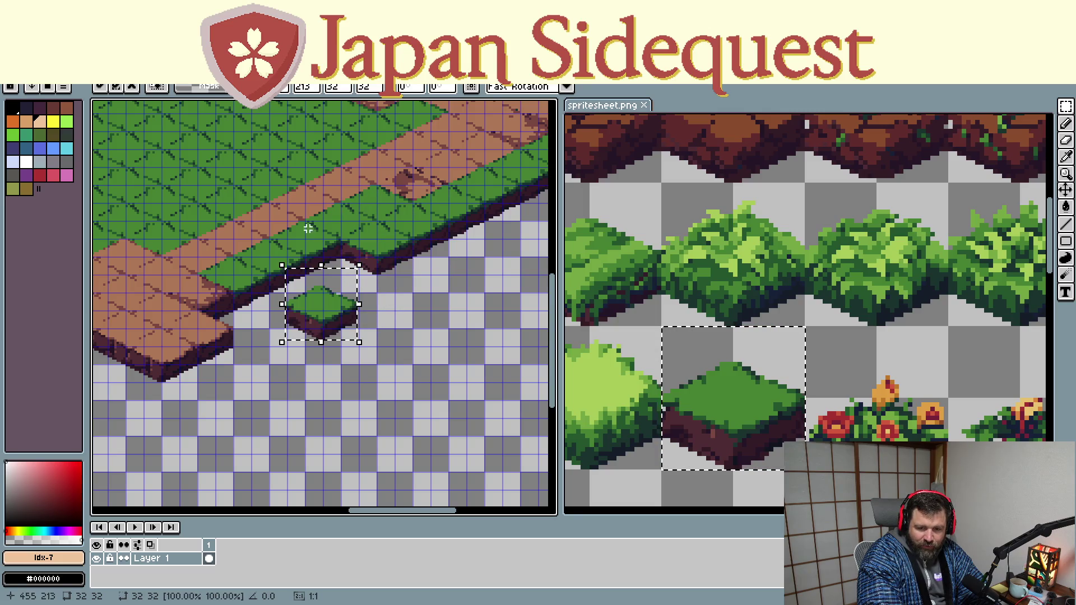
drag(309, 322, 317, 233)
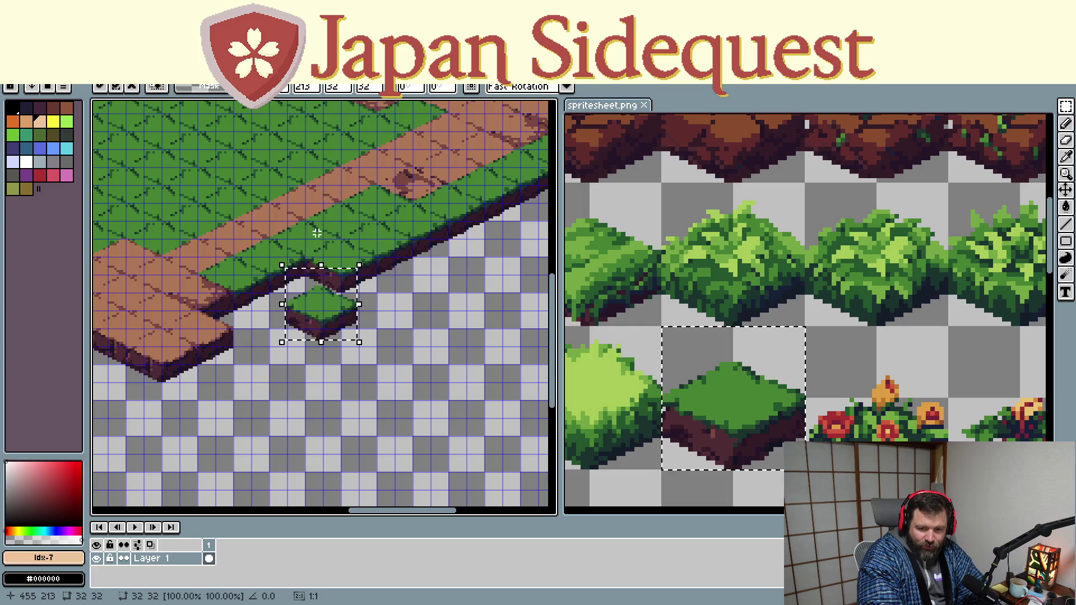
mouse_move(320, 345)
mouse_down()
mouse_move(285, 307)
mouse_move(230, 324)
mouse_up()
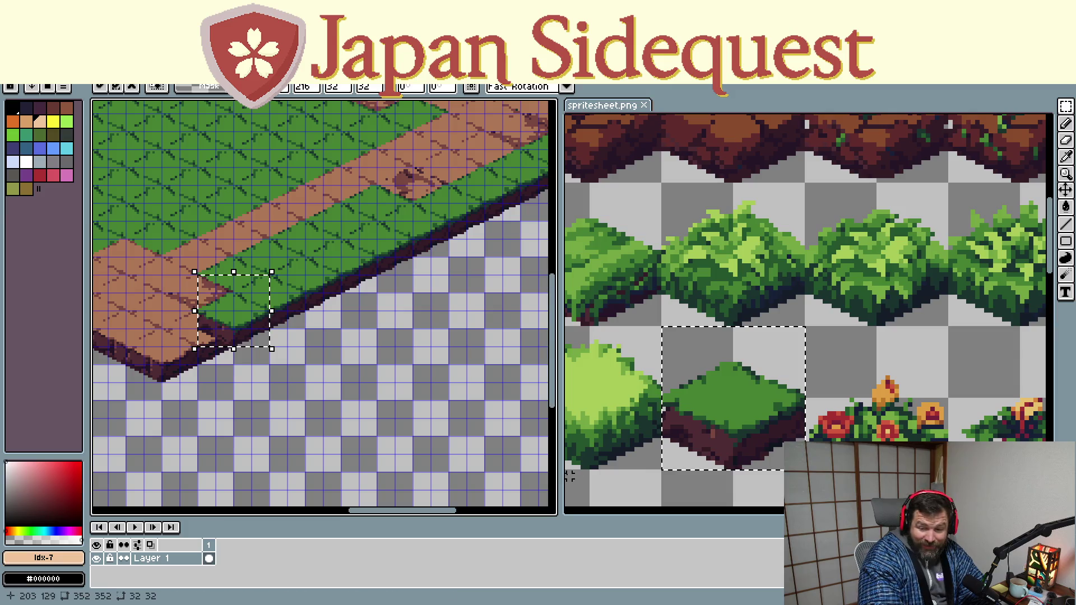
scroll(713, 432, down, 1)
scroll(724, 412, down, 2)
scroll(737, 386, up, 2)
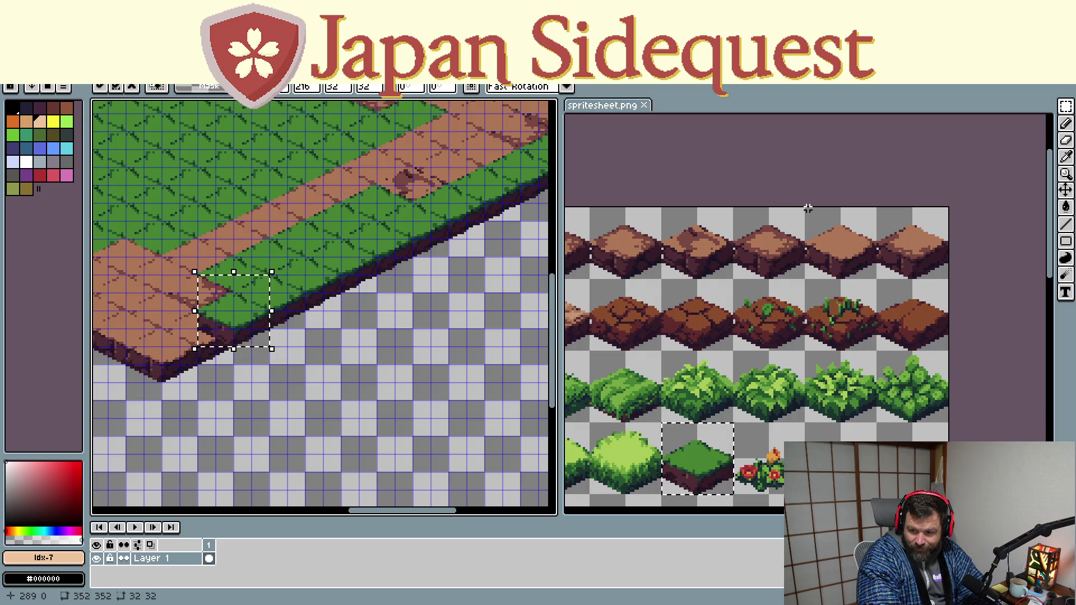
Copy a plain dirt tile and place it at the path's lower-left corner
drag(805, 208, 879, 282)
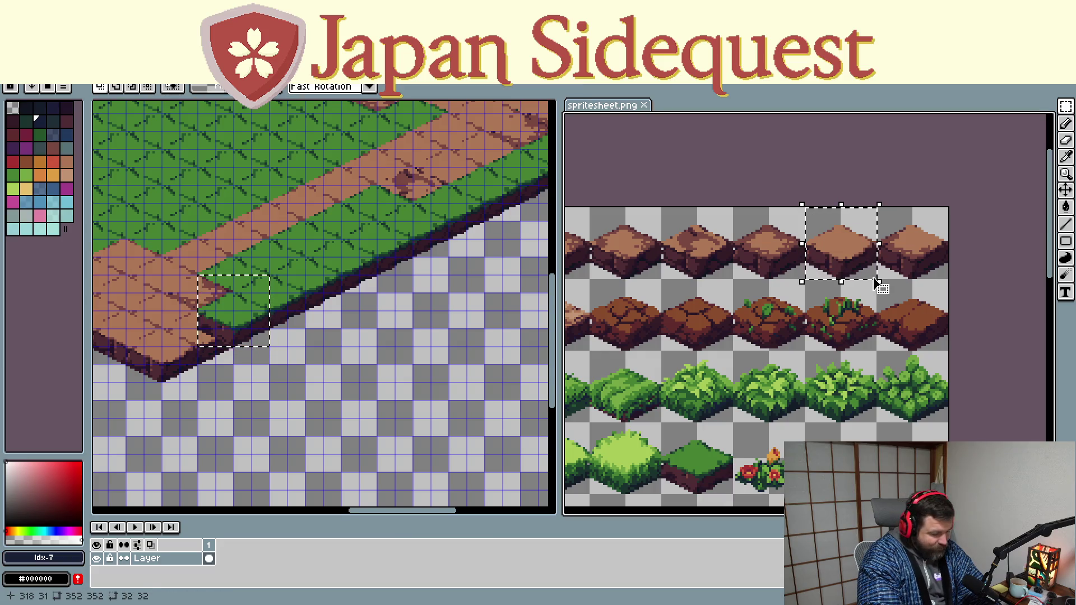
click(423, 385)
key(ctrl+v)
drag(319, 305, 182, 345)
key(ctrl+z)
drag(320, 305, 156, 360)
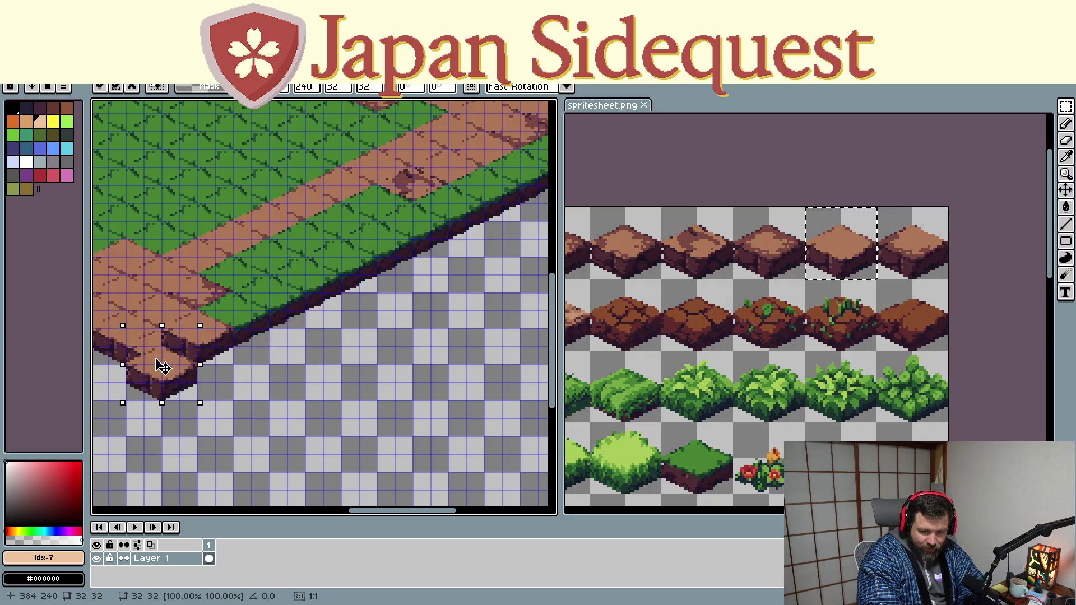
Set further dirt tile copies just below and along the path's lower edge
drag(325, 395, 464, 393)
scroll(454, 393, down, 2)
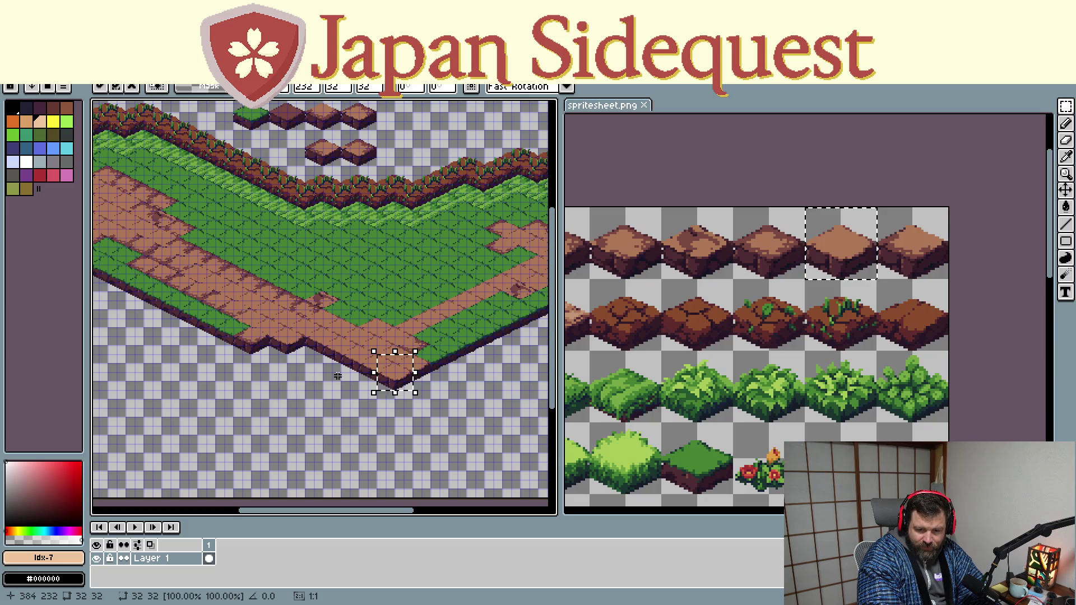
scroll(384, 361, up, 3)
mouse_move(285, 370)
mouse_down()
mouse_move(288, 282)
mouse_move(313, 228)
mouse_move(253, 300)
mouse_move(356, 288)
mouse_move(383, 265)
mouse_move(385, 238)
mouse_move(253, 348)
mouse_move(421, 312)
mouse_up()
key(ctrl+z)
mouse_move(366, 345)
mouse_down()
mouse_move(404, 378)
mouse_move(505, 337)
mouse_up()
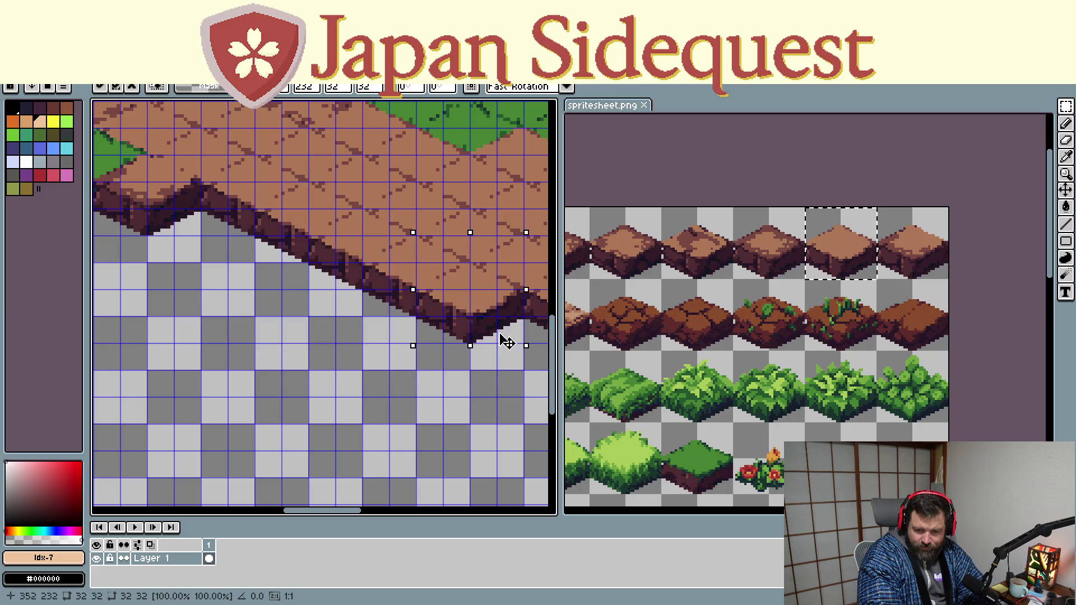
Pan the map to check the filled bottom corner of the path
drag(491, 434, 262, 393)
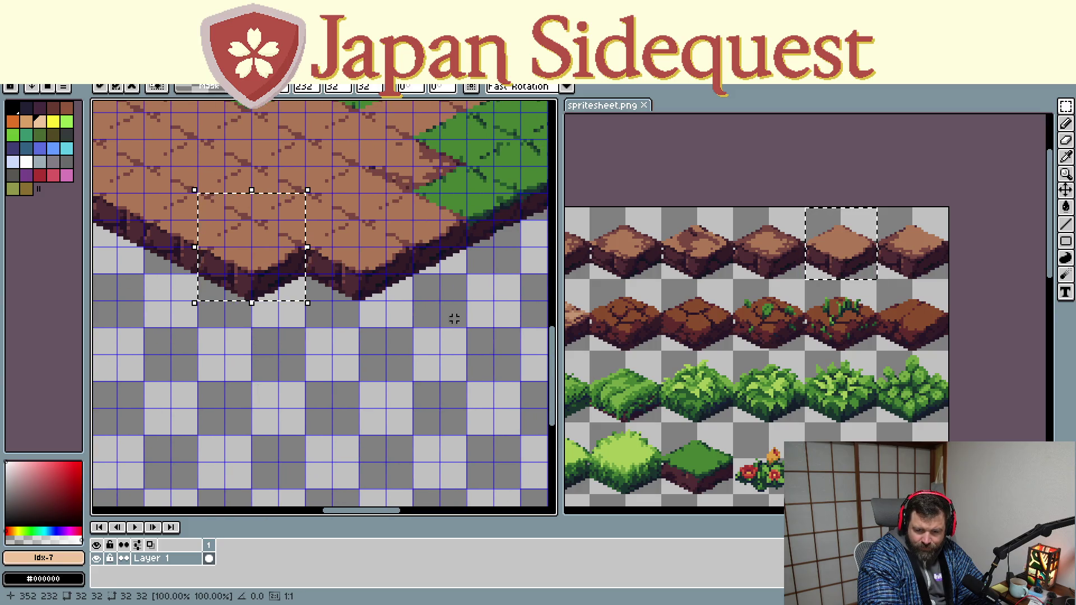
scroll(272, 373, down, 3)
scroll(250, 419, down, 1)
scroll(250, 418, up, 1)
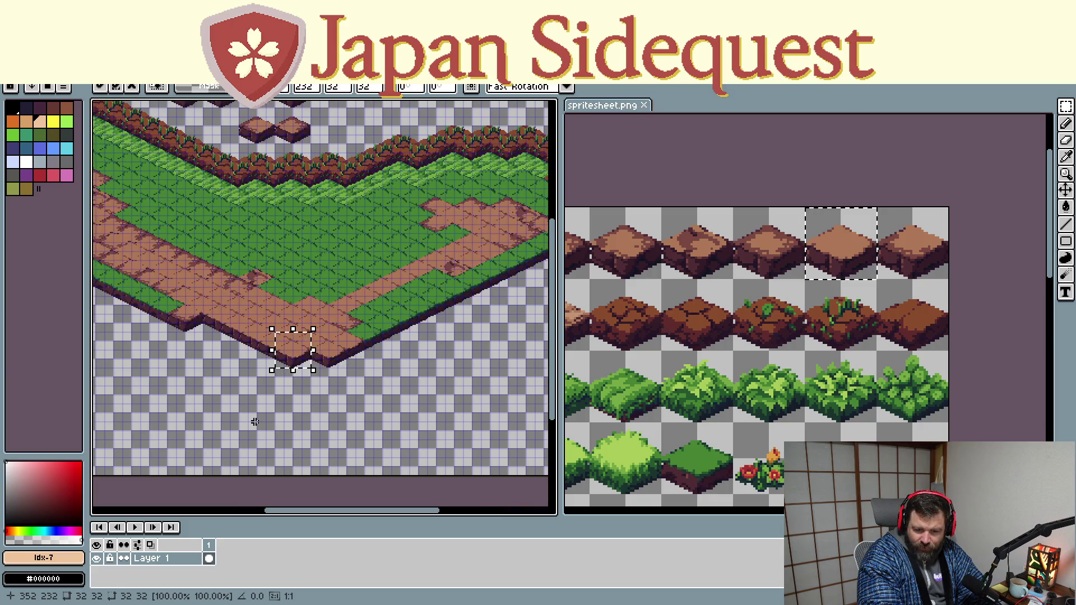
drag(166, 358, 274, 398)
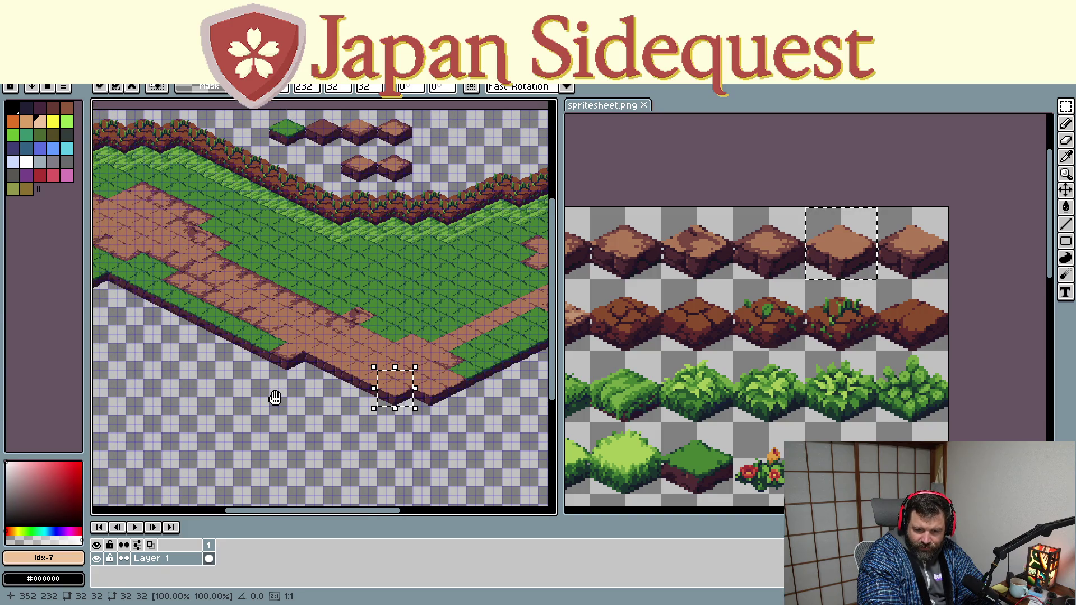
drag(276, 398, 163, 445)
scroll(268, 395, down, 1)
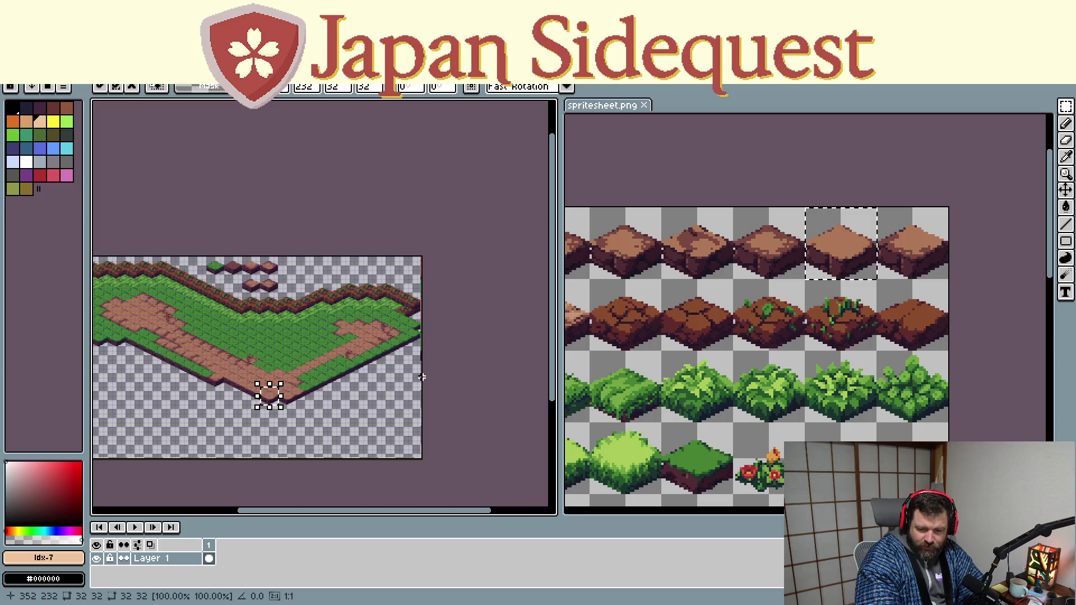
key(ctrl+d)
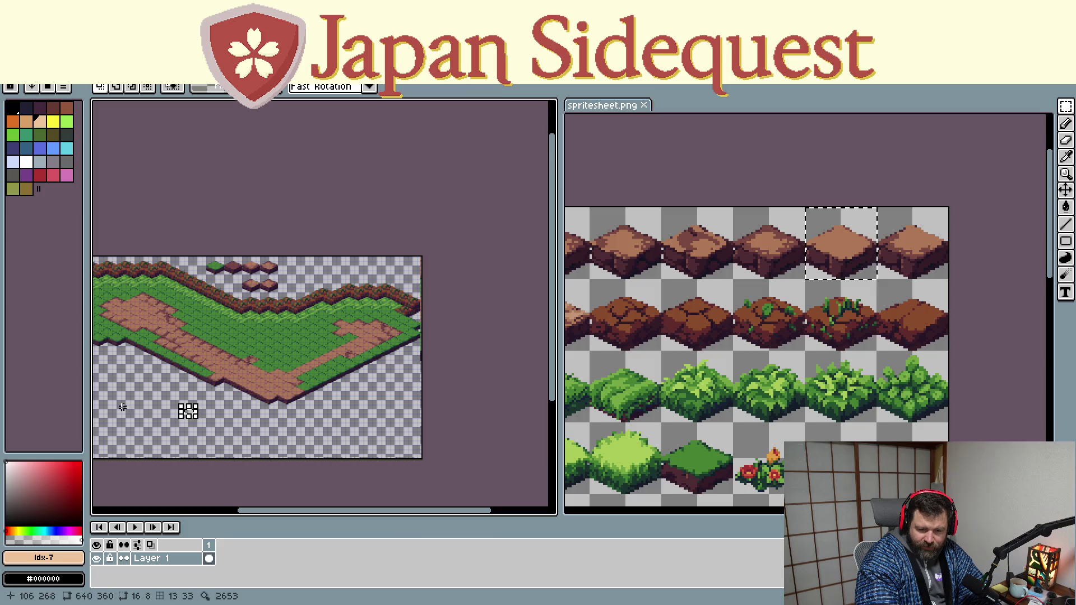
drag(188, 409, 272, 373)
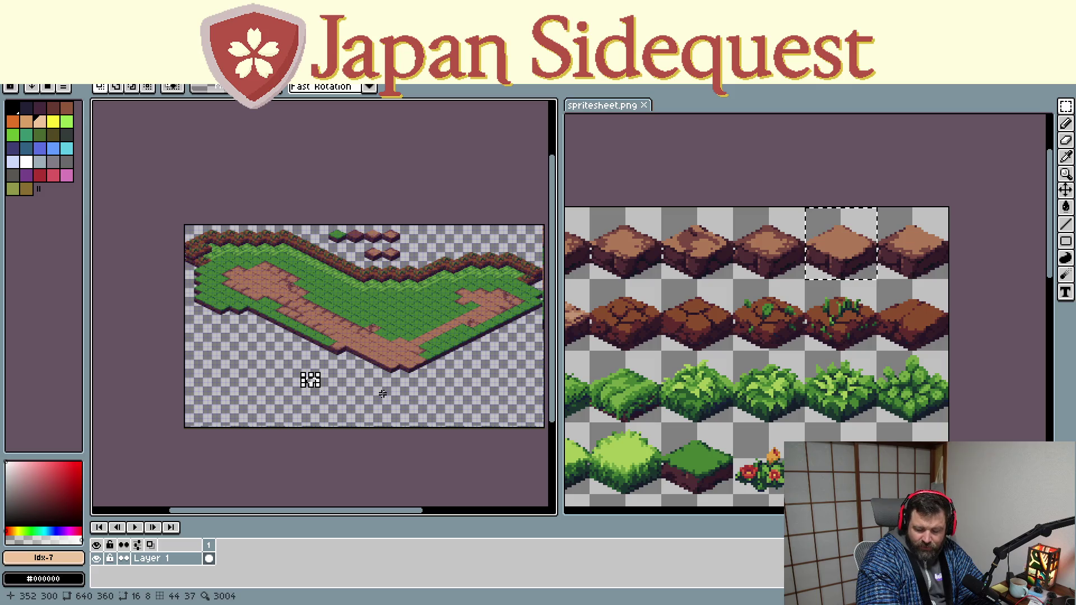
drag(470, 383, 411, 386)
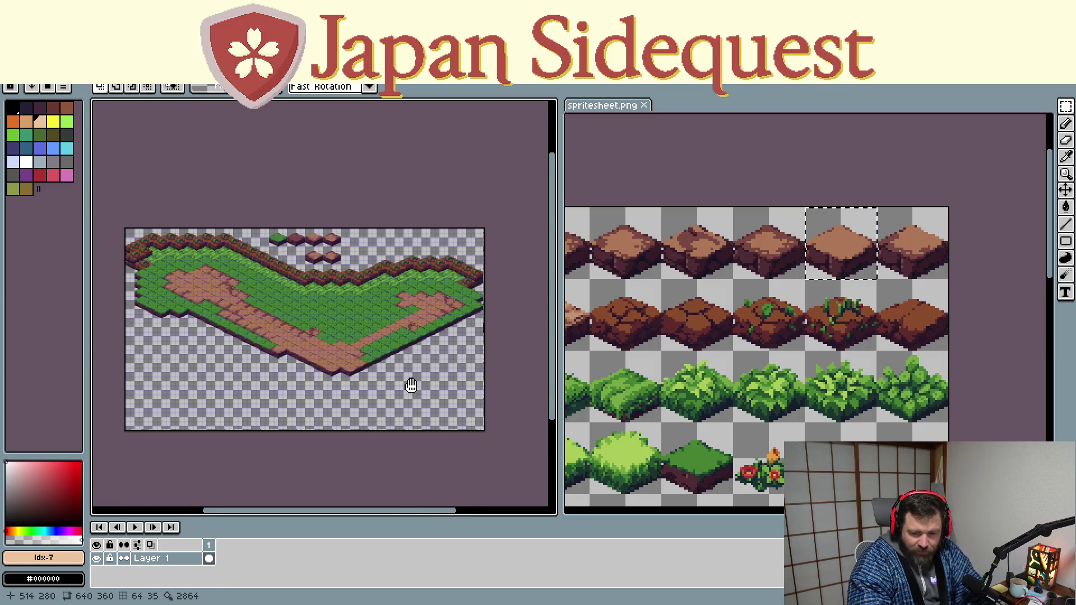
scroll(411, 385, up, 2)
scroll(411, 385, down, 1)
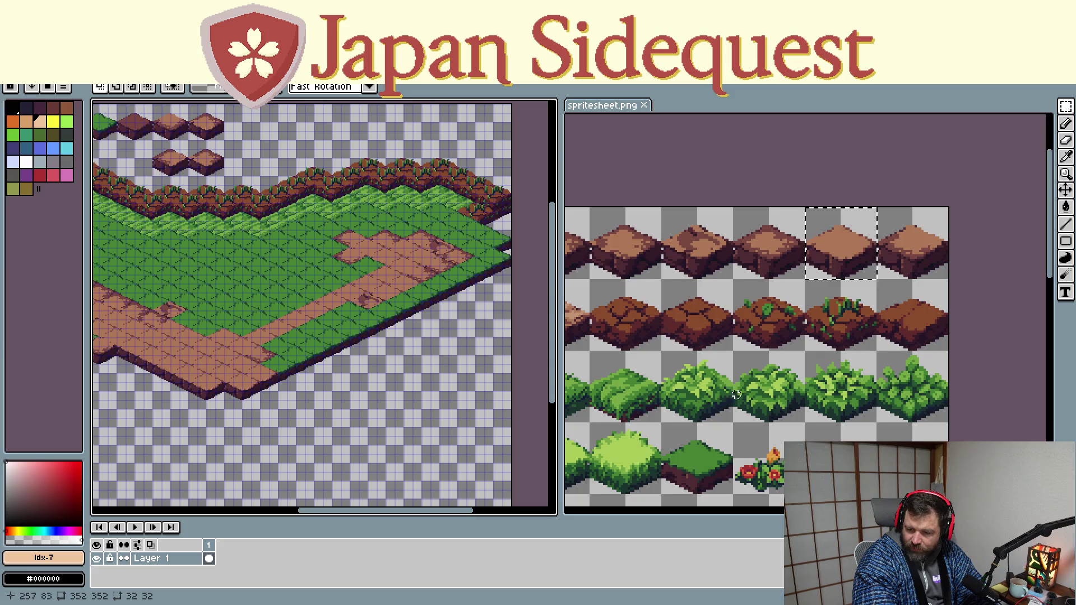
scroll(734, 393, up, 1)
scroll(720, 384, down, 1)
Copy the dark grass block tile and stamp the first copies against the ledge
click(724, 386)
key(ctrl+c)
key(ctrl+v)
drag(383, 316, 381, 304)
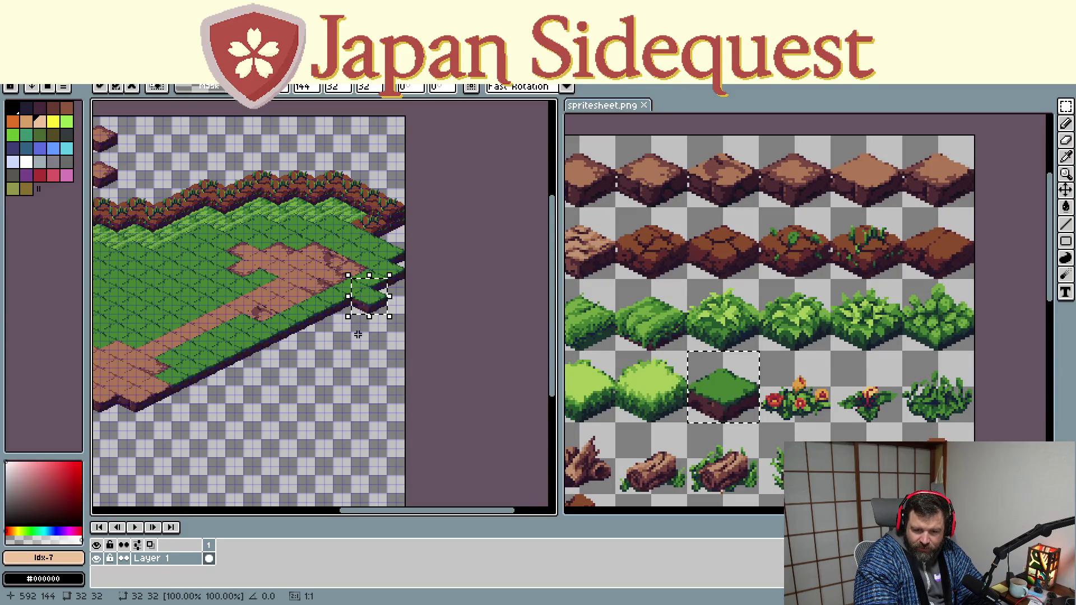
key(ctrl+v)
drag(341, 251, 374, 313)
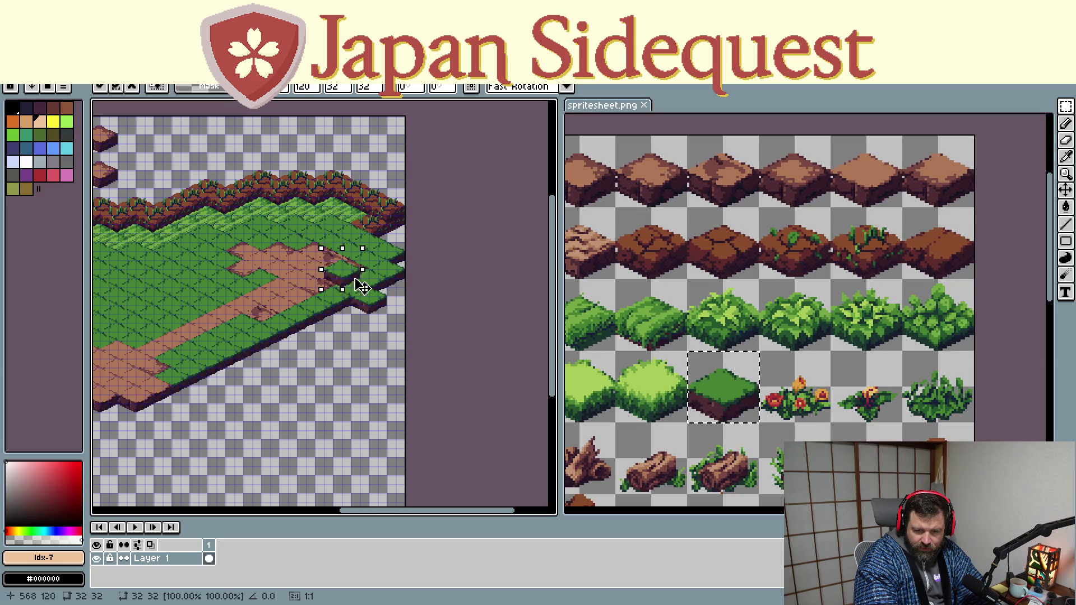
scroll(348, 330, up, 2)
mouse_move(337, 248)
mouse_down()
mouse_move(304, 302)
mouse_move(222, 329)
mouse_up()
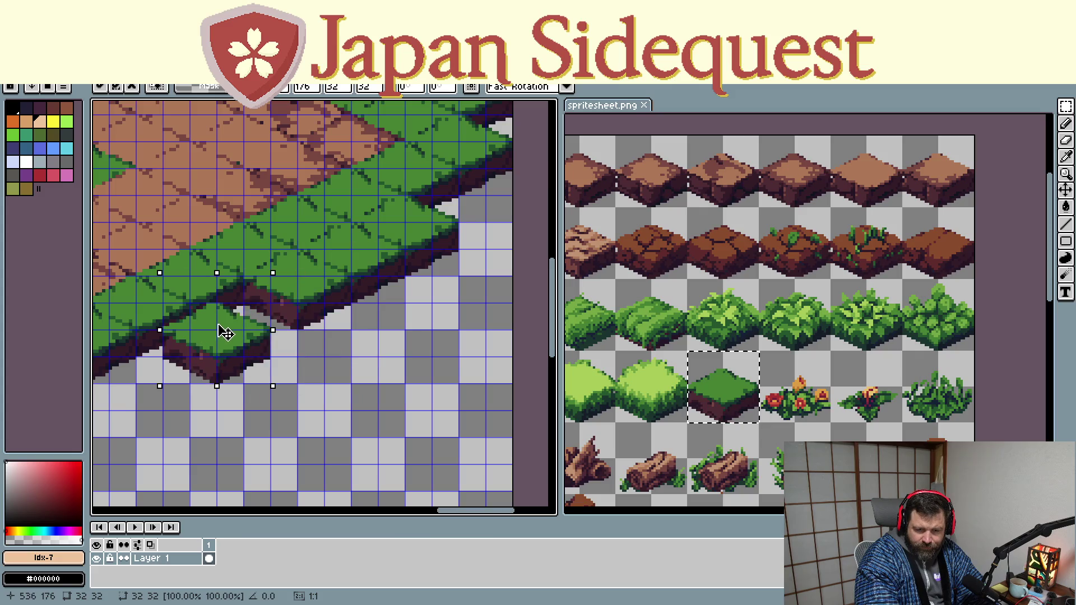
mouse_move(346, 331)
mouse_down()
mouse_move(420, 313)
mouse_move(410, 310)
mouse_up()
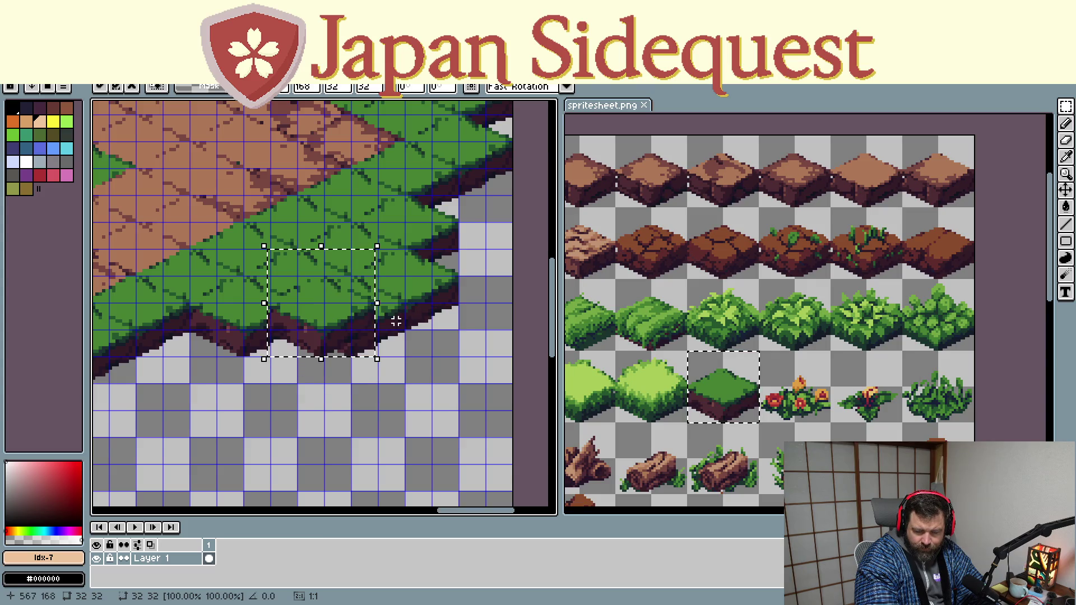
mouse_move(410, 310)
mouse_down()
mouse_move(373, 358)
mouse_move(343, 373)
mouse_move(362, 394)
mouse_up()
scroll(365, 293, down, 5)
scroll(365, 293, left, 5)
Paste more grass tiles and line them along the grass edge above the path
key(ctrl+v)
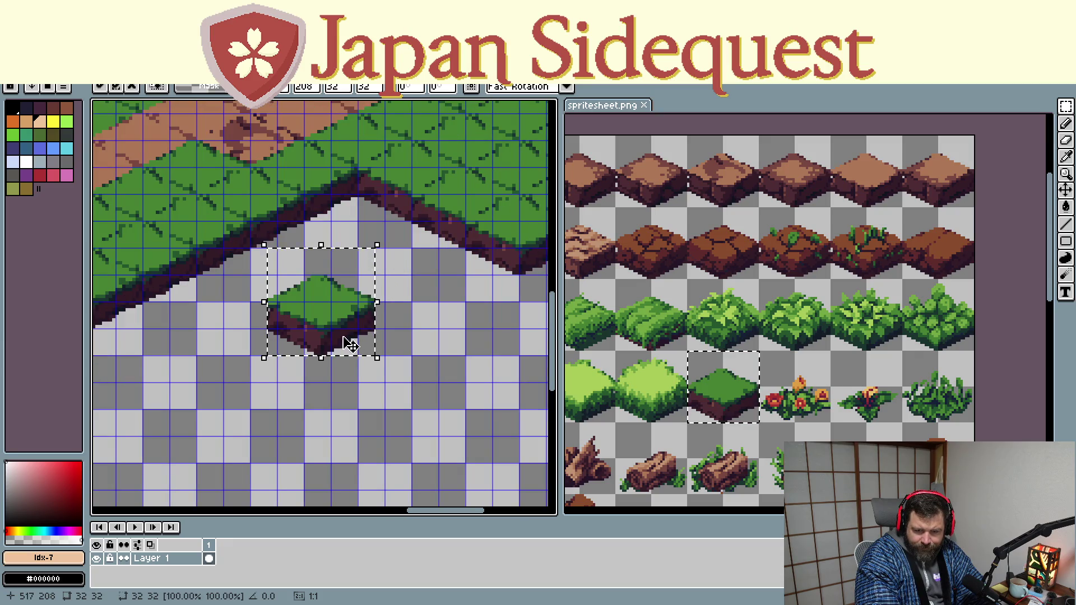
mouse_move(349, 344)
mouse_down()
mouse_move(436, 275)
mouse_move(329, 238)
mouse_up()
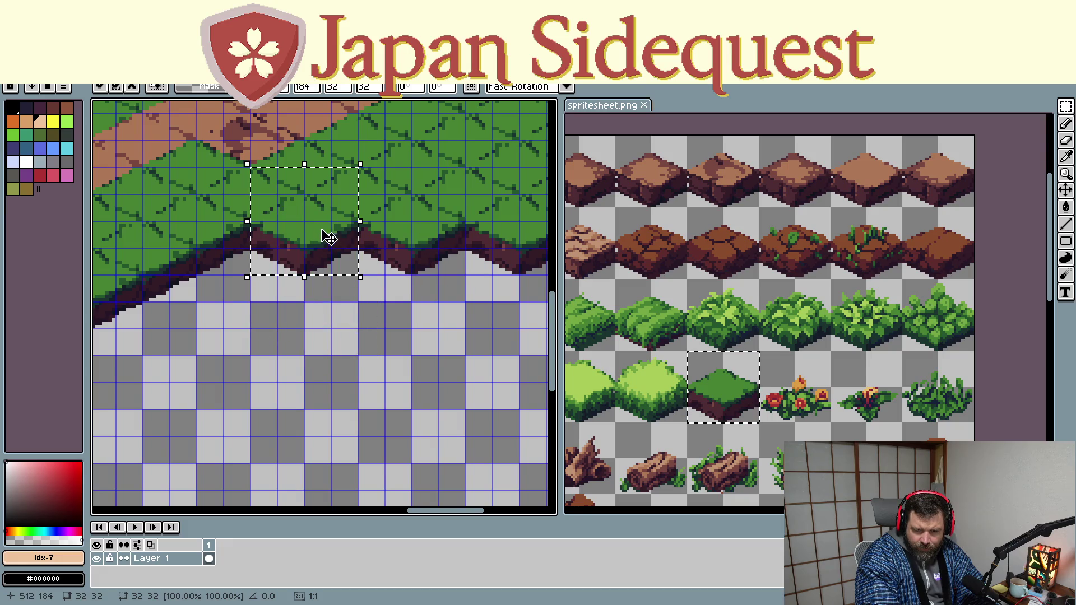
scroll(329, 238, down, 2)
scroll(349, 307, down, 1)
scroll(360, 349, up, 2)
scroll(367, 389, up, 1)
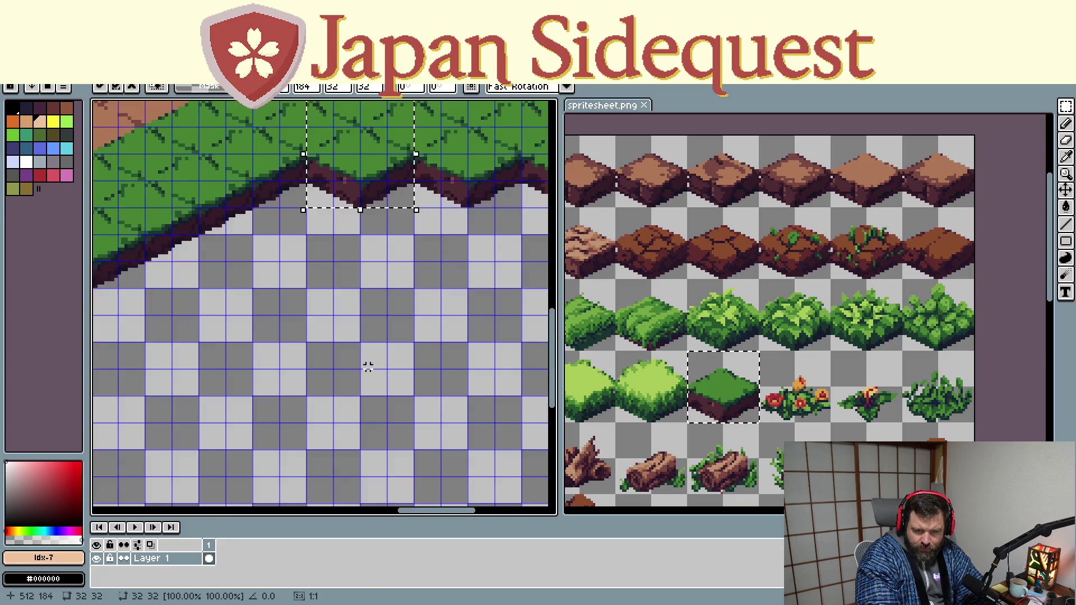
scroll(368, 367, up, 2)
key(ctrl+v)
mouse_move(309, 334)
mouse_down()
mouse_move(241, 308)
mouse_move(366, 293)
mouse_up()
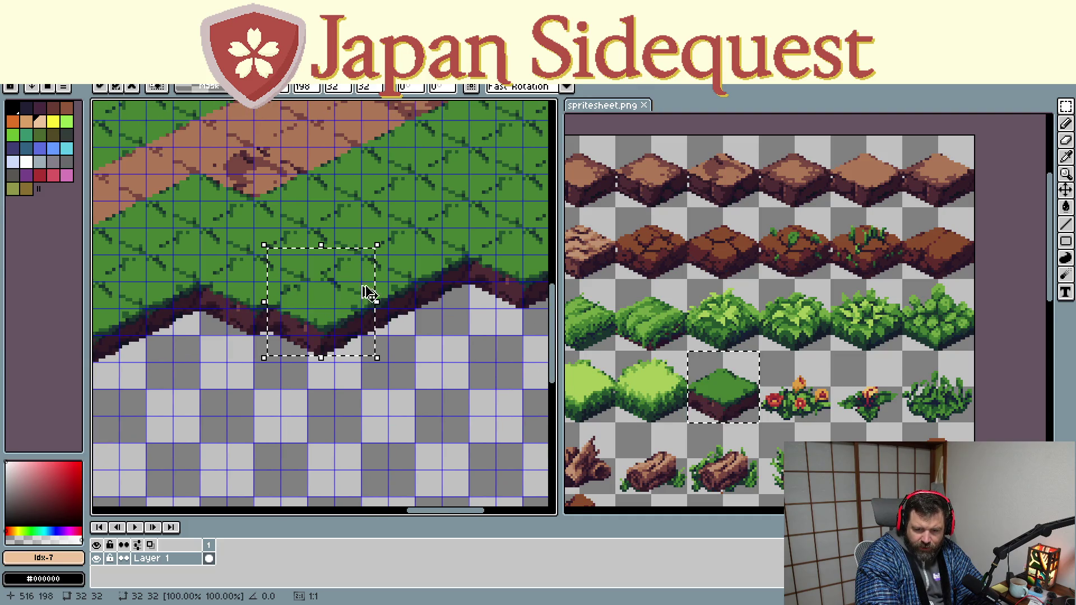
drag(366, 294, 515, 275)
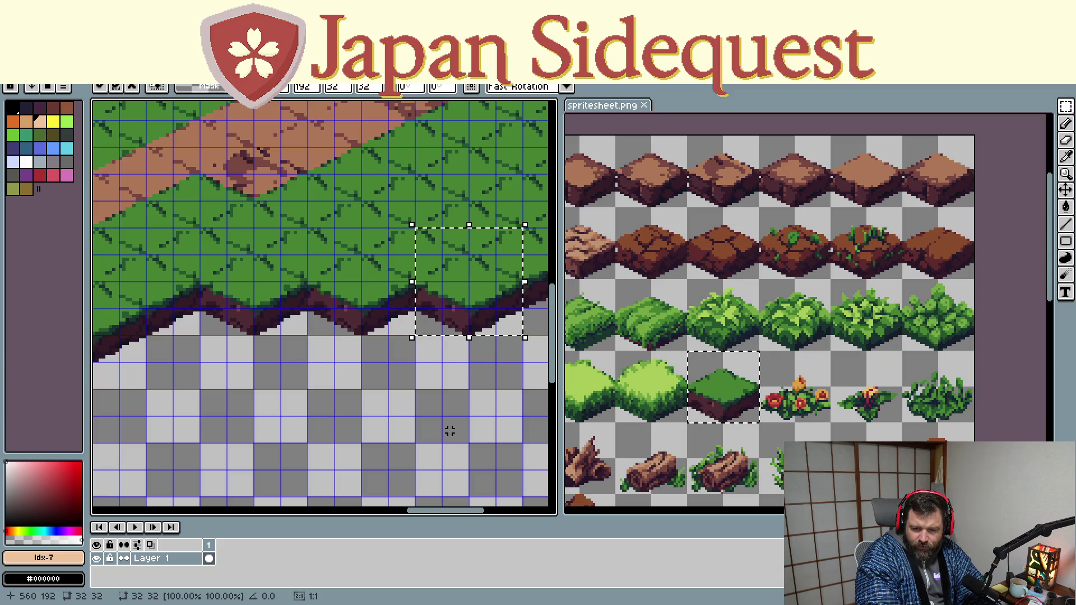
drag(450, 431, 322, 413)
mouse_move(342, 300)
mouse_down()
mouse_move(301, 316)
mouse_move(300, 289)
mouse_up()
drag(202, 418, 368, 432)
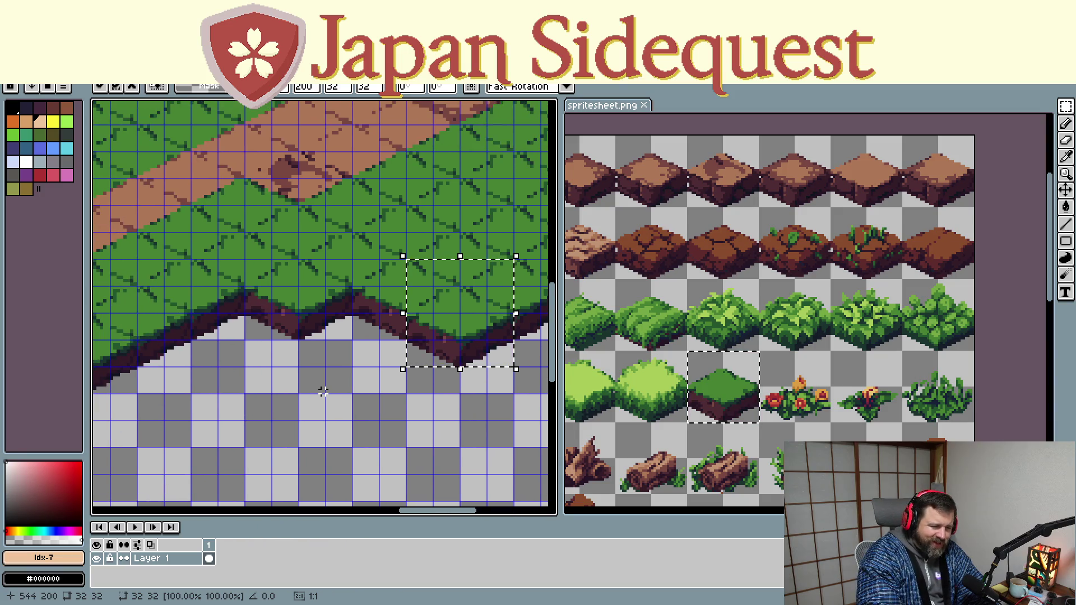
mouse_move(333, 349)
mouse_down()
mouse_move(332, 325)
mouse_move(379, 353)
mouse_move(263, 334)
mouse_move(253, 353)
mouse_move(257, 343)
mouse_up()
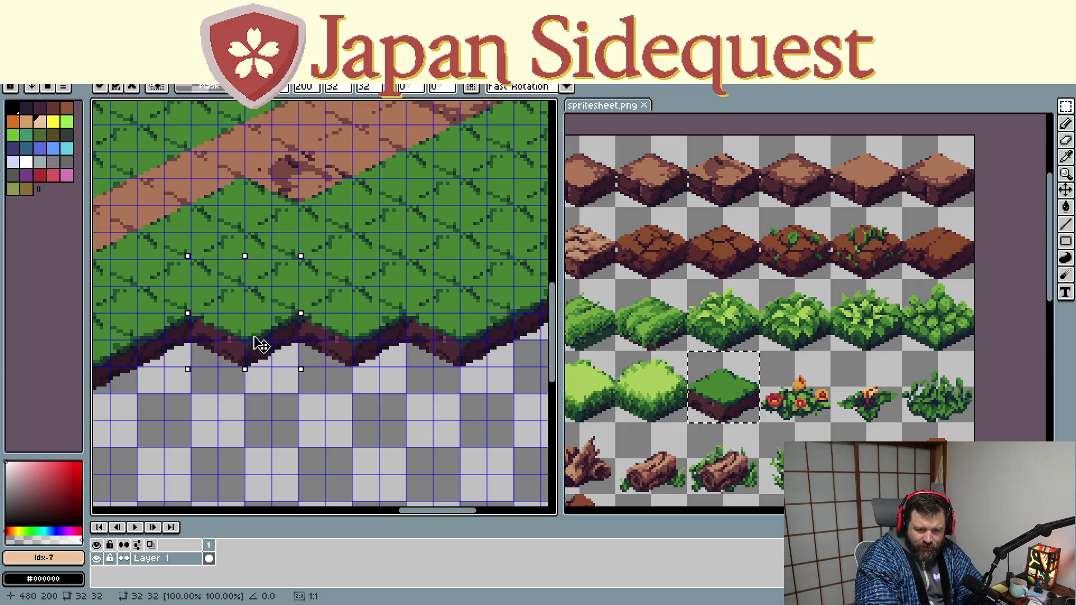
scroll(367, 425, down, 1)
scroll(380, 427, down, 2)
scroll(380, 426, up, 2)
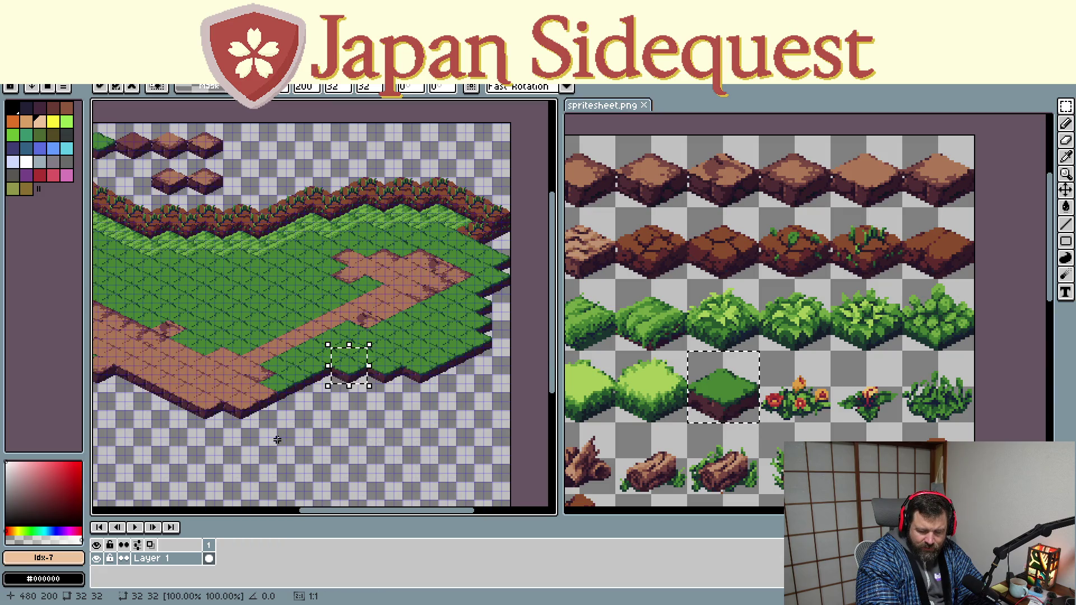
Paste grass tiles along the island's lower edge down to the path's bottom tip
mouse_move(349, 366)
mouse_down()
mouse_move(321, 249)
mouse_move(304, 401)
mouse_move(313, 278)
mouse_move(278, 404)
mouse_up()
scroll(235, 471, up, 1)
scroll(235, 471, up, 1)
mouse_move(347, 294)
mouse_down()
mouse_move(290, 322)
mouse_move(192, 322)
mouse_up()
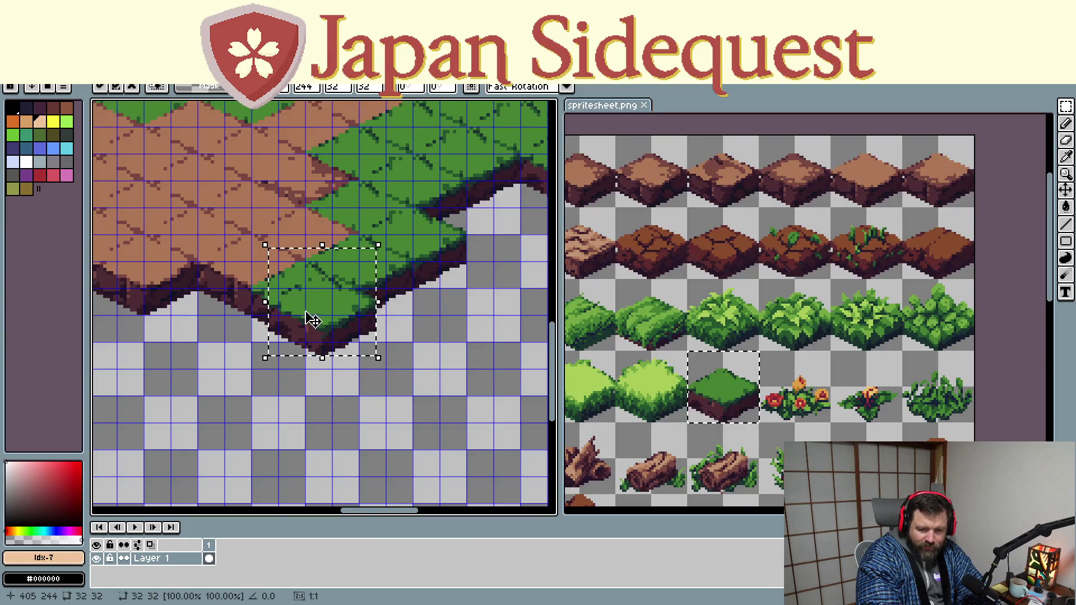
scroll(193, 322, down, 1)
scroll(211, 336, down, 1)
scroll(219, 388, down, 2)
scroll(181, 420, up, 2)
scroll(240, 404, down, 2)
mouse_move(405, 362)
mouse_down()
mouse_move(271, 303)
mouse_move(300, 335)
mouse_up()
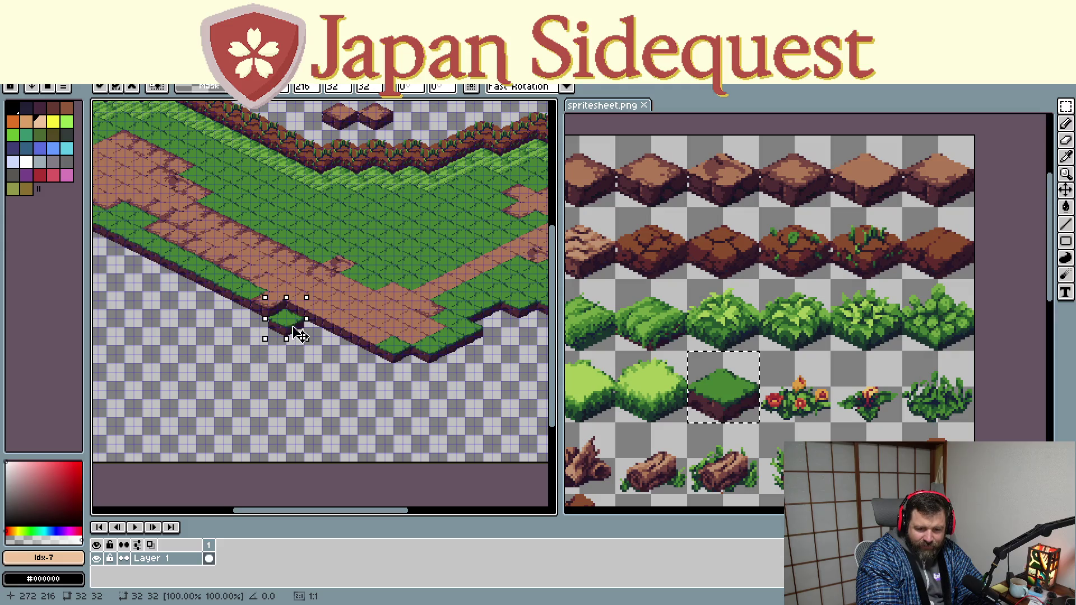
key(ctrl+v)
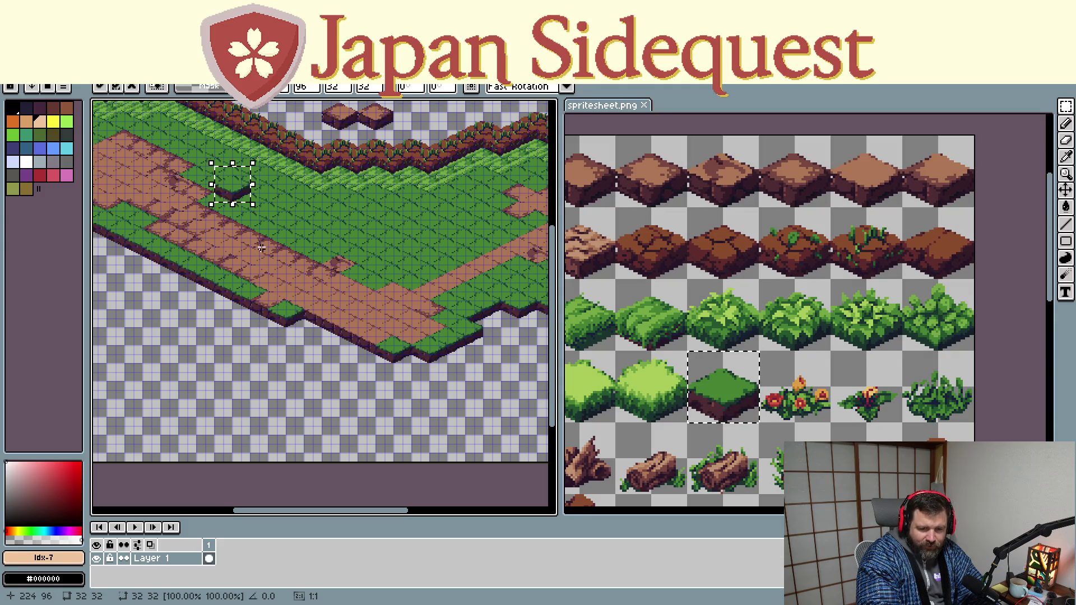
drag(241, 192, 316, 333)
key(ctrl+v)
drag(229, 181, 335, 344)
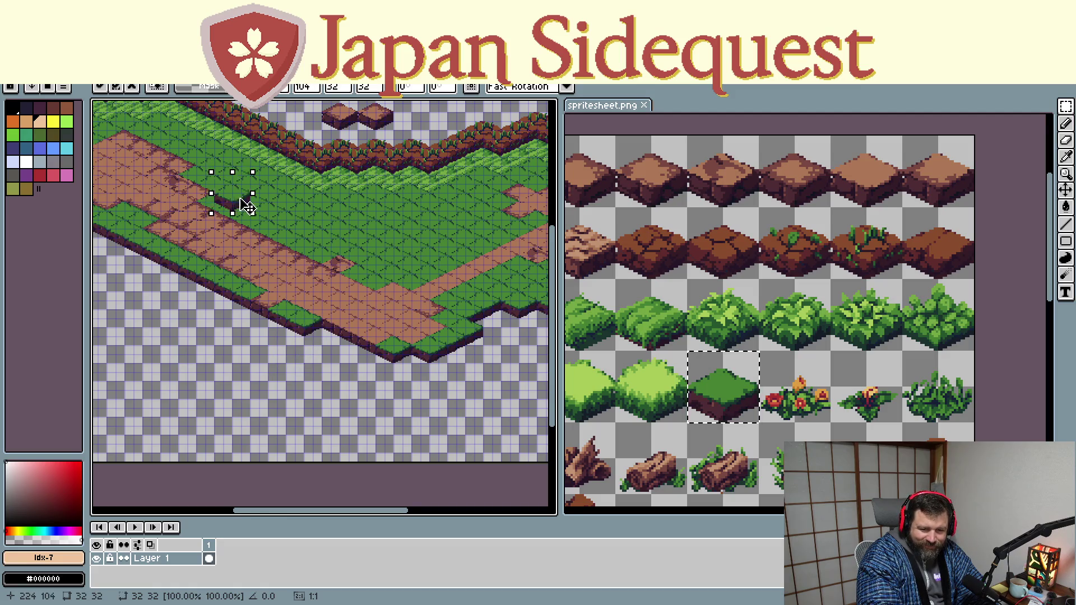
key(ctrl+v)
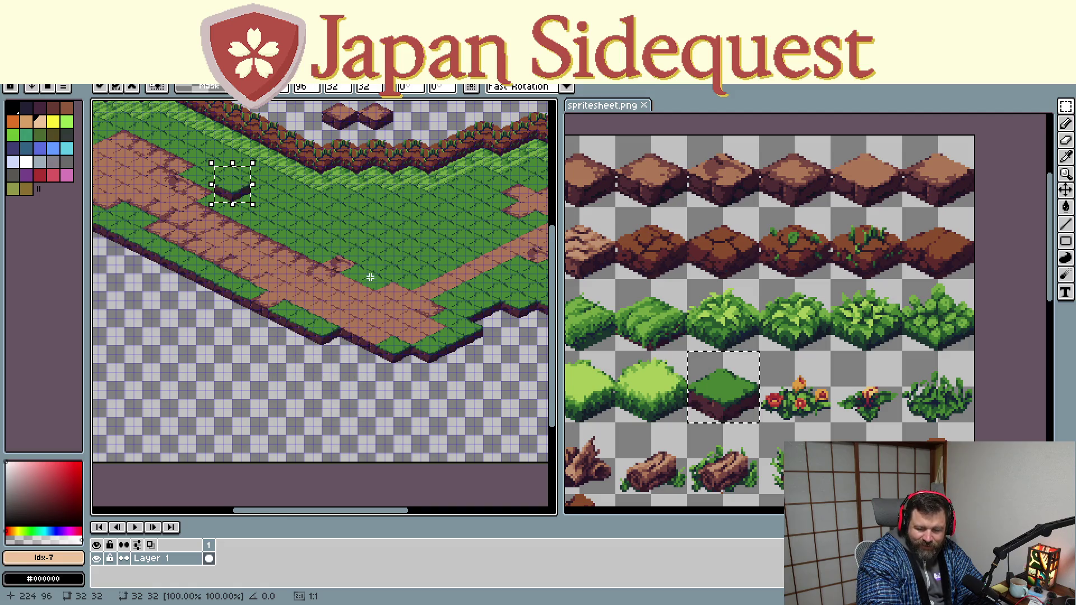
mouse_move(232, 183)
mouse_down()
mouse_move(462, 410)
mouse_move(417, 356)
mouse_up()
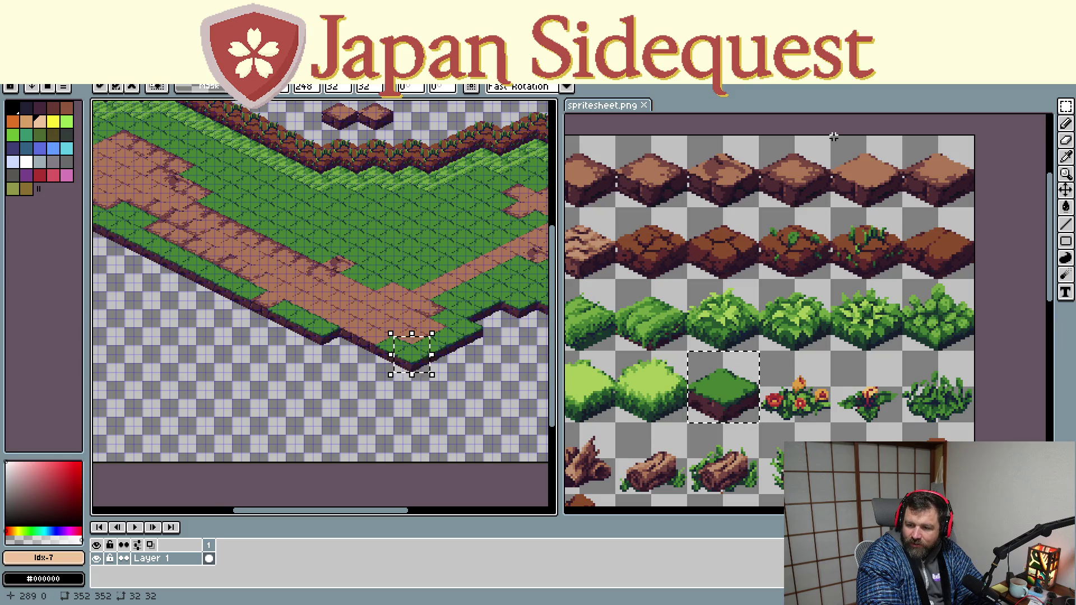
Select a dirt tile on the spritesheet for the next placement
drag(830, 135, 901, 211)
Copy the dirt tile and set it capping the dirt path's lower tip
key(ctrl+c)
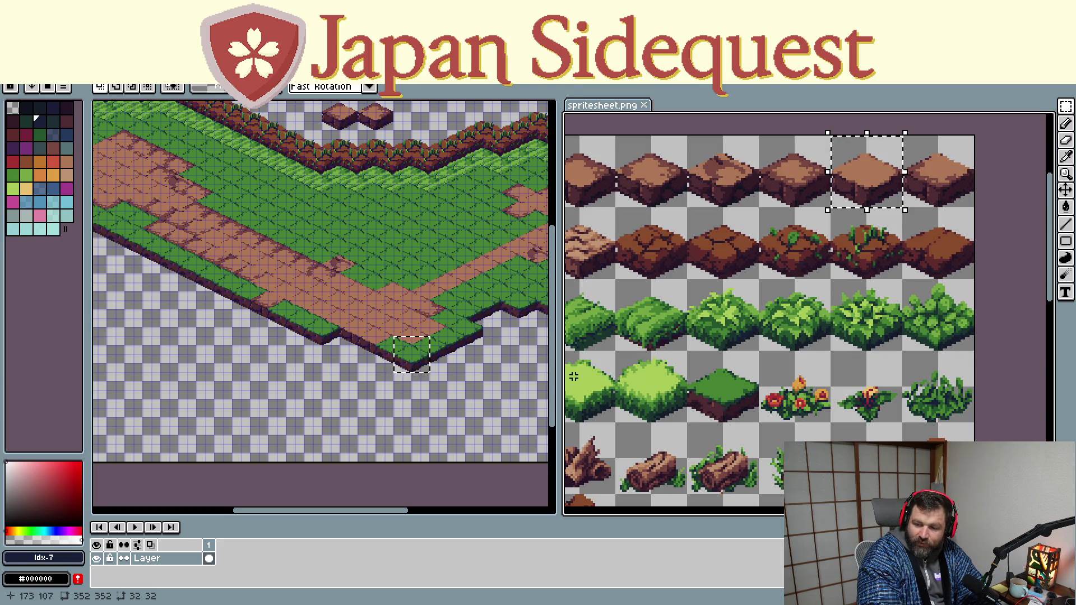
click(423, 412)
key(ctrl+v)
mouse_move(304, 314)
mouse_down()
mouse_move(344, 352)
mouse_move(322, 340)
mouse_move(371, 354)
mouse_up()
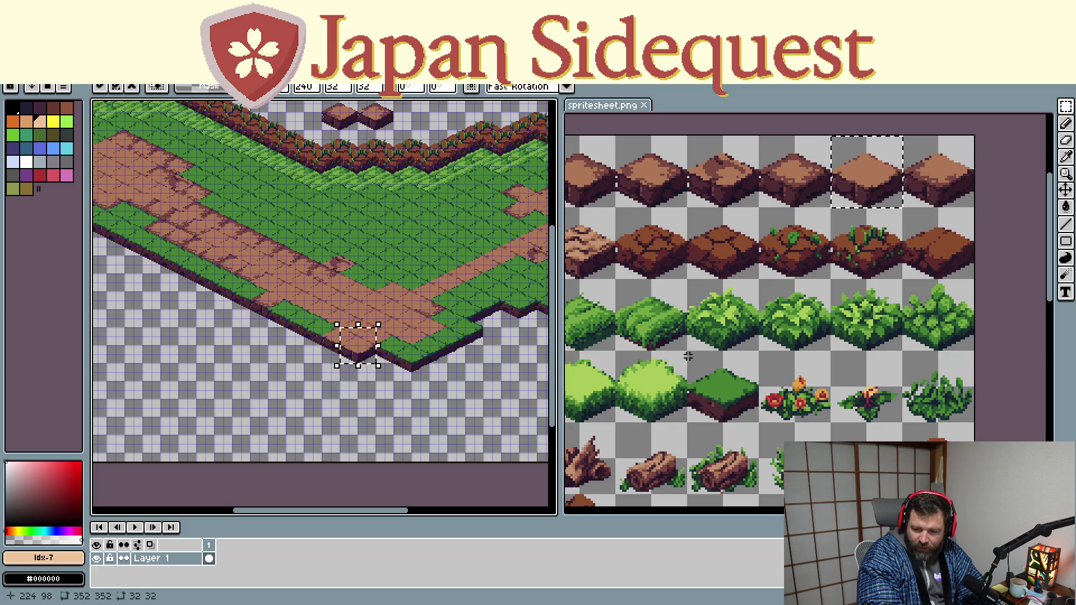
Select the plain grass tile on the spritesheet and paste a copy onto the map
drag(688, 352, 768, 430)
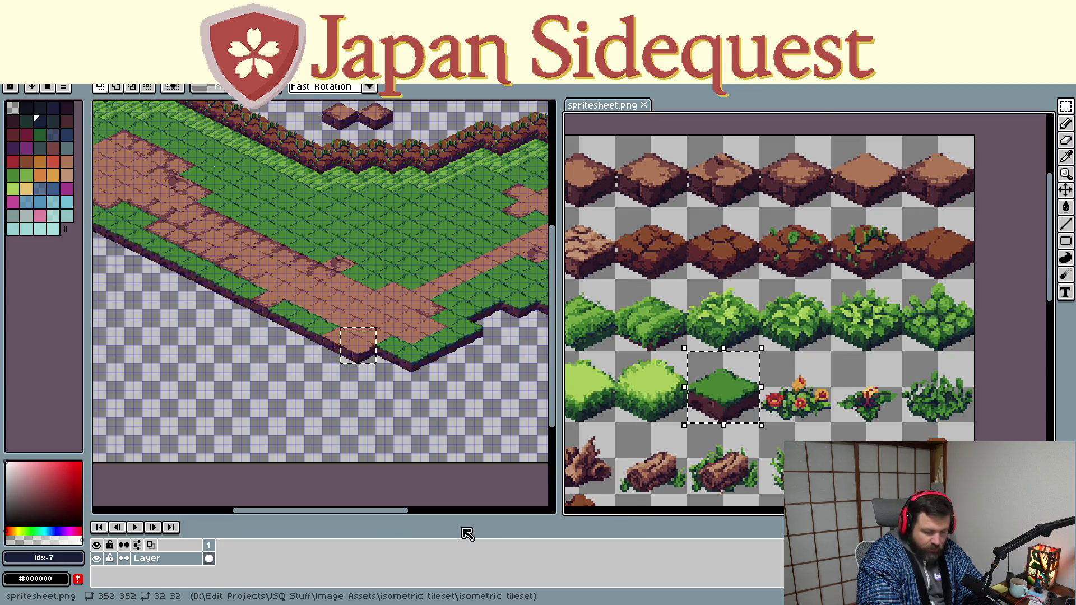
click(350, 383)
key(ctrl+v)
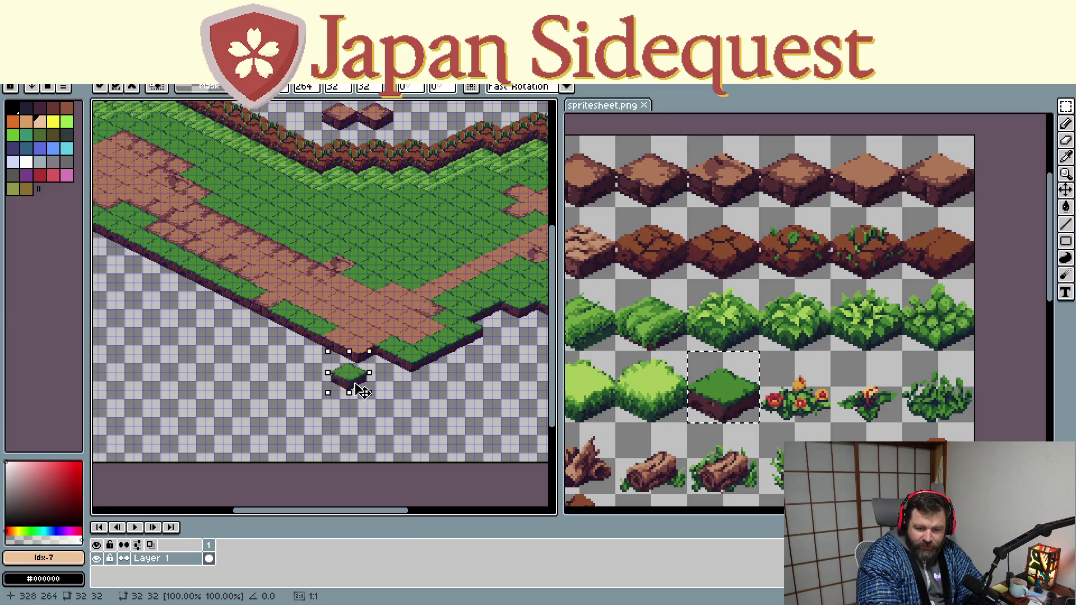
Paste plain grass tiles into the gaps along the map's bottom edge
drag(249, 186, 377, 360)
key(ctrl+v)
drag(249, 200, 411, 380)
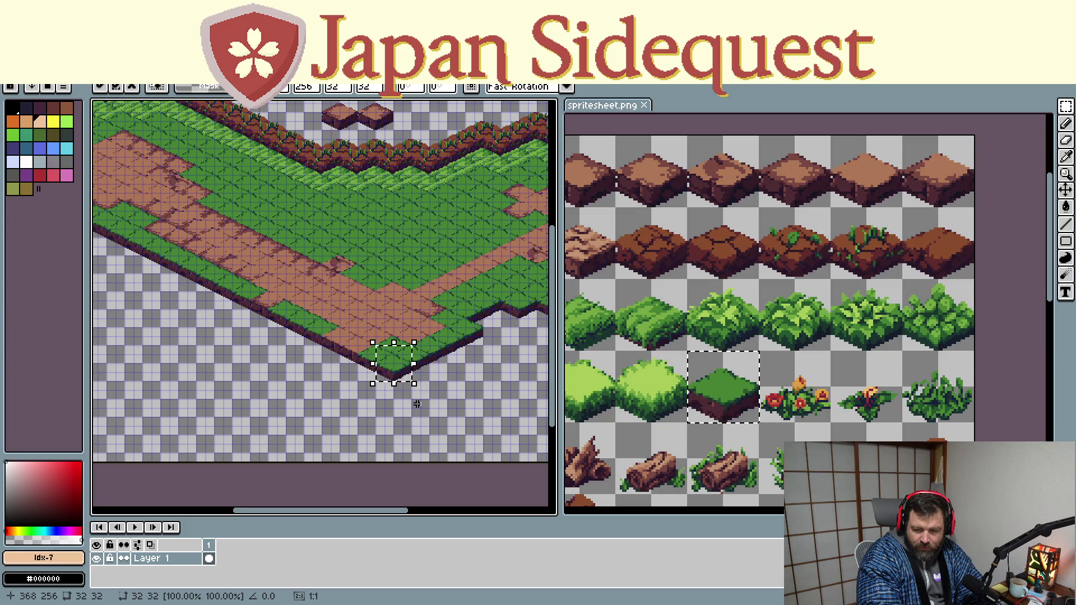
drag(521, 377, 388, 461)
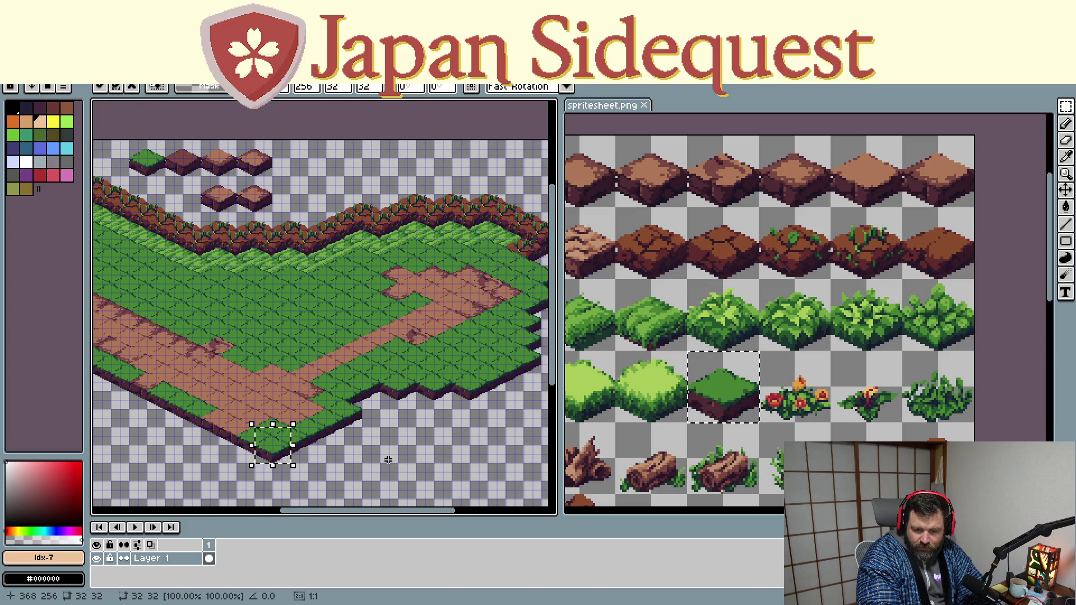
scroll(364, 410, up, 1)
key(ctrl+v)
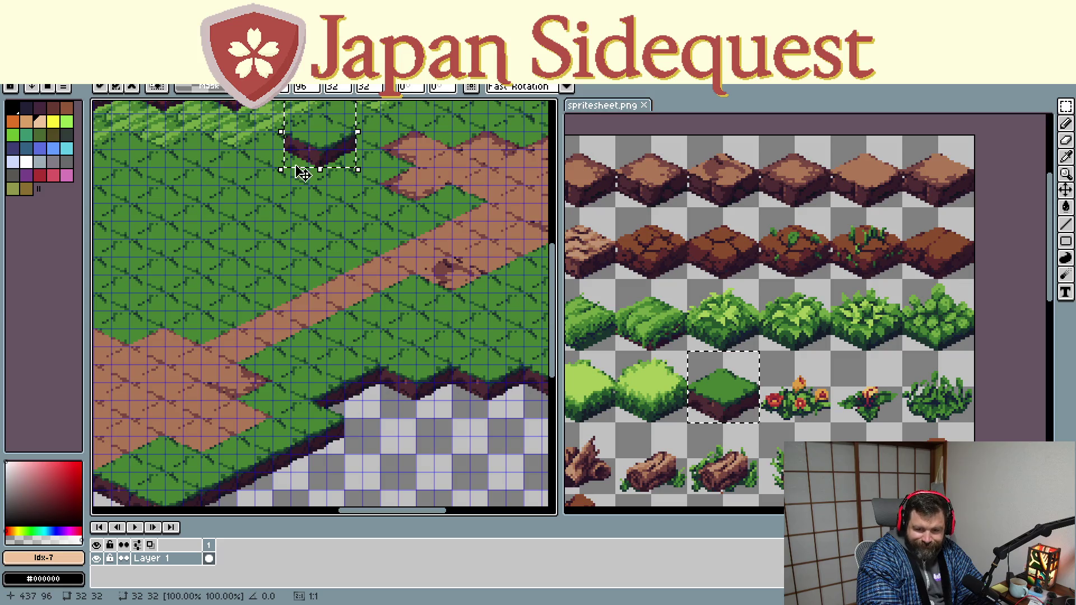
drag(303, 160, 383, 405)
key(ctrl+v)
mouse_move(347, 145)
mouse_down()
mouse_move(353, 424)
mouse_move(364, 416)
mouse_up()
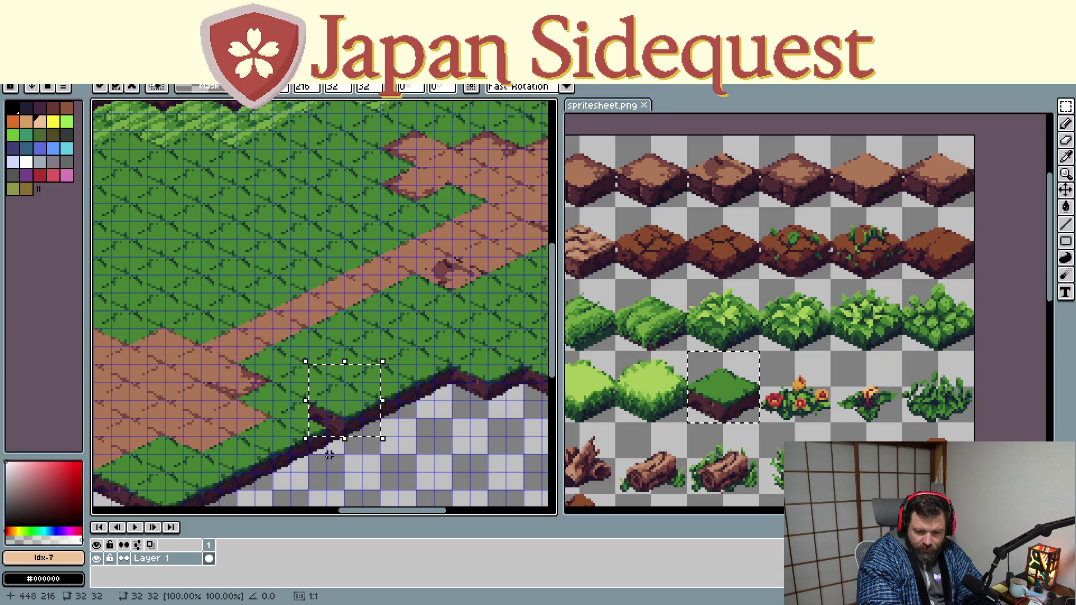
scroll(320, 469, down, 1)
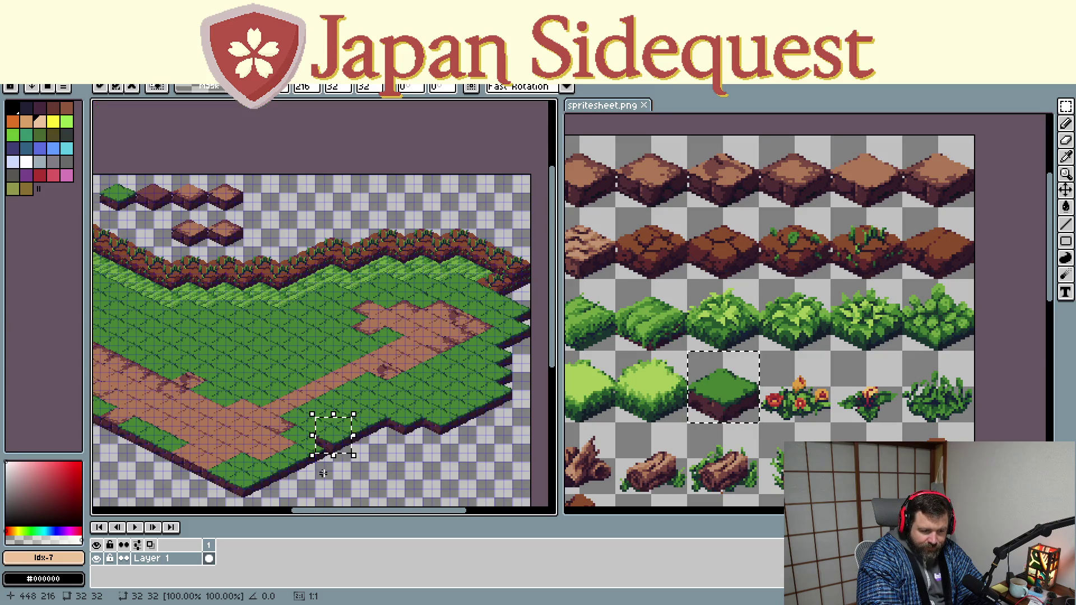
scroll(322, 473, down, 1)
scroll(322, 473, down, 4)
Stamp further grass tiles into the edge notch and along the lower island edge
drag(370, 303, 120, 161)
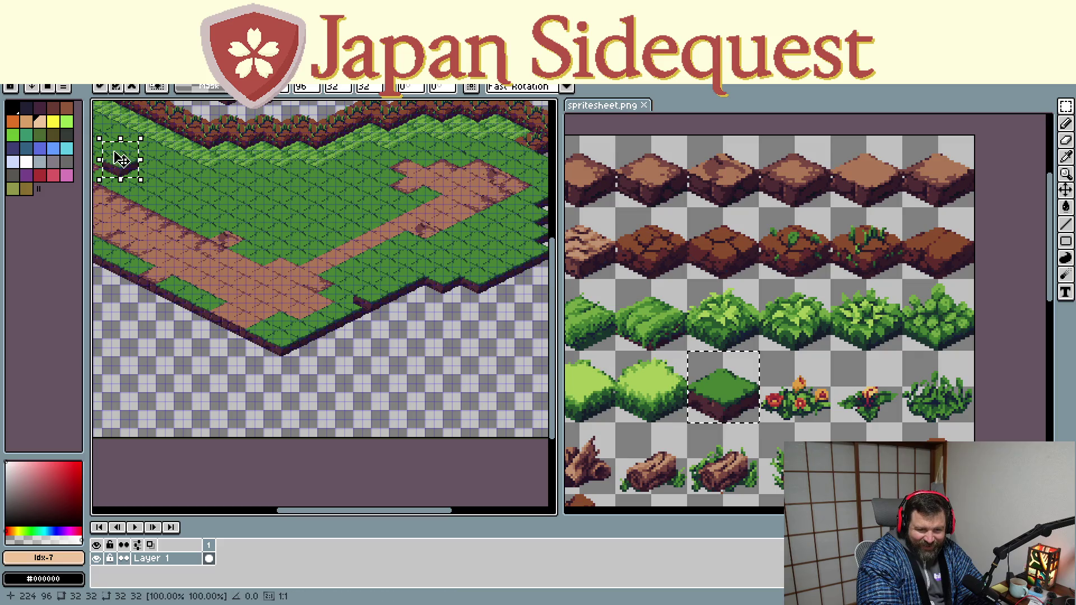
click(353, 302)
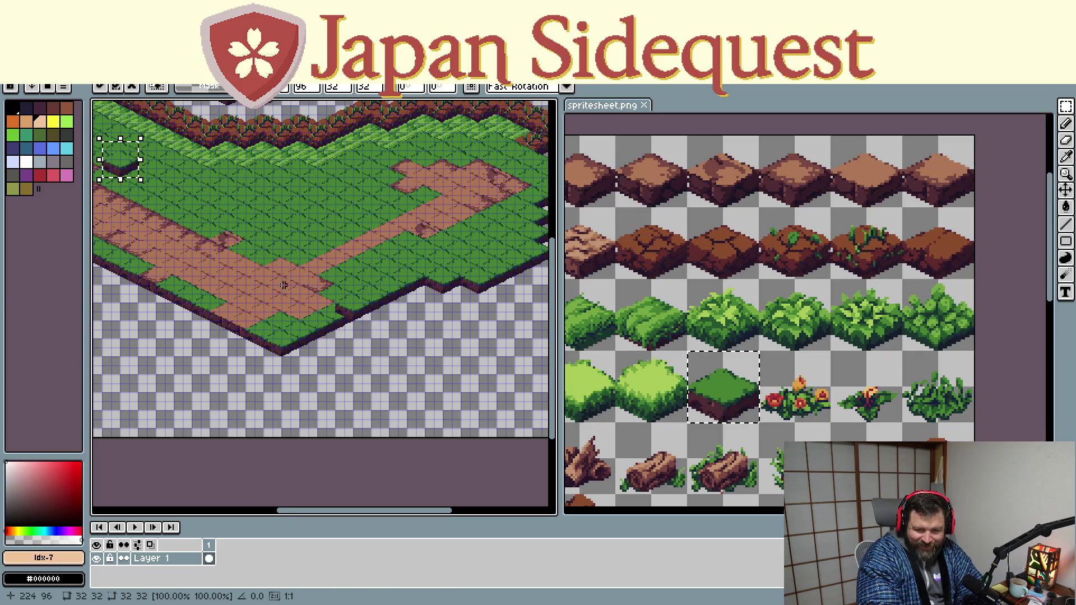
drag(135, 165, 345, 329)
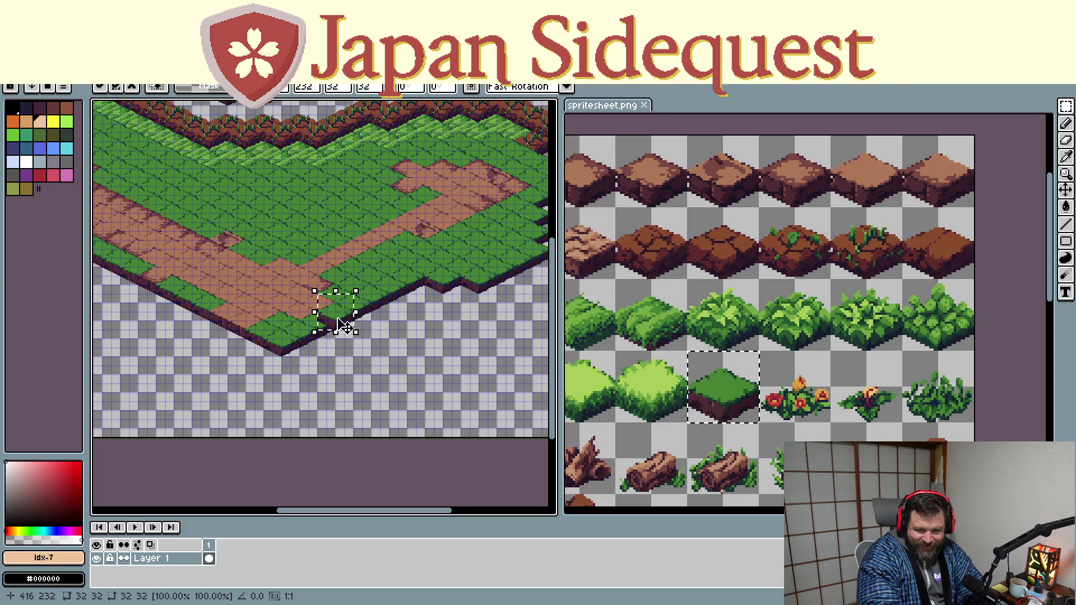
key(ctrl+v)
drag(133, 172, 327, 335)
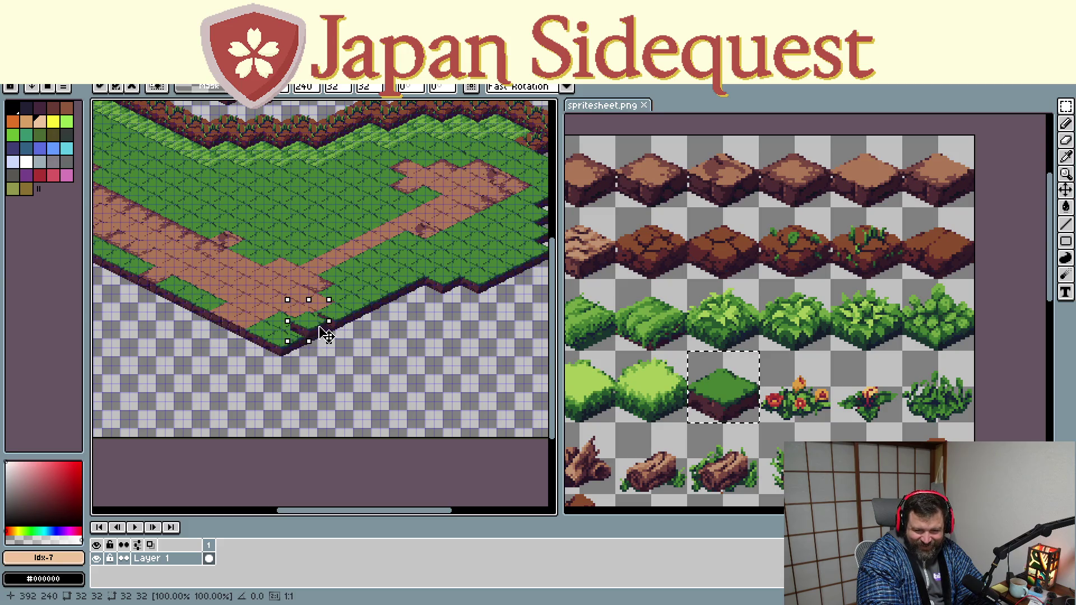
key(ctrl+v)
drag(132, 171, 325, 359)
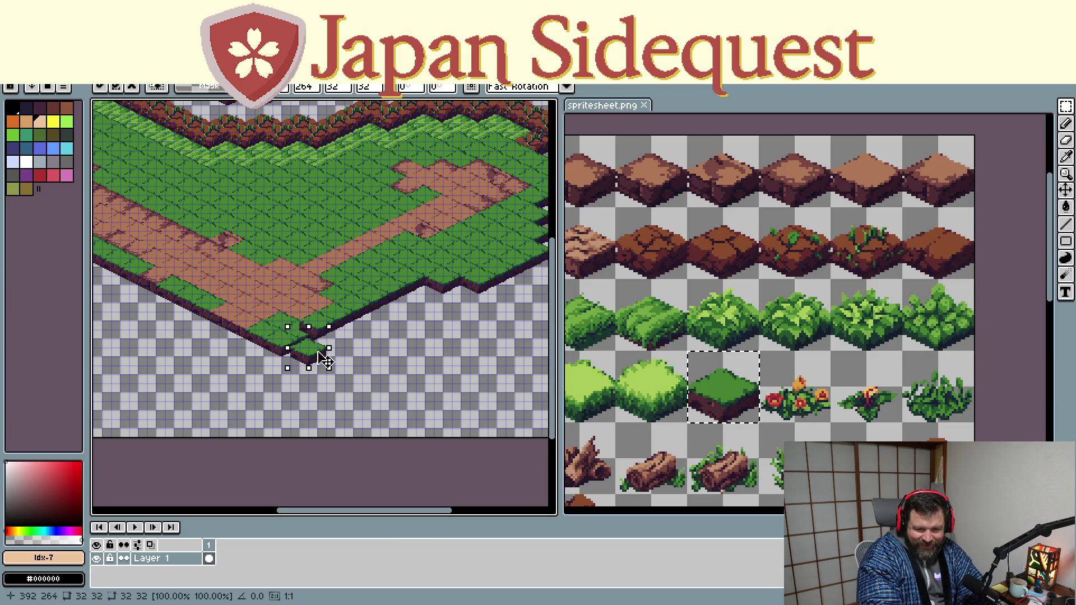
key(ctrl+v)
drag(120, 165, 290, 347)
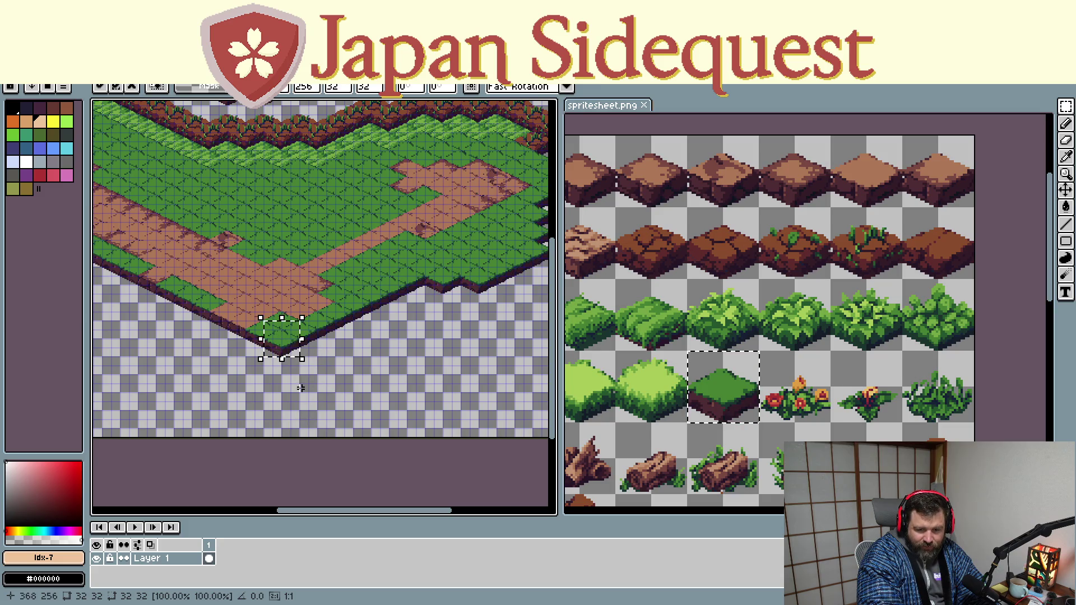
drag(390, 362, 255, 383)
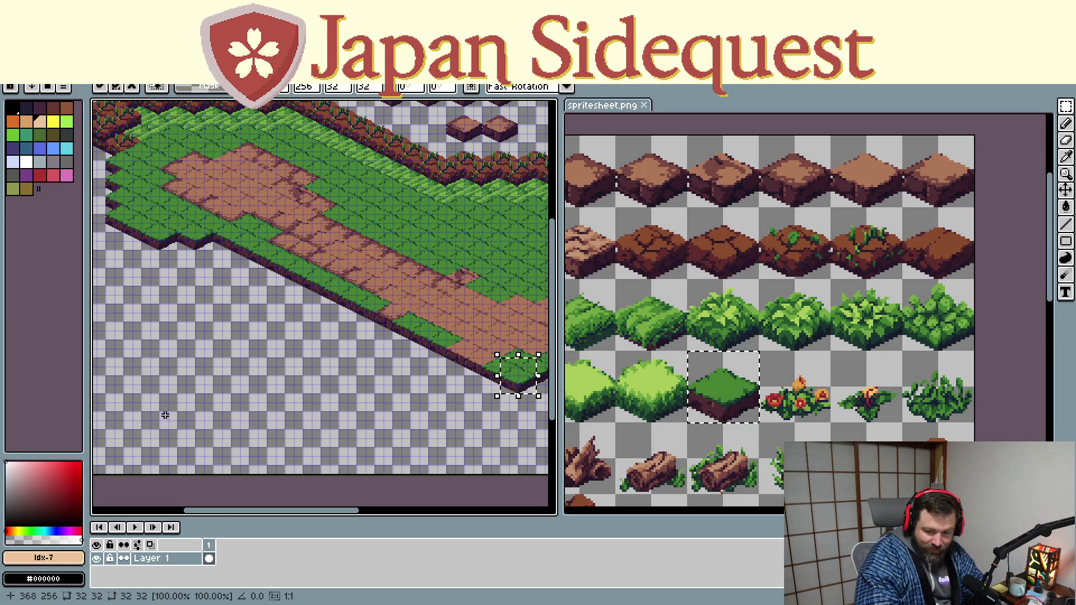
mouse_move(164, 415)
mouse_down()
mouse_move(313, 410)
mouse_move(432, 264)
mouse_up()
scroll(313, 410, up, 1)
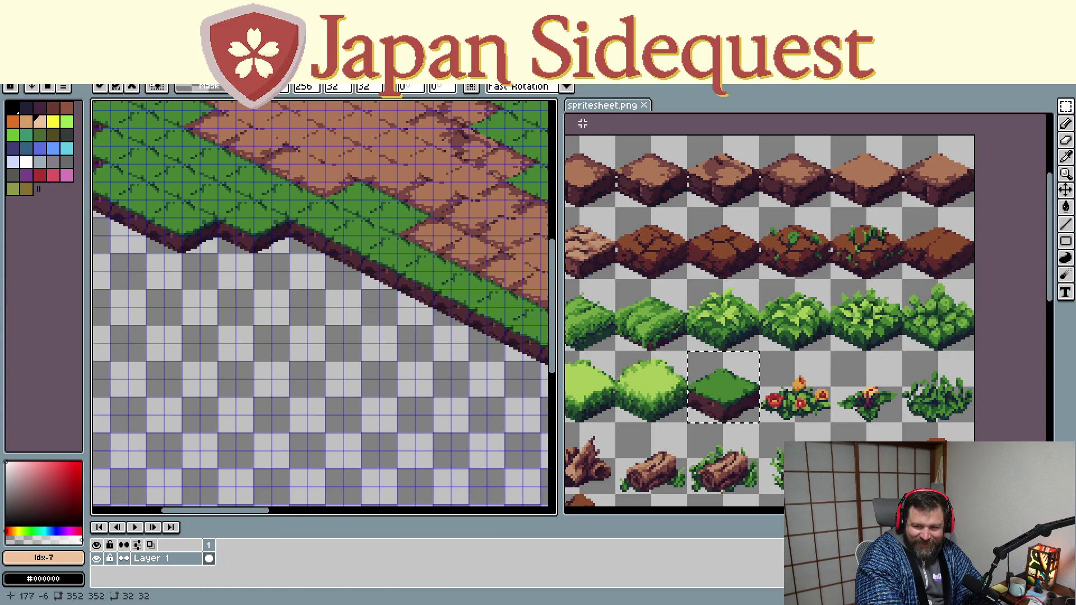
click(605, 107)
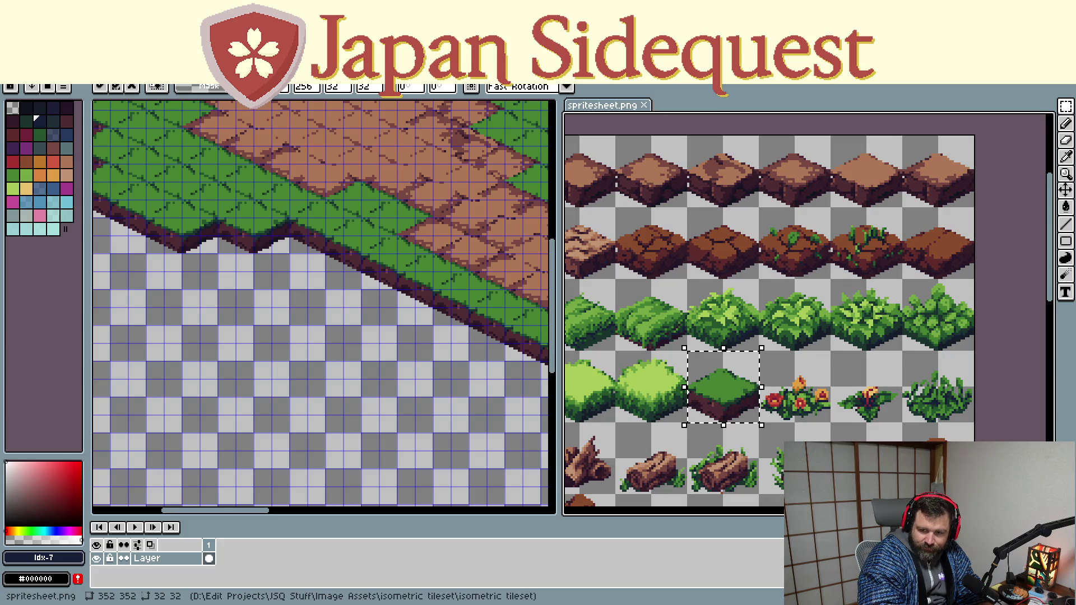
Return to the map canvas with the copied grass tile ready to place
click(281, 362)
Paste grass tiles and set three copies along the grass field's lower edge
key(ctrl+v)
mouse_move(324, 179)
mouse_down()
mouse_move(310, 237)
mouse_move(351, 287)
mouse_up()
key(ctrl+v)
drag(327, 175, 361, 300)
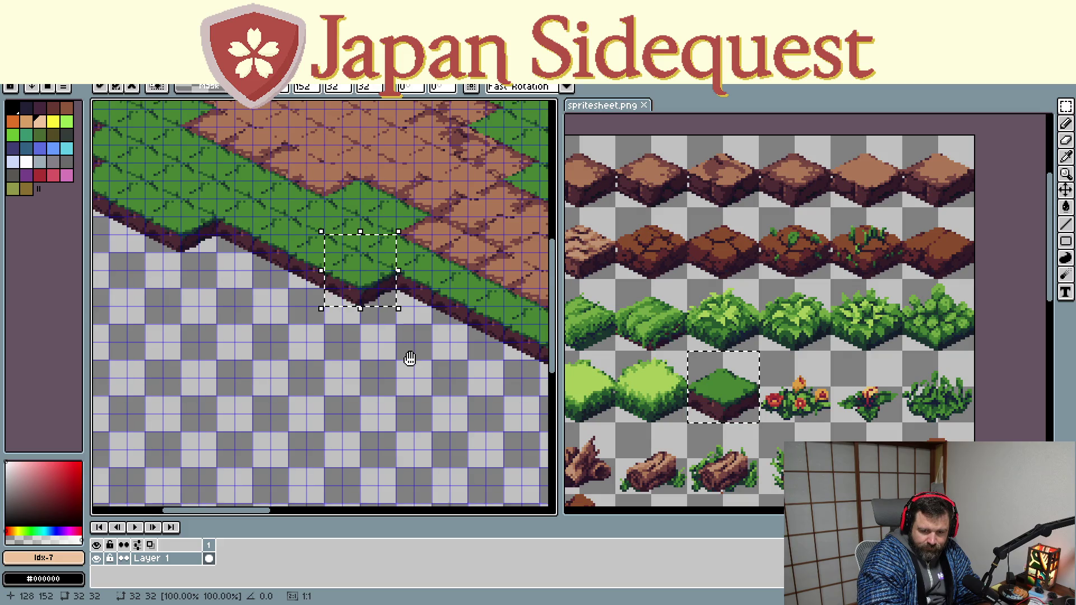
drag(409, 359, 211, 268)
key(ctrl+v)
drag(134, 181, 321, 267)
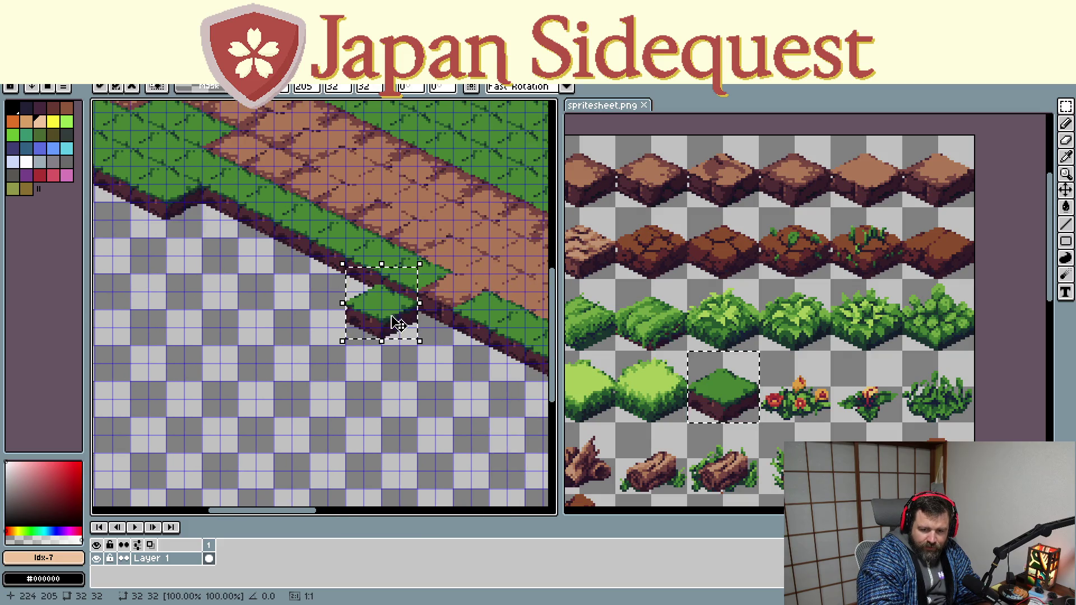
Nudge the floating grass tile down-right along the cliff edge into position
drag(398, 324, 221, 228)
key(ctrl+z)
mouse_move(378, 316)
mouse_down()
mouse_move(227, 231)
mouse_move(382, 320)
mouse_move(286, 261)
mouse_up()
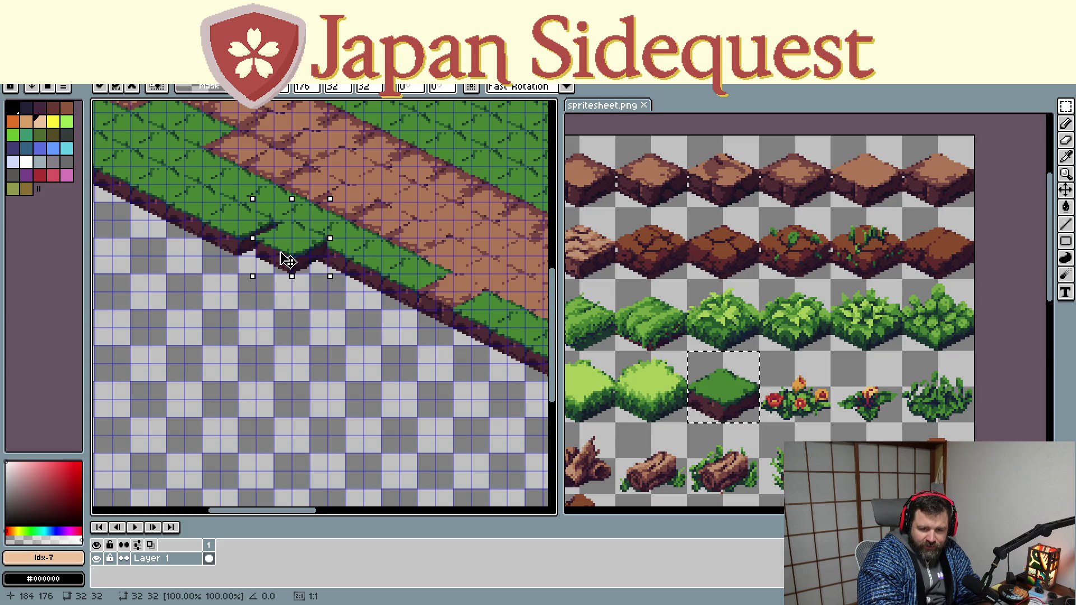
mouse_move(287, 261)
mouse_down()
mouse_move(380, 331)
mouse_move(398, 313)
mouse_move(434, 330)
mouse_up()
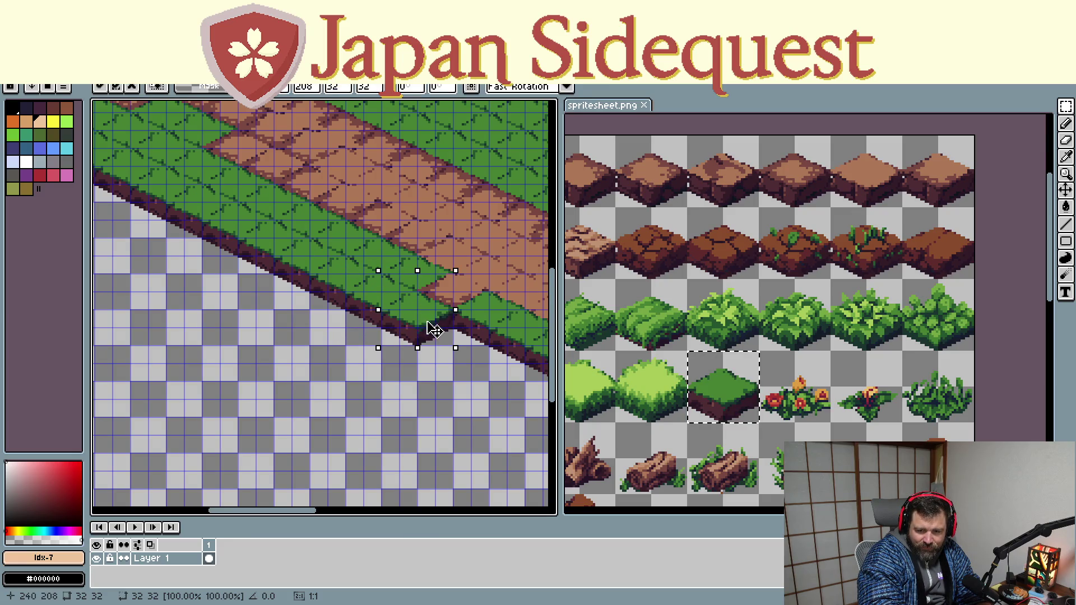
scroll(484, 462, down, 2)
scroll(428, 463, down, 2)
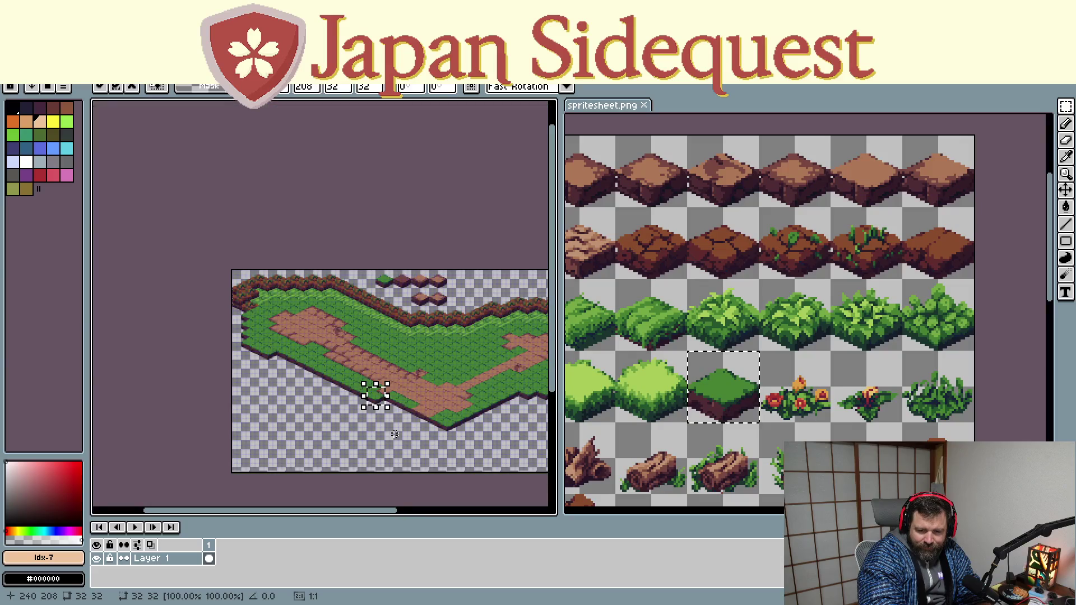
scroll(392, 431, up, 3)
mouse_move(366, 330)
mouse_down()
mouse_move(376, 357)
mouse_move(404, 347)
mouse_up()
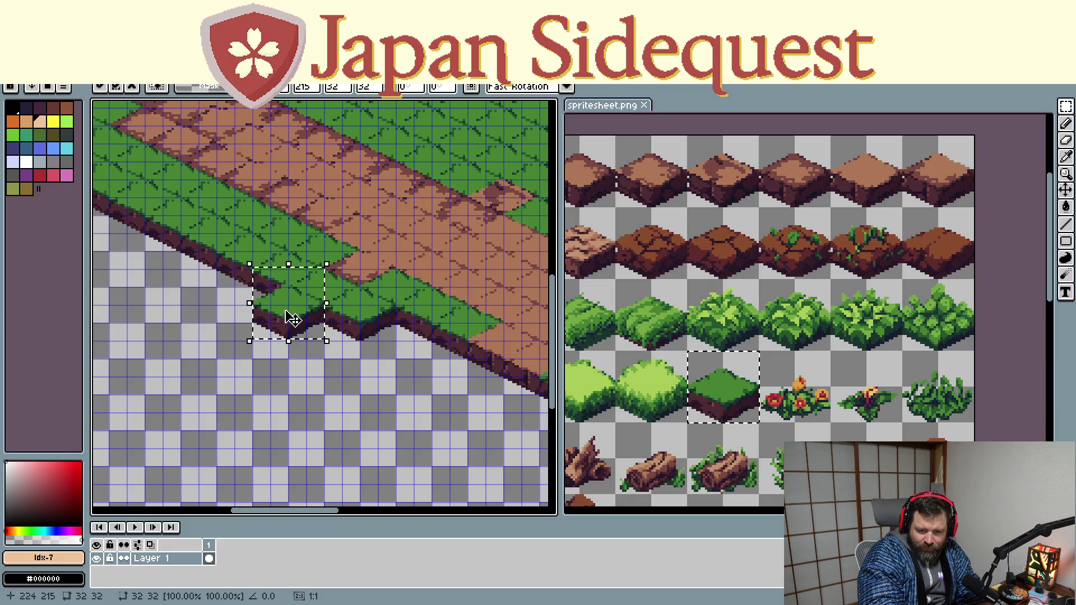
key(ctrl+z)
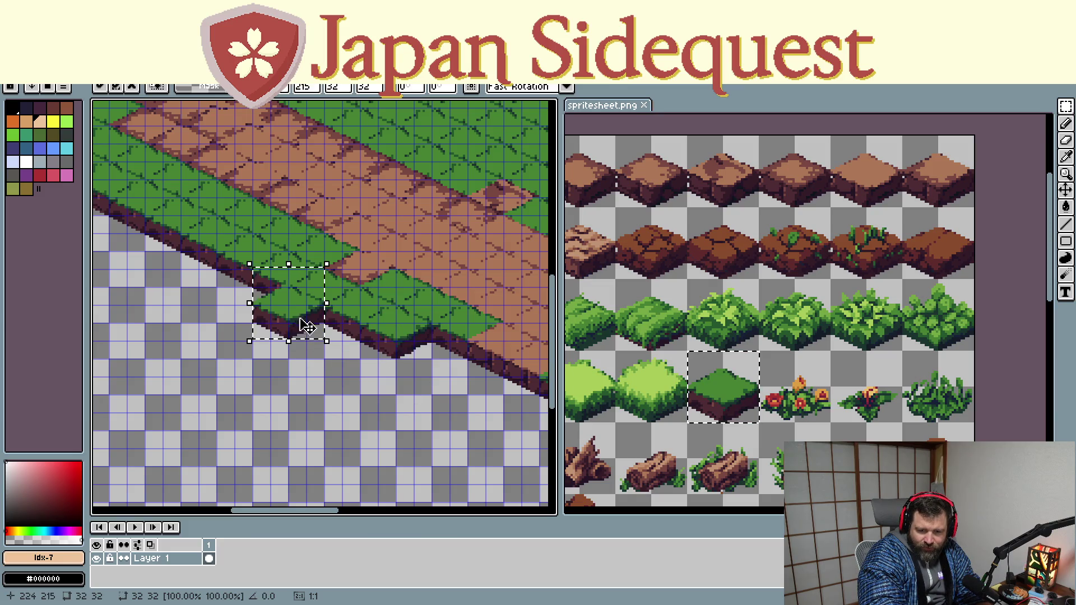
drag(307, 326, 446, 378)
scroll(469, 430, down, 2)
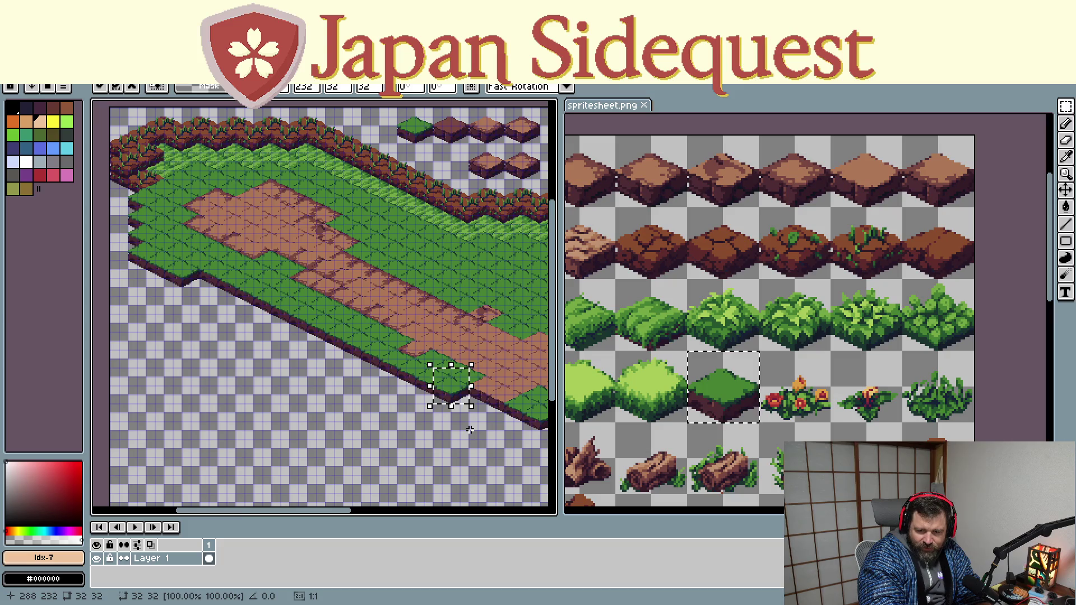
drag(470, 430, 344, 399)
Bring the grass tile to the map's lower edge and fill the island's bottom-corner notch
drag(257, 212, 369, 413)
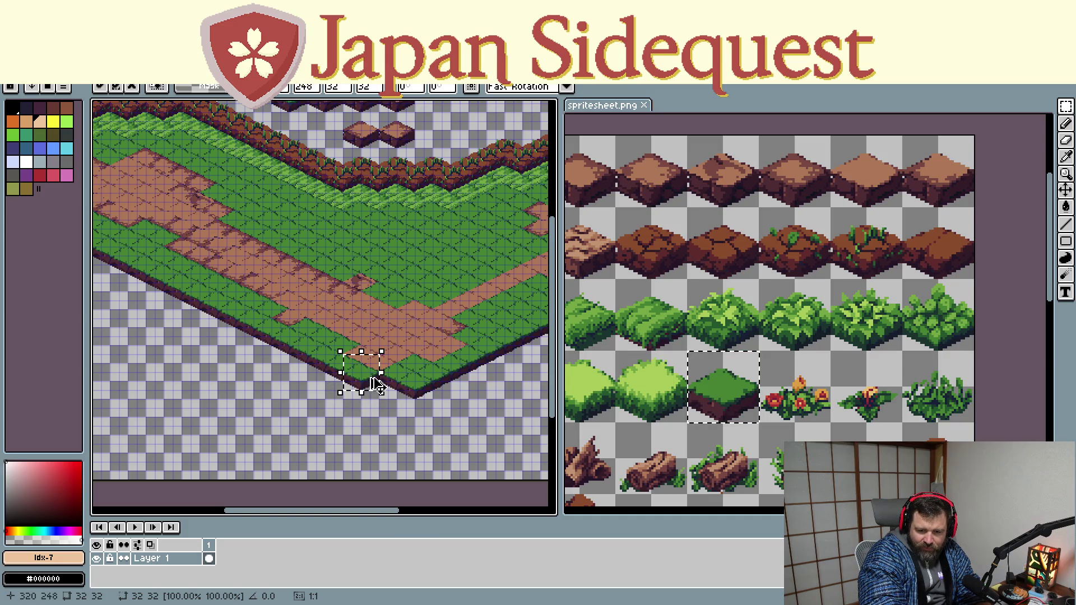
mouse_move(262, 195)
mouse_down()
mouse_move(394, 403)
mouse_move(277, 210)
mouse_up()
click(405, 403)
drag(520, 423, 346, 392)
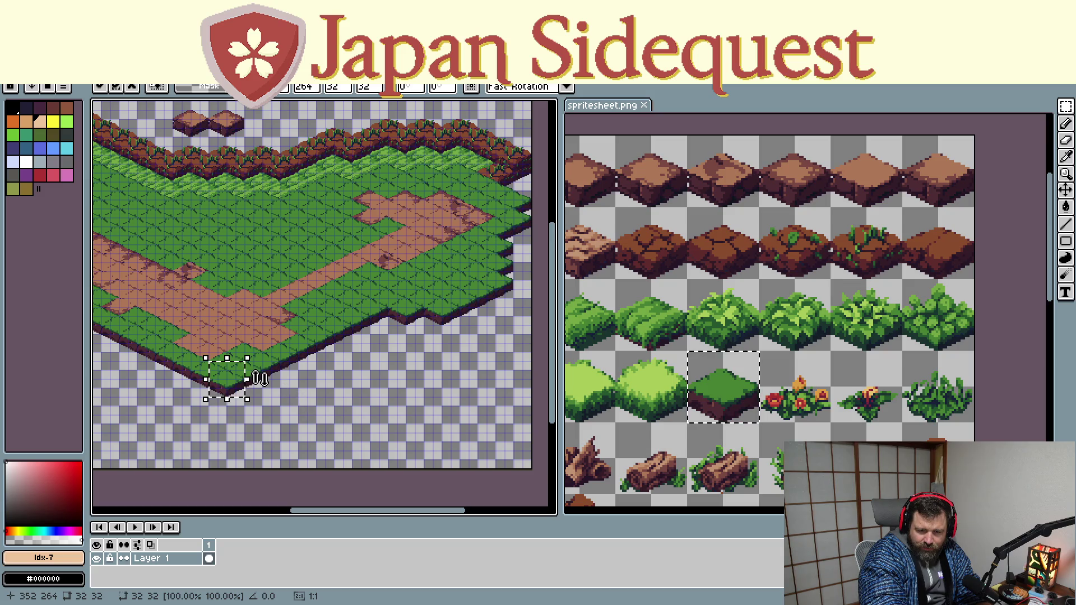
scroll(261, 379, up, 2)
Stamp grass tiles along the cliff edge and fit one into the ledge gap
click(287, 340)
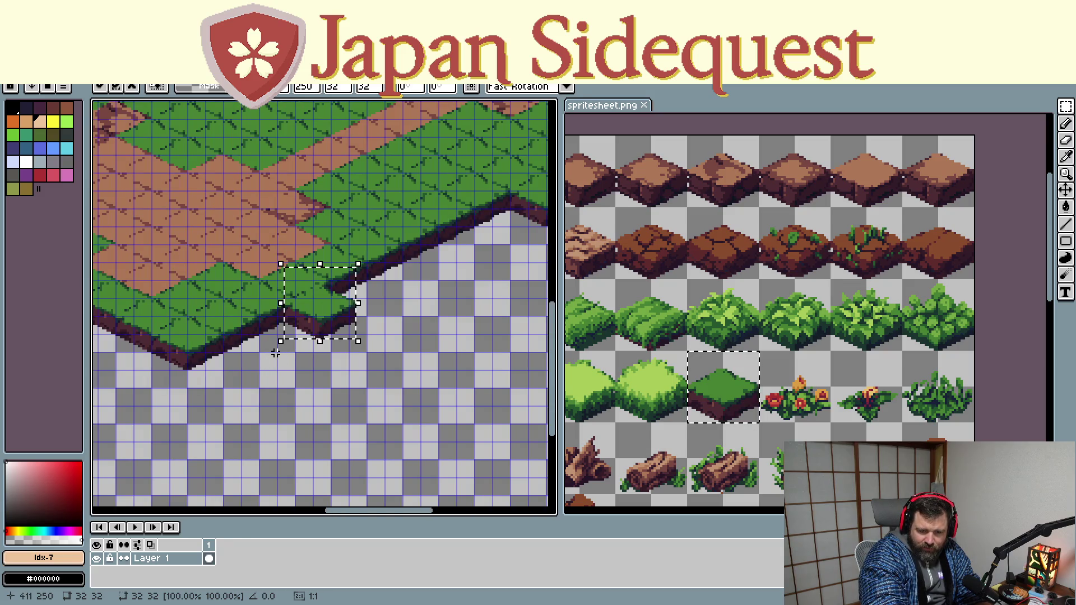
click(348, 301)
click(439, 251)
mouse_move(438, 251)
mouse_down()
mouse_move(318, 303)
mouse_move(367, 298)
mouse_up()
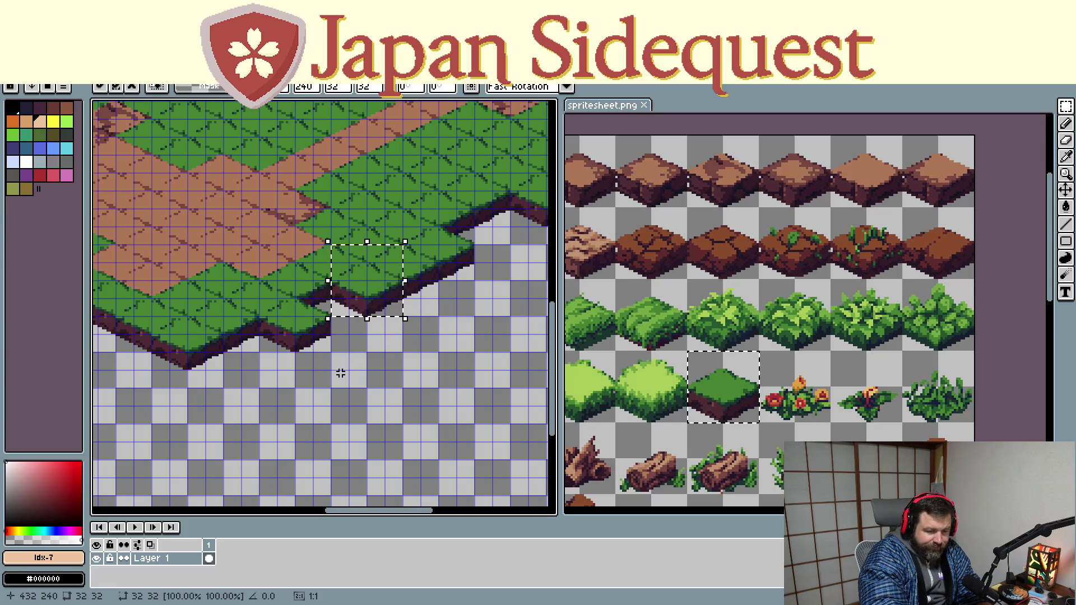
drag(360, 292, 284, 326)
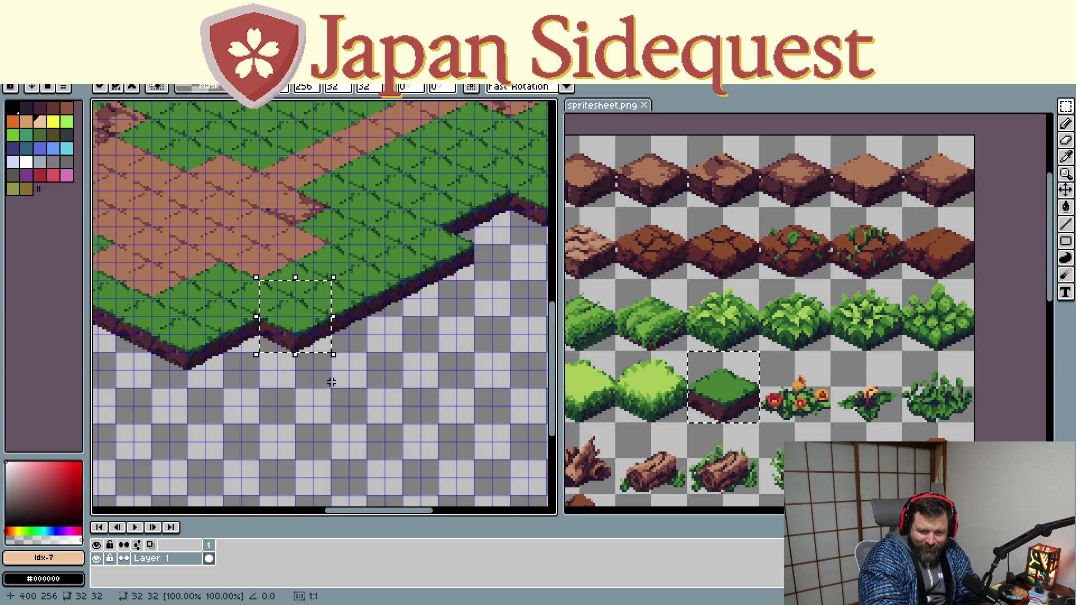
scroll(331, 382, down, 2)
Paste five more grass tile copies along the island's lower edge and drop them
key(ctrl+v)
drag(128, 184, 393, 341)
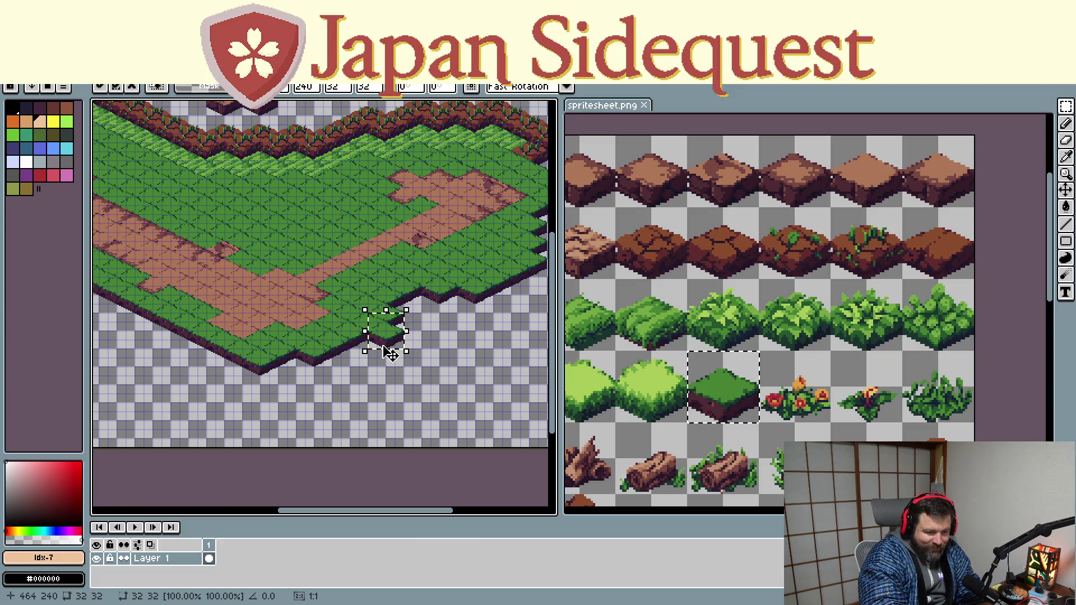
key(ctrl+v)
mouse_move(131, 183)
mouse_down()
mouse_move(373, 382)
mouse_move(387, 353)
mouse_up()
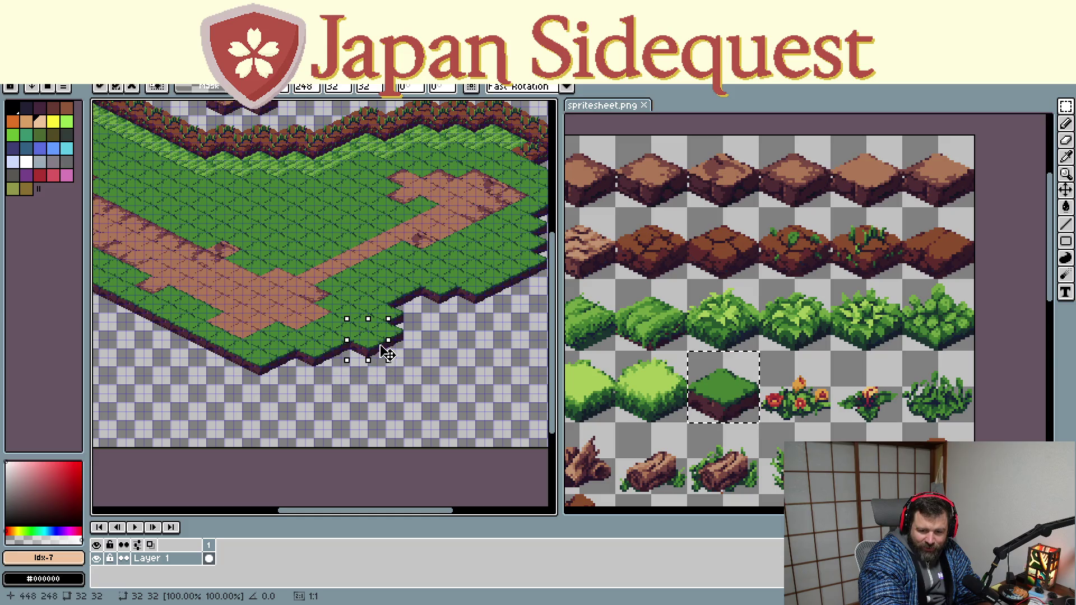
key(ctrl+v)
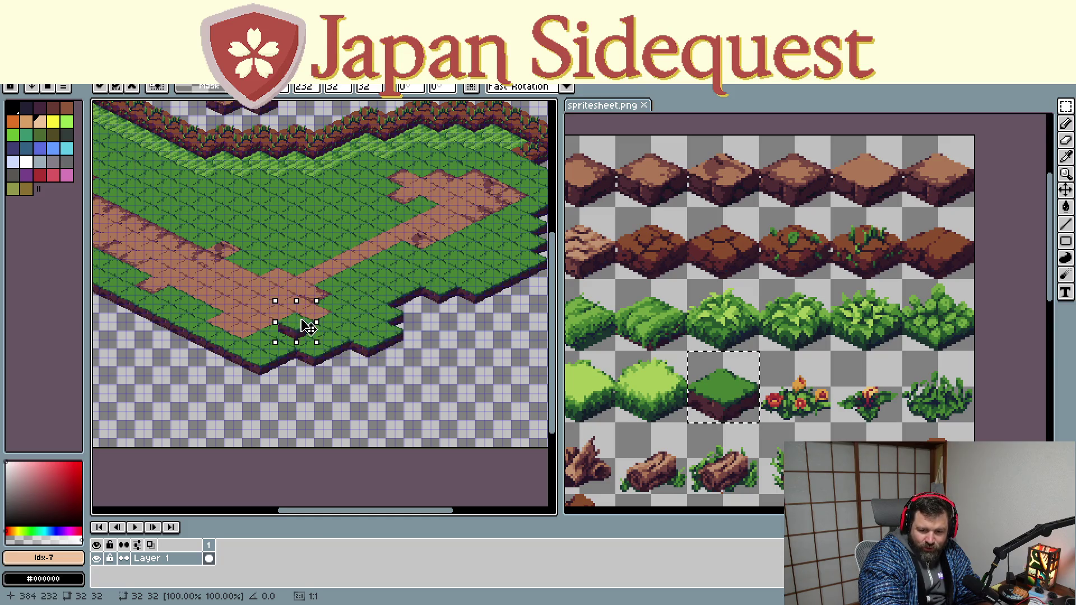
drag(126, 175, 360, 359)
key(ctrl+v)
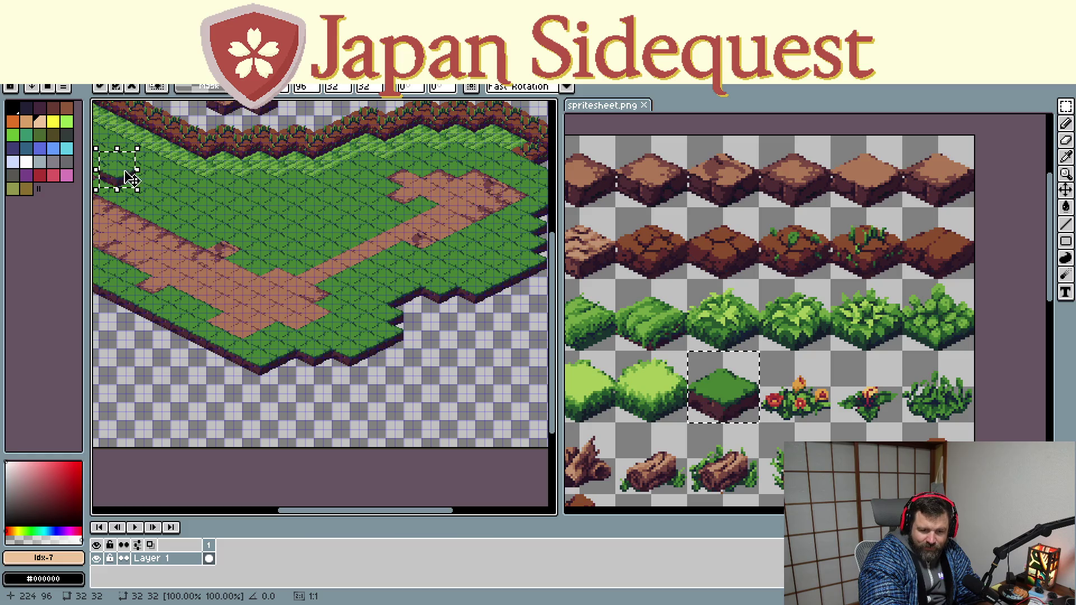
drag(118, 175, 390, 361)
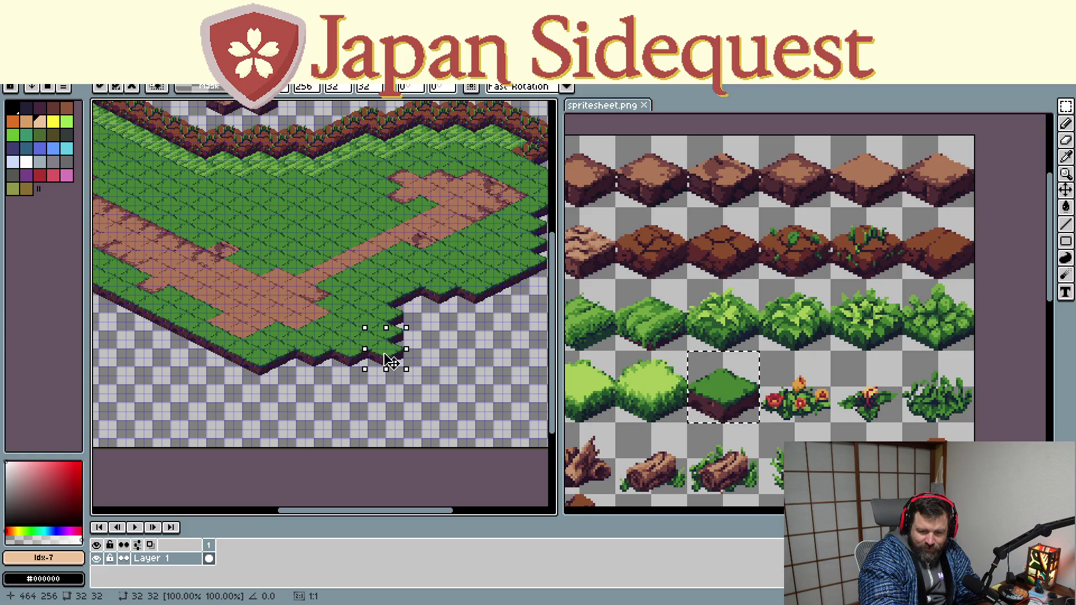
key(ctrl+v)
drag(132, 186, 390, 376)
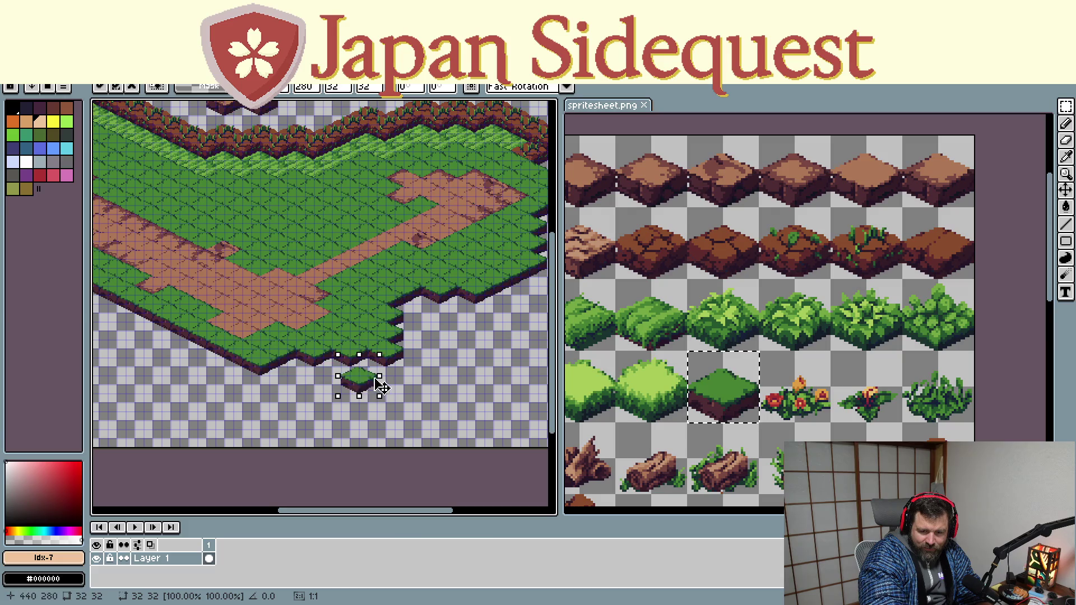
click(401, 400)
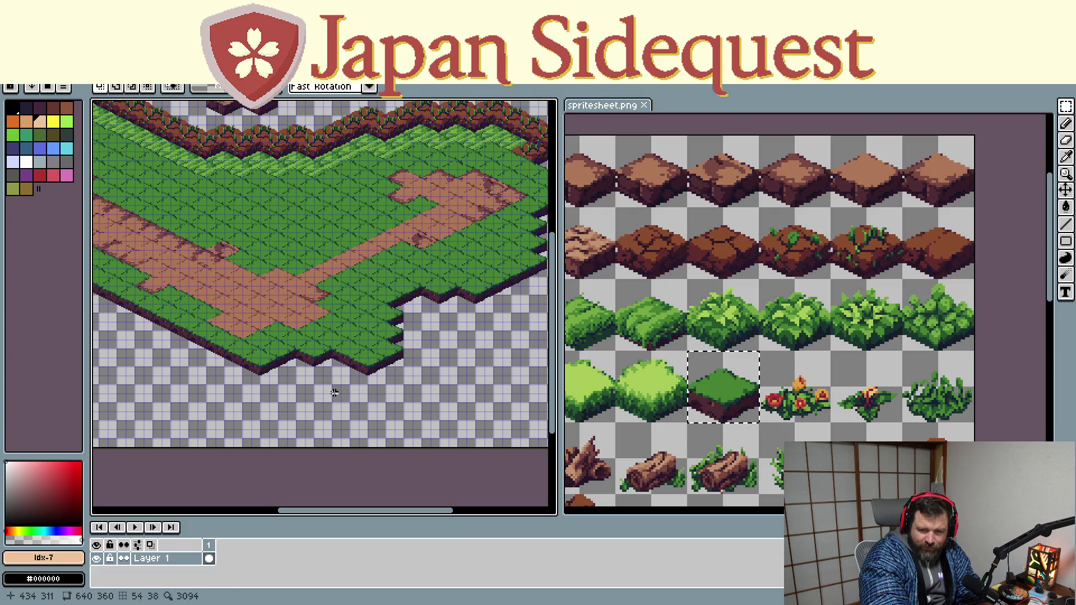
scroll(264, 392, left, 5)
scroll(387, 370, down, 1)
scroll(351, 391, down, 1)
Paste another grass tile copy at the grass field's lower-left edge
mouse_move(176, 312)
mouse_down()
mouse_move(297, 361)
mouse_move(279, 352)
mouse_up()
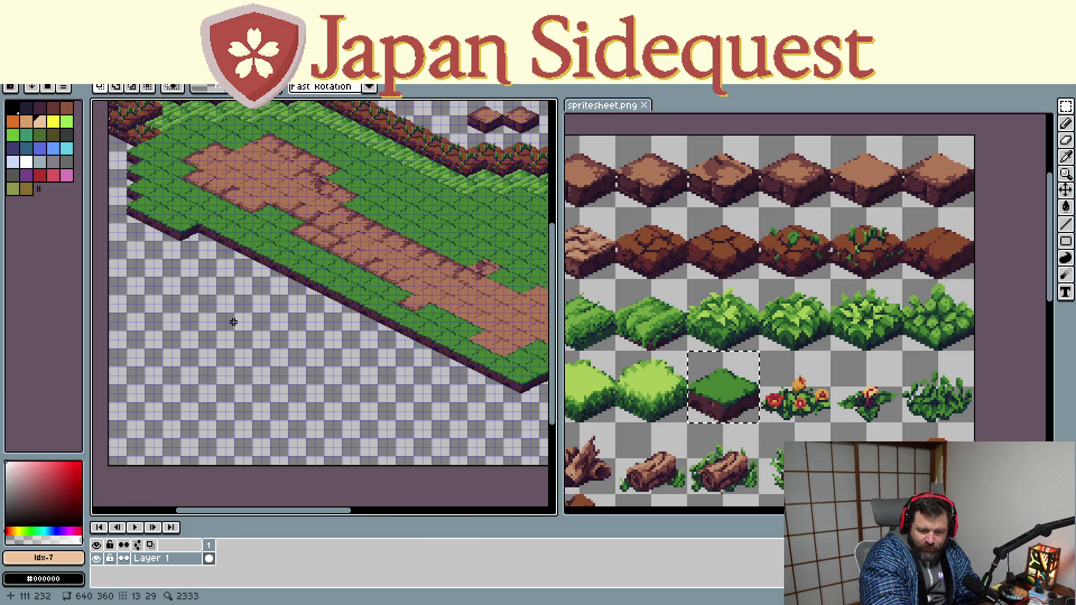
key(ctrl+v)
mouse_move(379, 202)
mouse_down()
mouse_move(210, 240)
mouse_move(202, 310)
mouse_up()
scroll(196, 346, up, 2)
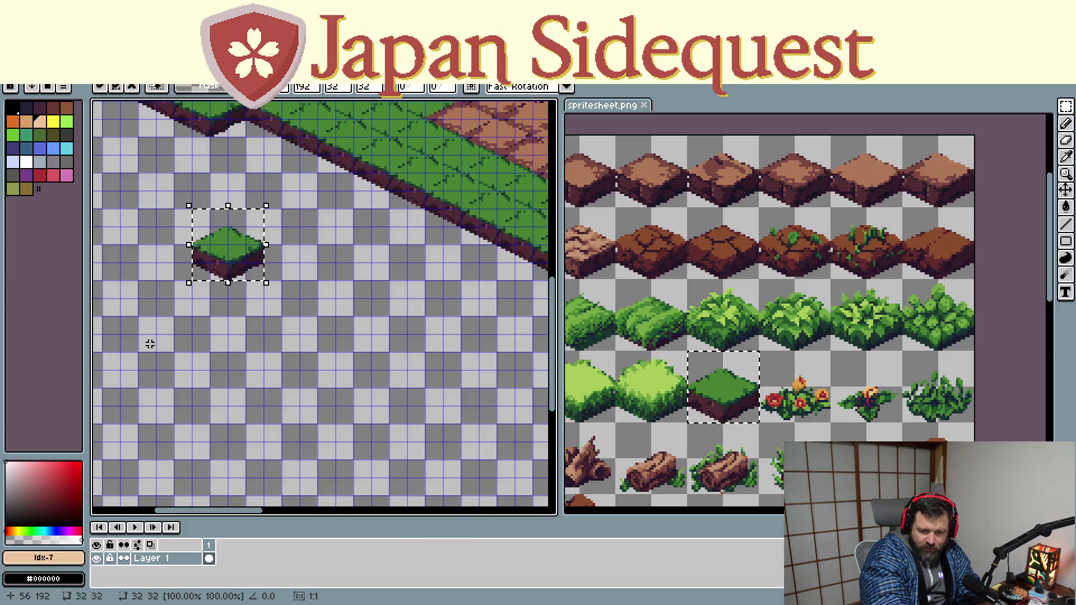
Duplicate the grass tile into a pair, then copy the pair down-right into a longer strip
drag(225, 251, 301, 305)
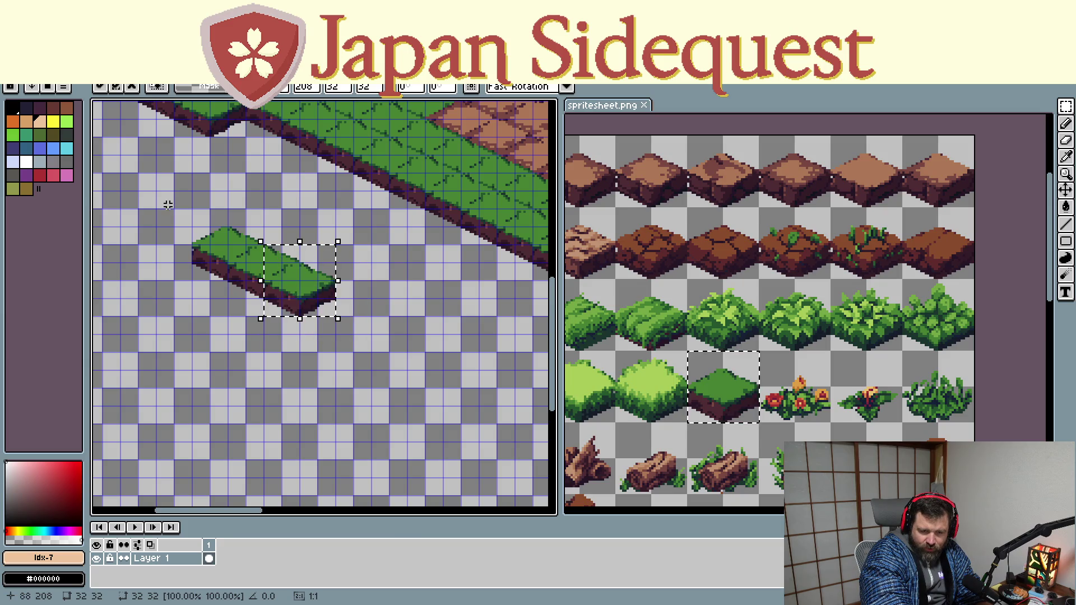
drag(153, 187, 354, 339)
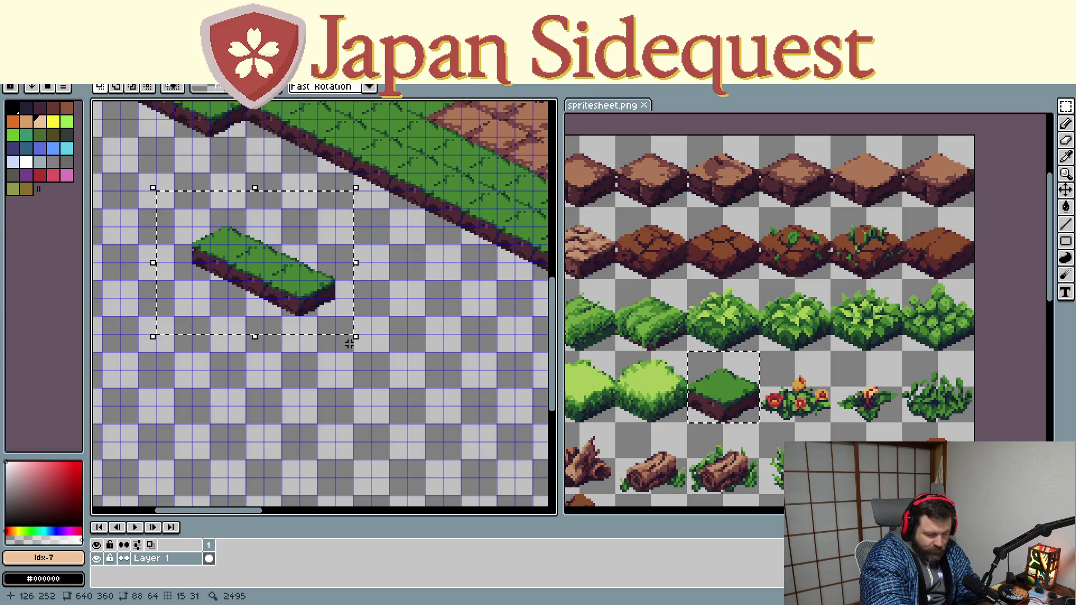
mouse_move(278, 296)
mouse_down()
mouse_move(380, 382)
mouse_move(383, 346)
mouse_up()
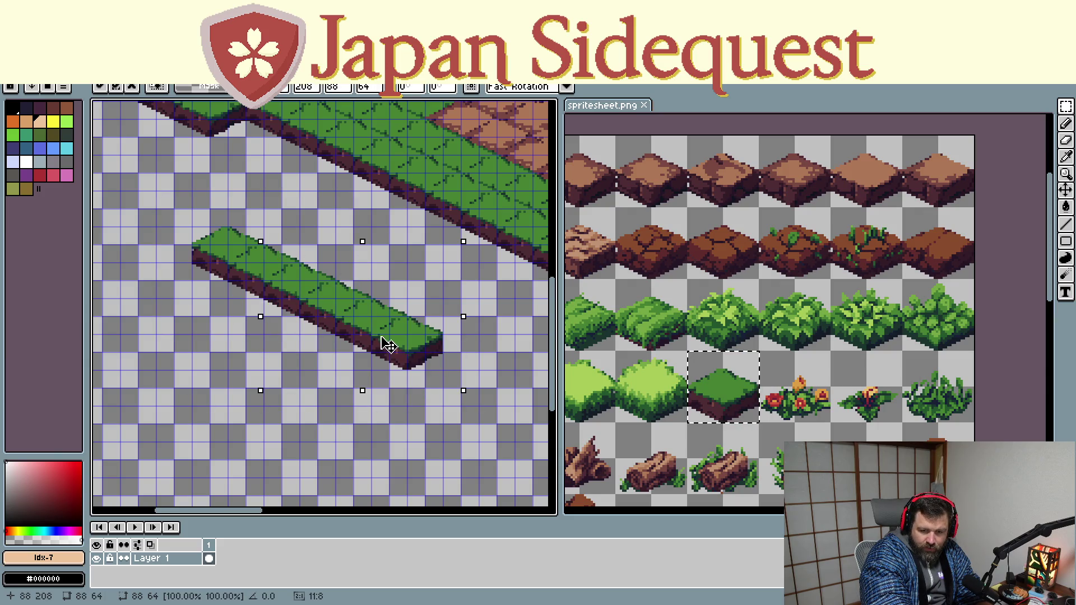
scroll(355, 362, down, 1)
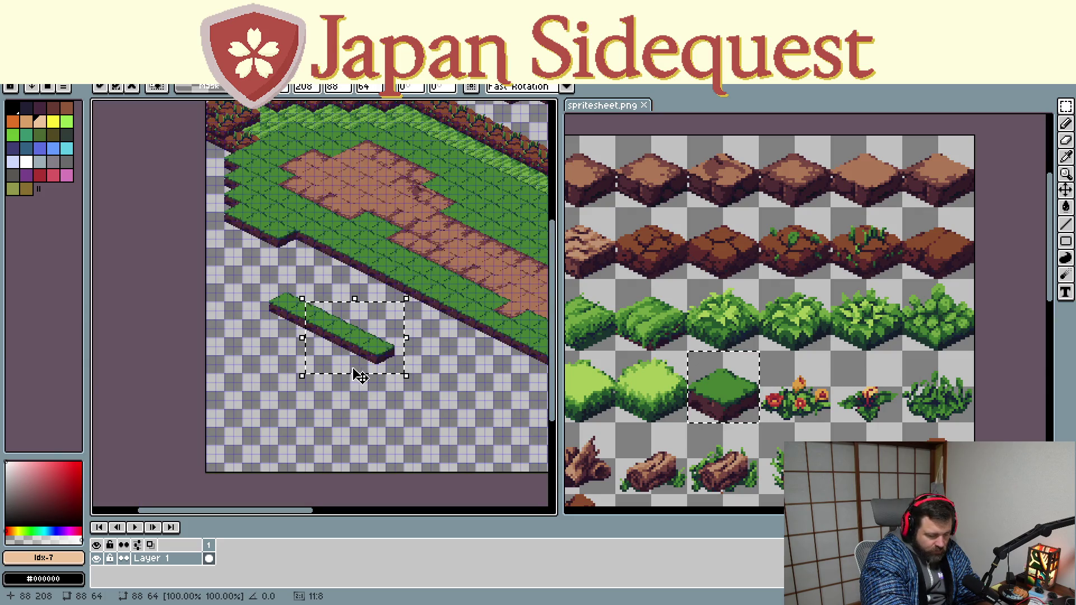
mouse_move(260, 285)
mouse_down()
mouse_move(380, 364)
mouse_move(296, 288)
mouse_move(264, 288)
mouse_up()
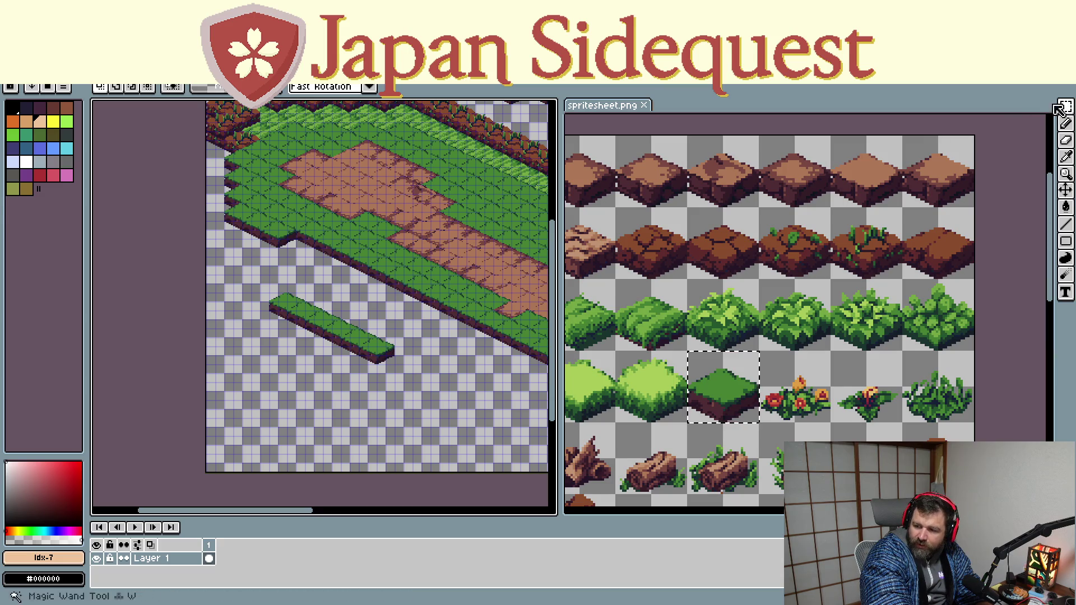
click(1066, 123)
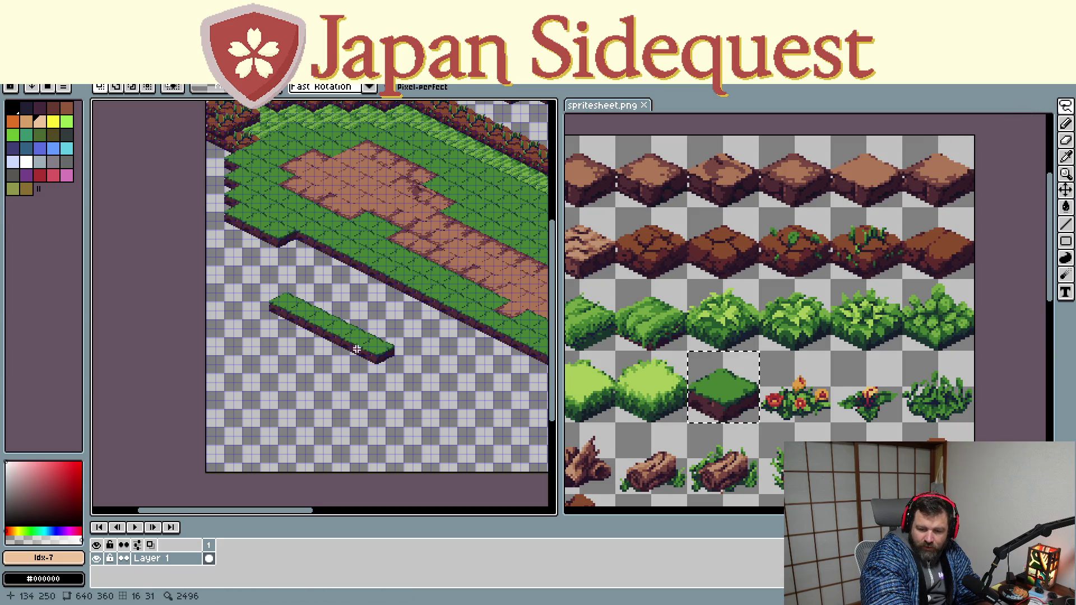
Lasso the grass strip and commit a repositioned copy of it
drag(287, 270, 328, 292)
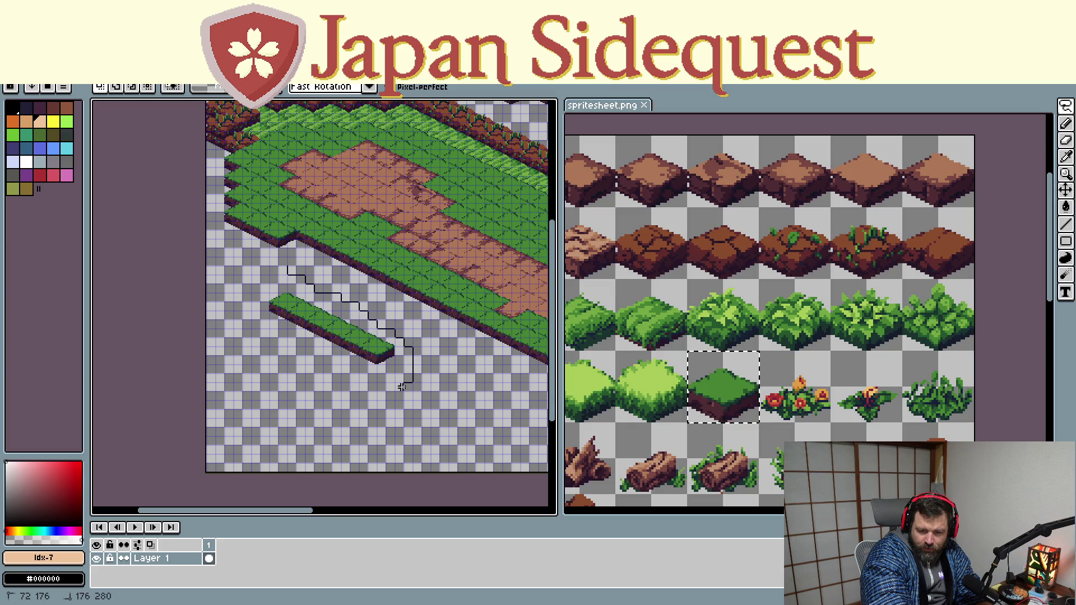
click(282, 265)
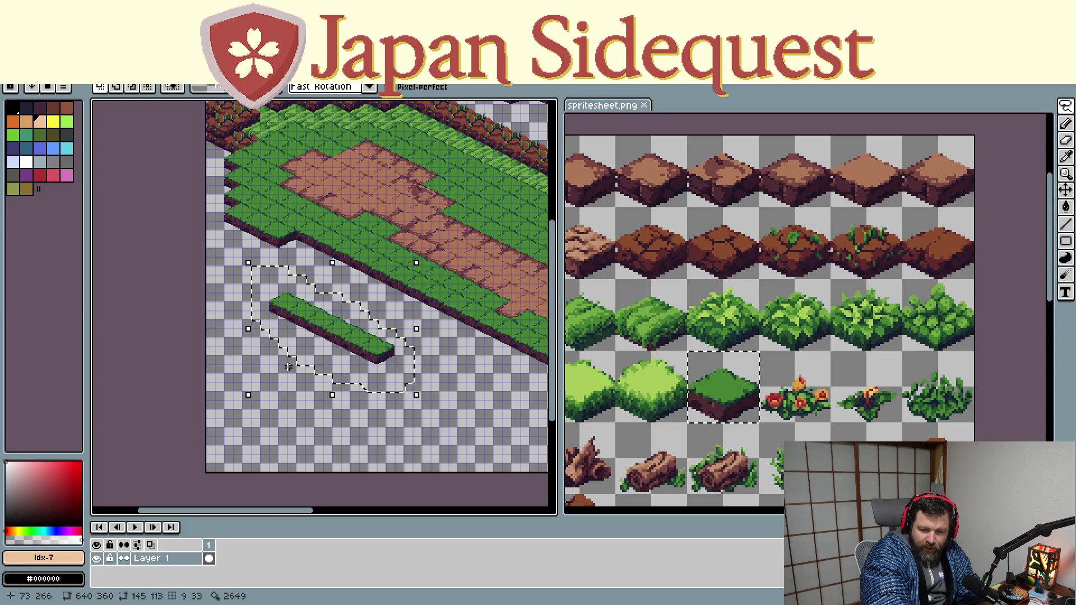
mouse_move(286, 359)
mouse_down()
mouse_move(353, 344)
mouse_move(481, 413)
mouse_move(457, 392)
mouse_move(395, 440)
mouse_move(468, 428)
mouse_move(456, 413)
mouse_up()
scroll(471, 412, down, 1)
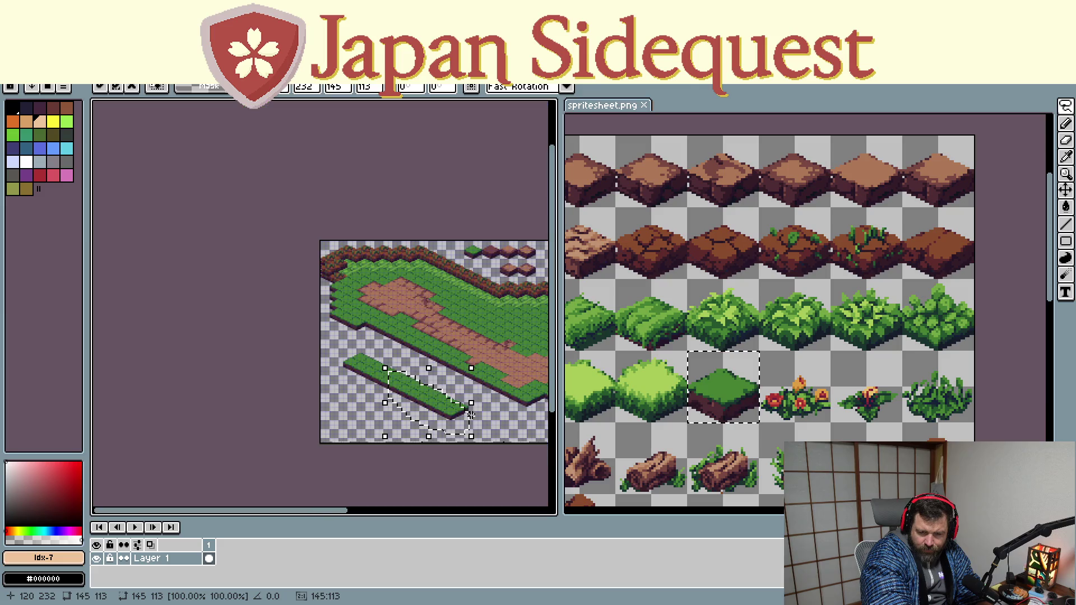
scroll(464, 377, up, 1)
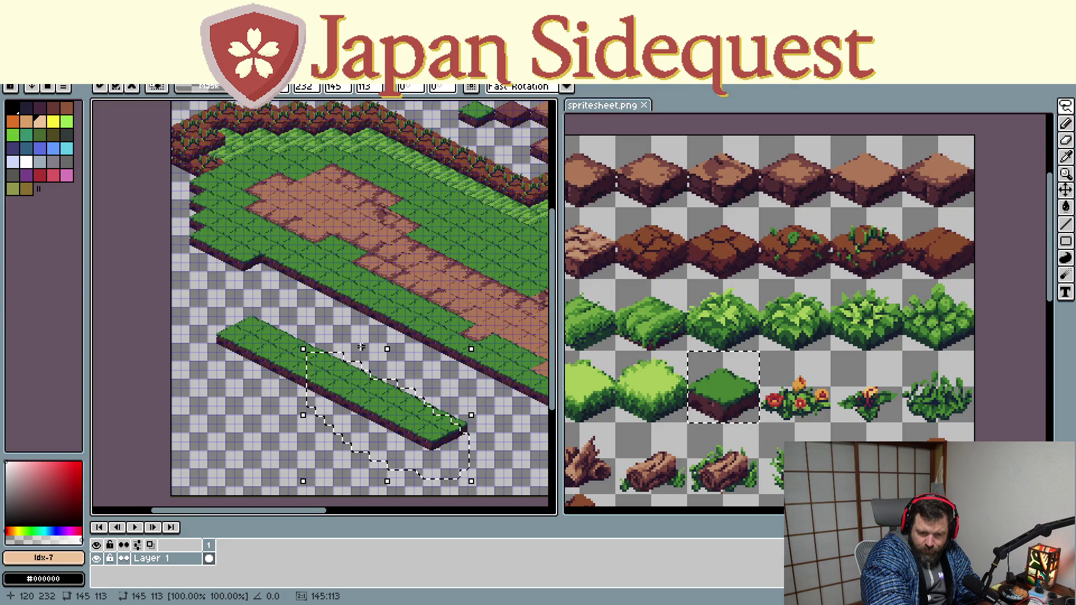
key(ctrl+d)
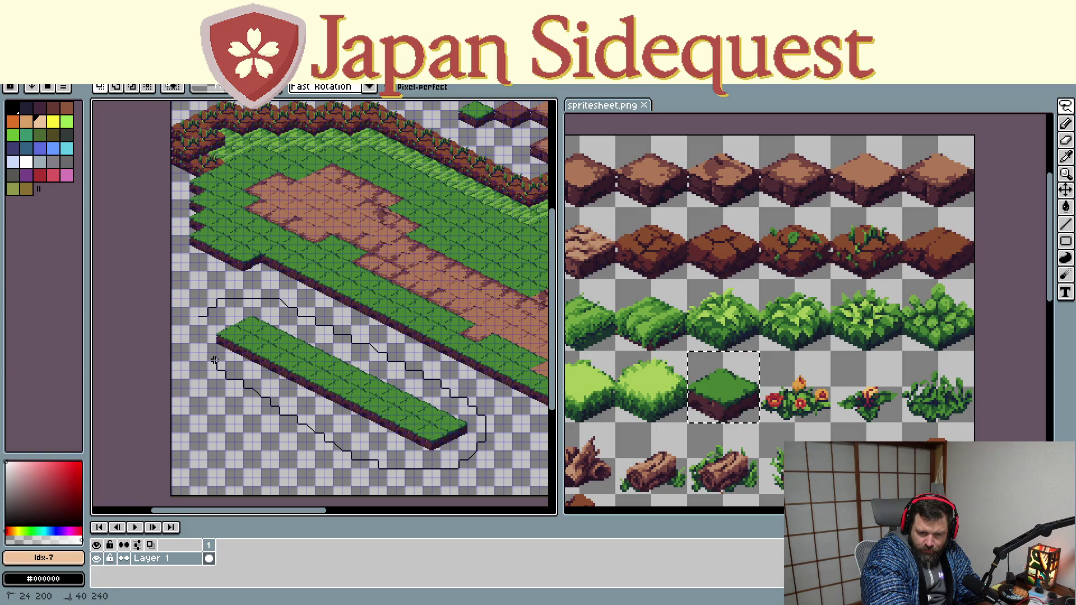
Select the lower grass strip and move it up against the map's bottom edge, then drop it
drag(486, 433, 200, 320)
mouse_move(304, 372)
mouse_down()
mouse_move(311, 311)
mouse_move(333, 360)
mouse_move(269, 317)
mouse_up()
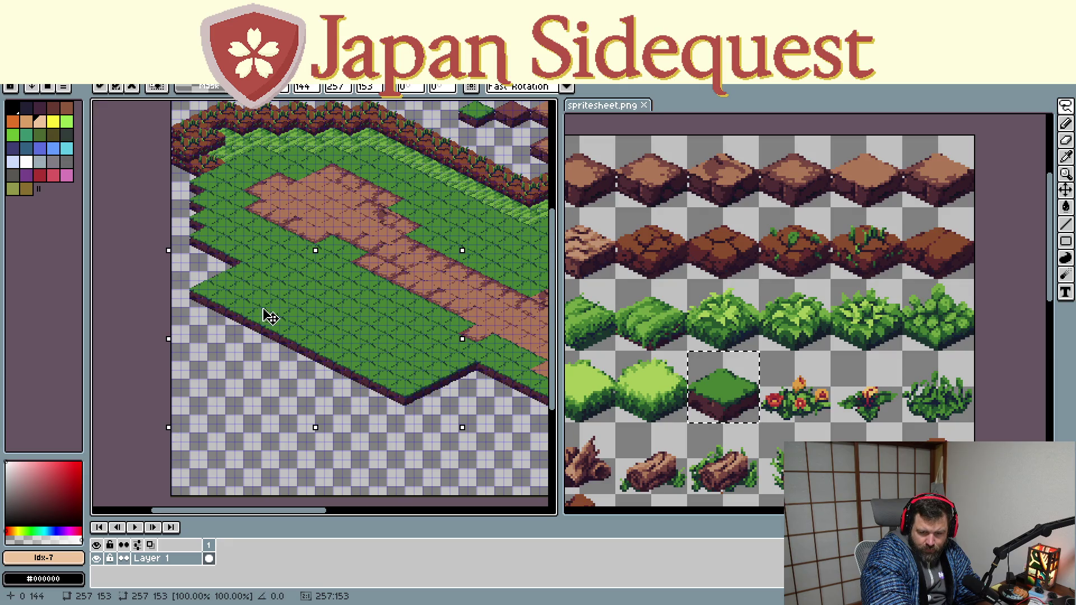
scroll(269, 317, down, 1)
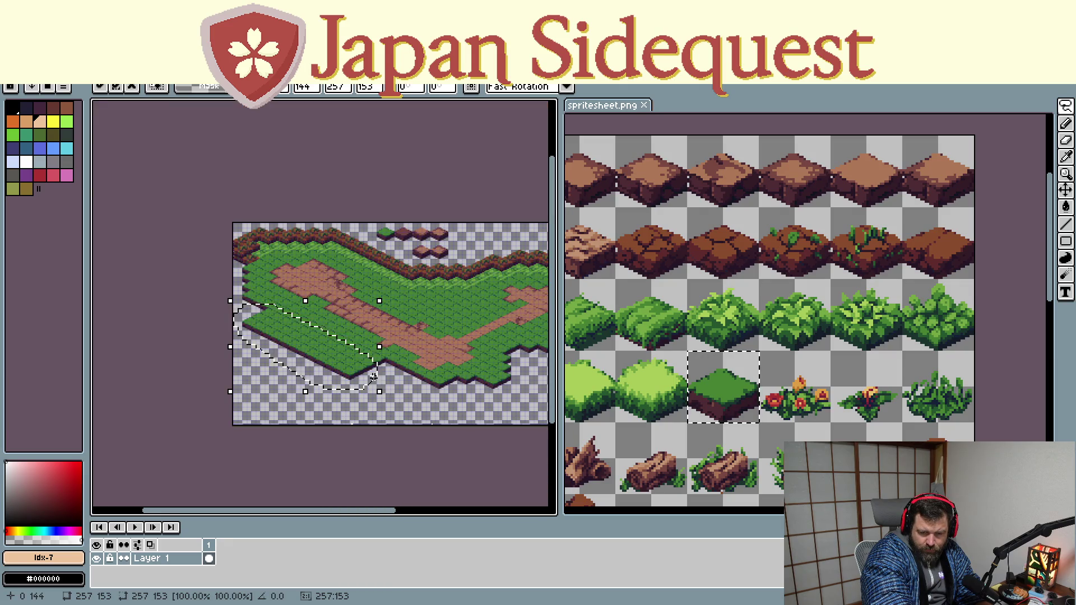
scroll(352, 407, up, 1)
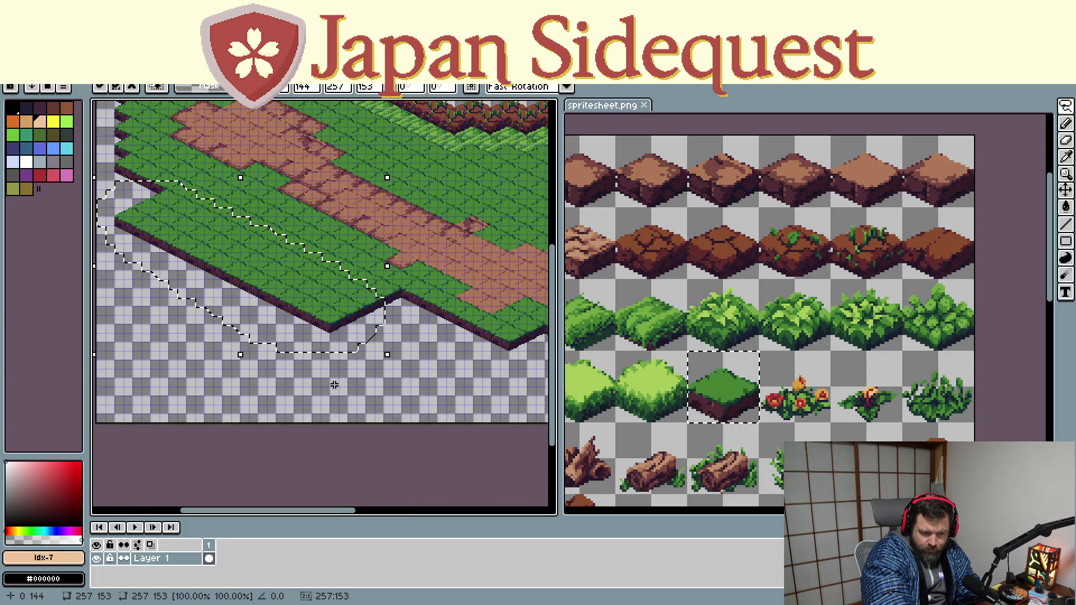
scroll(382, 380, up, 1)
scroll(382, 380, down, 1)
key(Return)
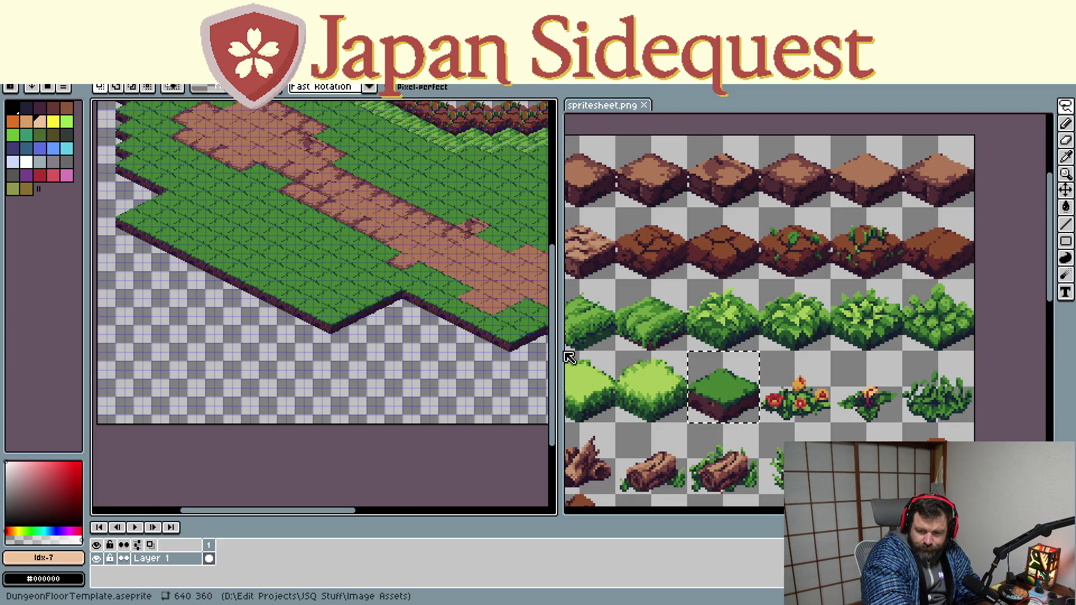
Copy the plain grass tile from spritesheet.png, paste it below the map's lower edge and duplicate it down-right
click(593, 136)
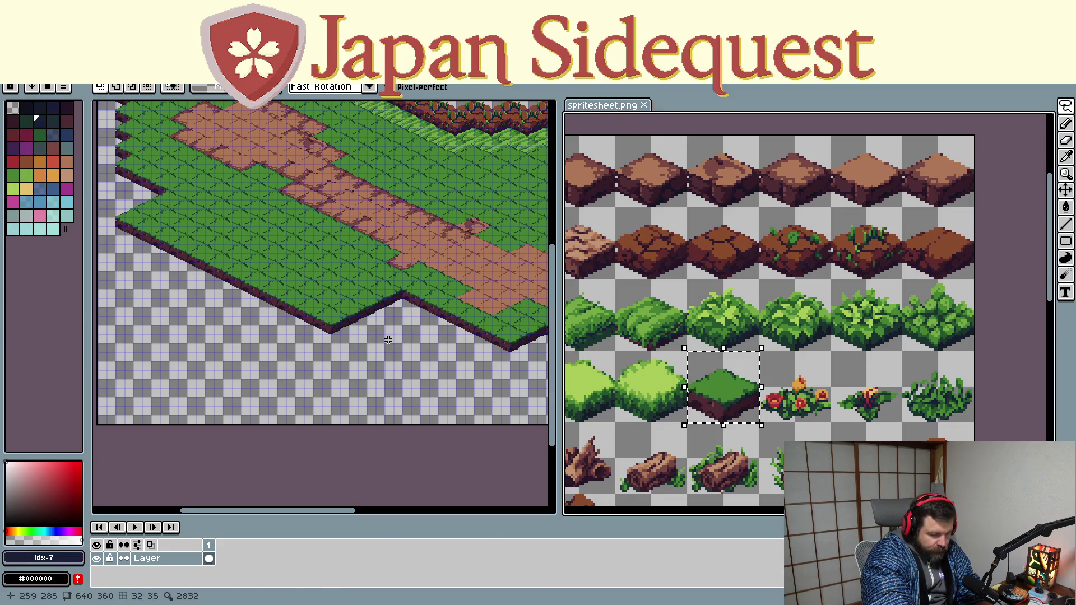
click(316, 366)
key(ctrl+v)
drag(374, 156, 399, 333)
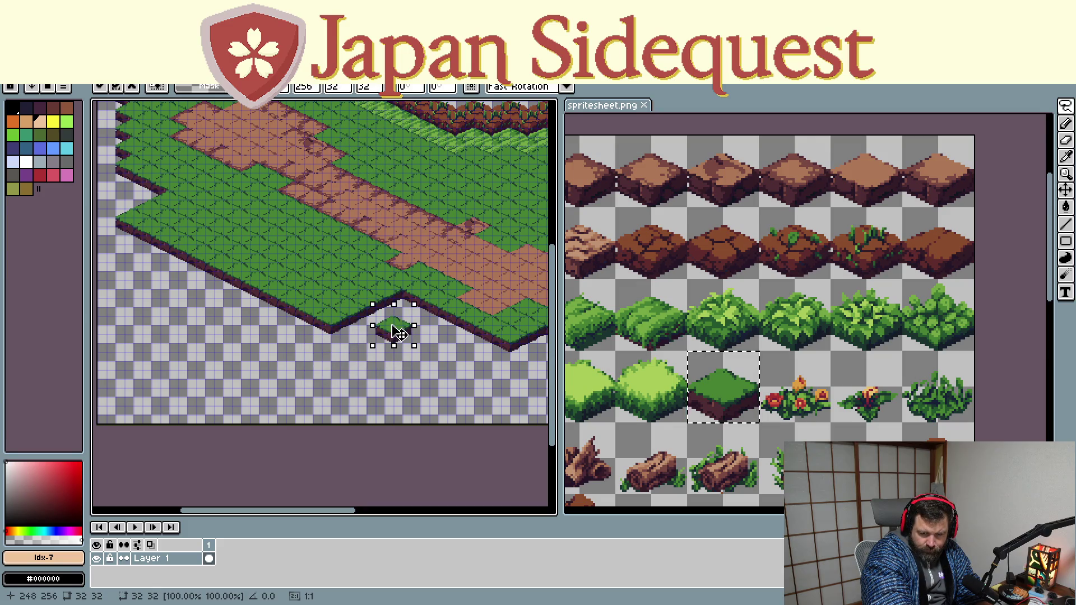
scroll(477, 342, up, 1)
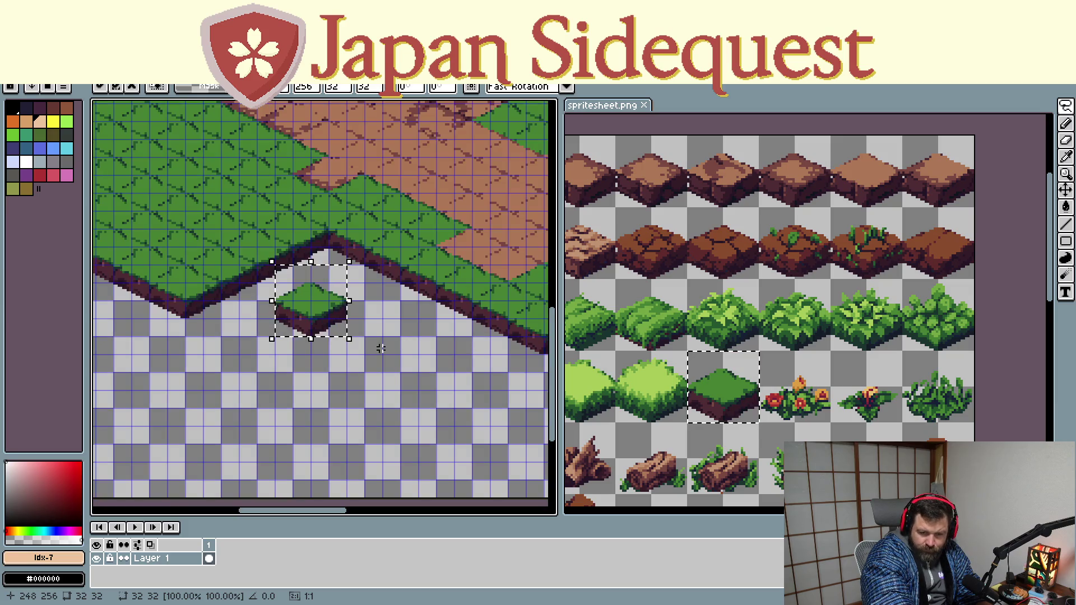
mouse_move(327, 323)
mouse_down()
mouse_move(363, 340)
mouse_move(278, 337)
mouse_move(320, 353)
mouse_up()
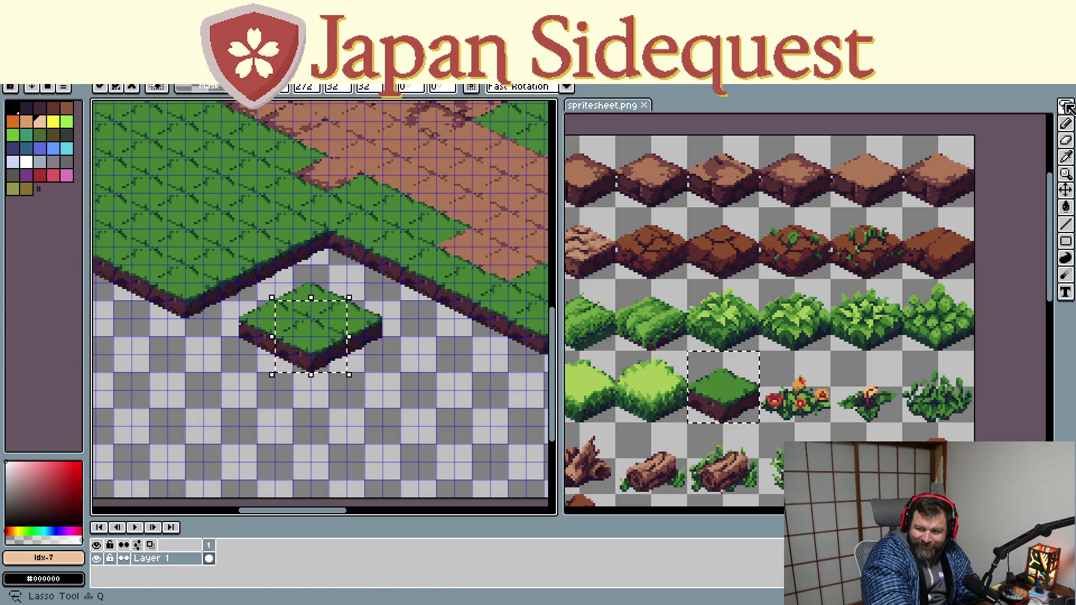
key(ctrl+d)
Lasso-select the new grass patch and shift it slightly toward the edge
key(l)
drag(330, 409, 260, 407)
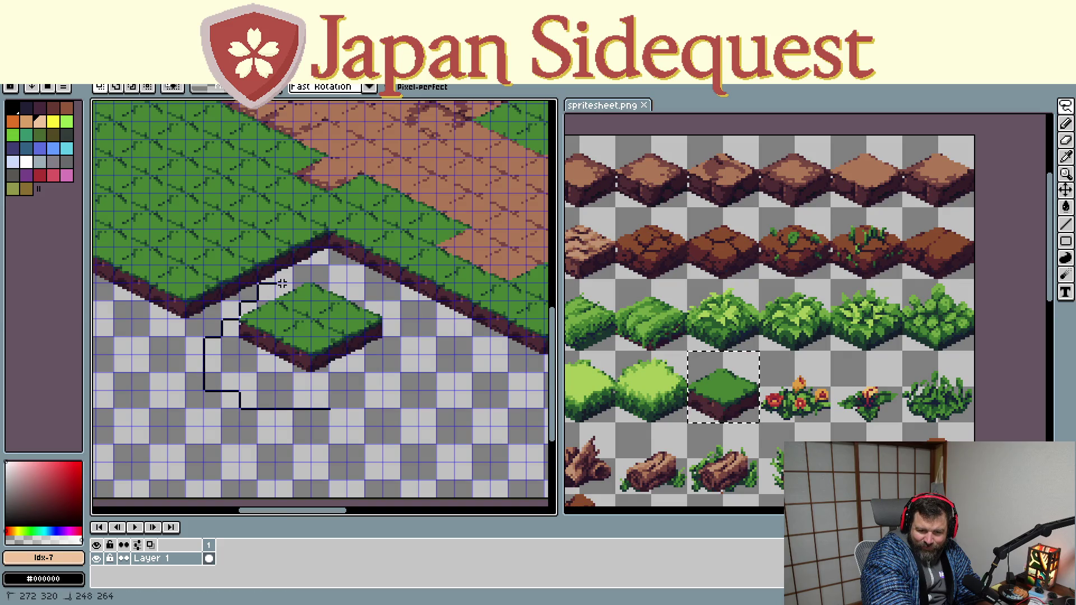
mouse_move(405, 318)
mouse_down()
mouse_move(300, 393)
mouse_move(322, 304)
mouse_move(261, 331)
mouse_move(362, 326)
mouse_up()
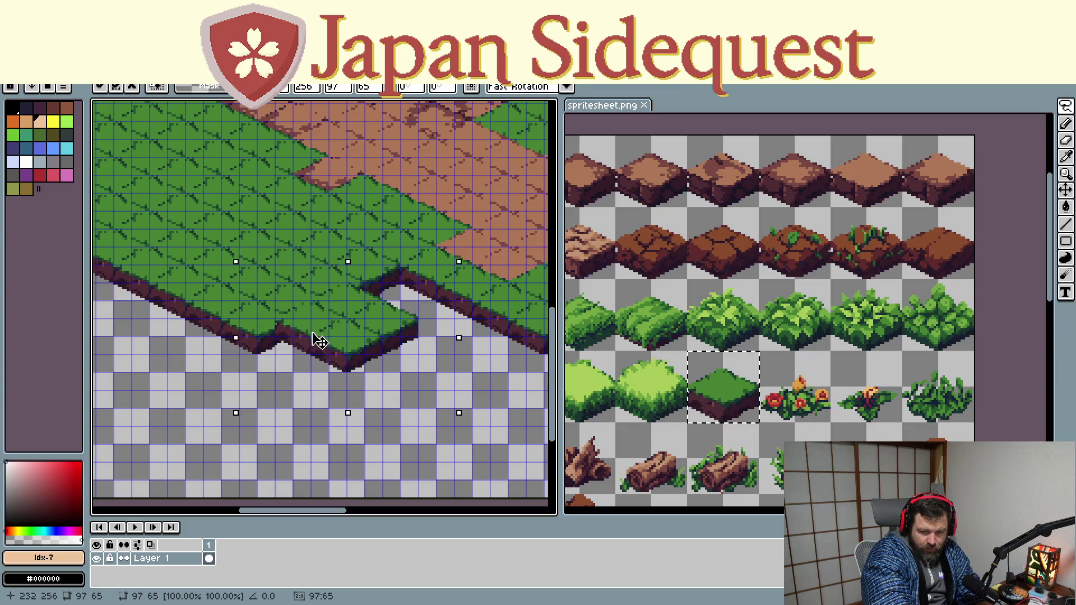
scroll(376, 357, down, 2)
scroll(376, 356, down, 2)
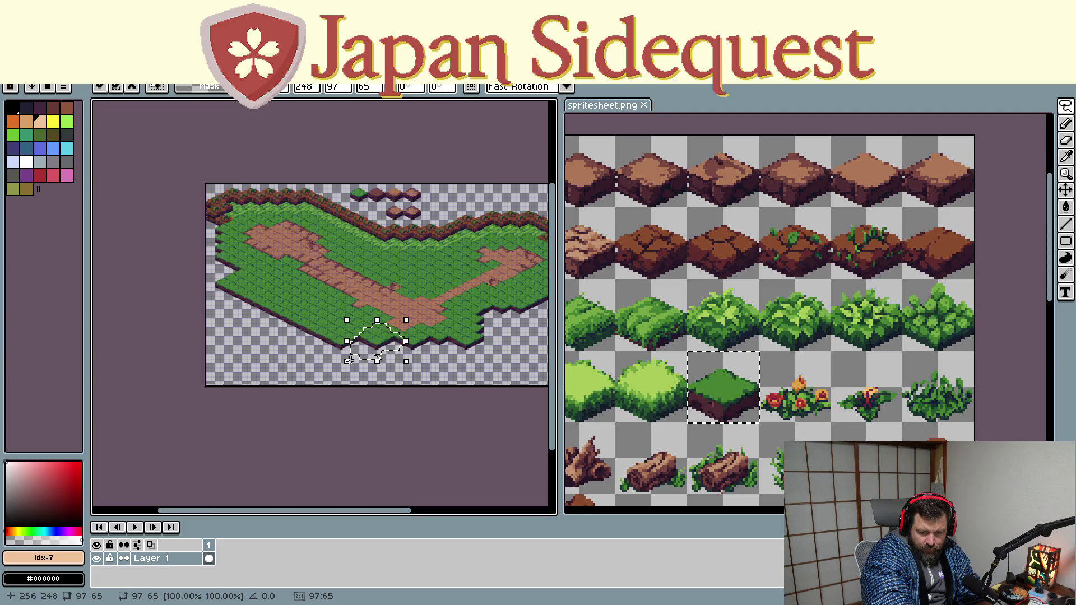
mouse_move(362, 352)
mouse_down()
mouse_move(362, 361)
mouse_move(357, 354)
mouse_up()
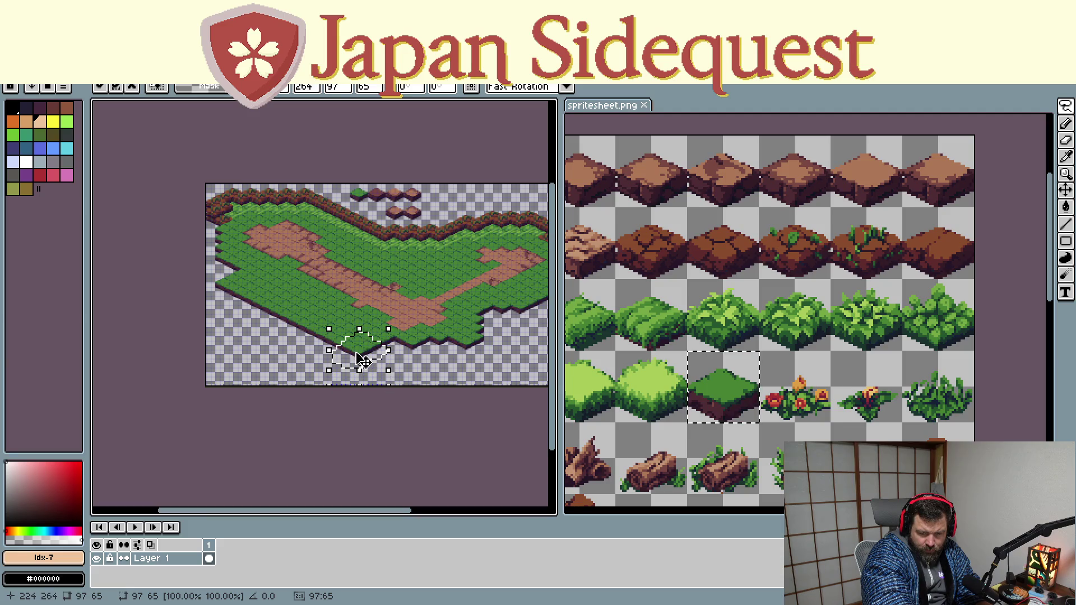
Move the grass tile into the left-edge gap, drop it and return to the Pencil
drag(245, 342, 229, 320)
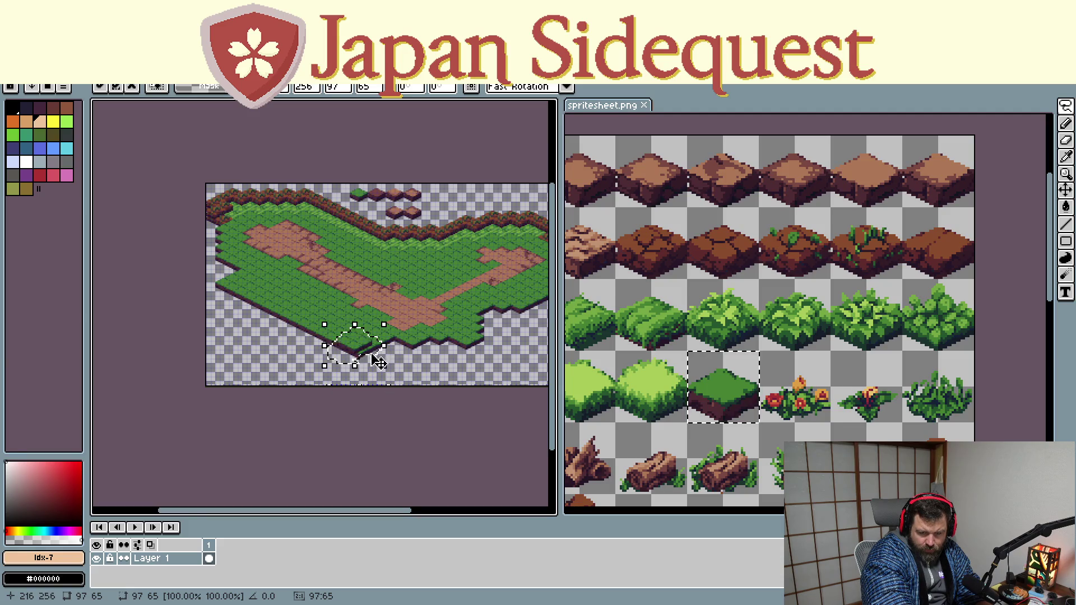
drag(377, 360, 237, 311)
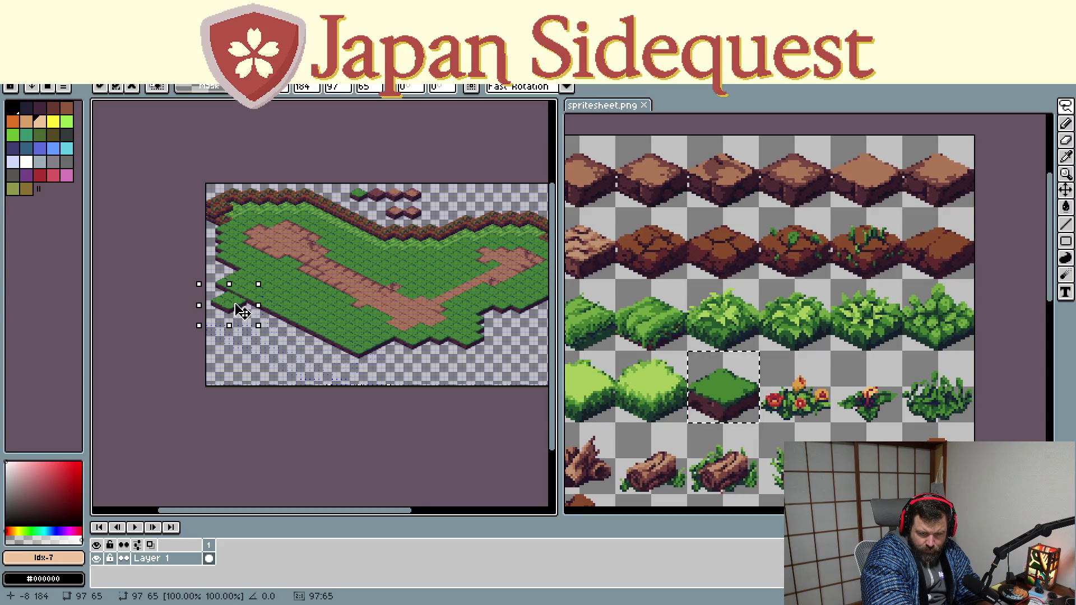
scroll(242, 306, up, 2)
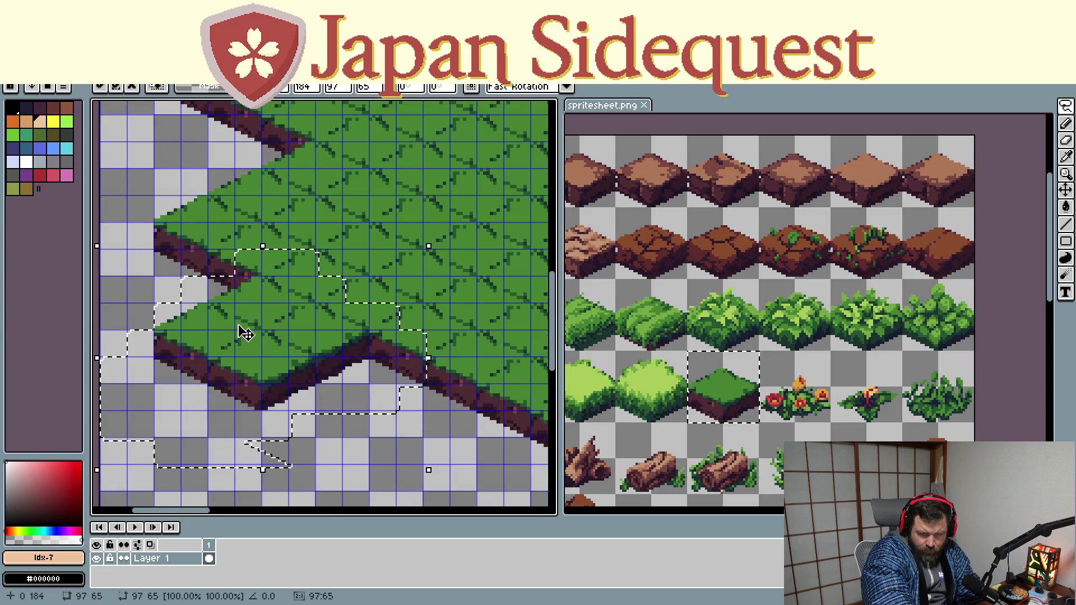
mouse_move(261, 369)
mouse_down()
mouse_move(365, 432)
mouse_move(365, 391)
mouse_move(370, 406)
mouse_move(184, 298)
mouse_move(185, 271)
mouse_move(193, 294)
mouse_move(279, 364)
mouse_move(357, 269)
mouse_move(334, 384)
mouse_move(289, 312)
mouse_move(363, 342)
mouse_move(471, 357)
mouse_move(312, 362)
mouse_move(457, 360)
mouse_move(361, 356)
mouse_move(384, 348)
mouse_move(456, 361)
mouse_move(416, 382)
mouse_move(458, 366)
mouse_move(337, 374)
mouse_up()
scroll(328, 348, down, 1)
scroll(356, 325, down, 2)
scroll(371, 364, up, 1)
key(ctrl+d)
key(b)
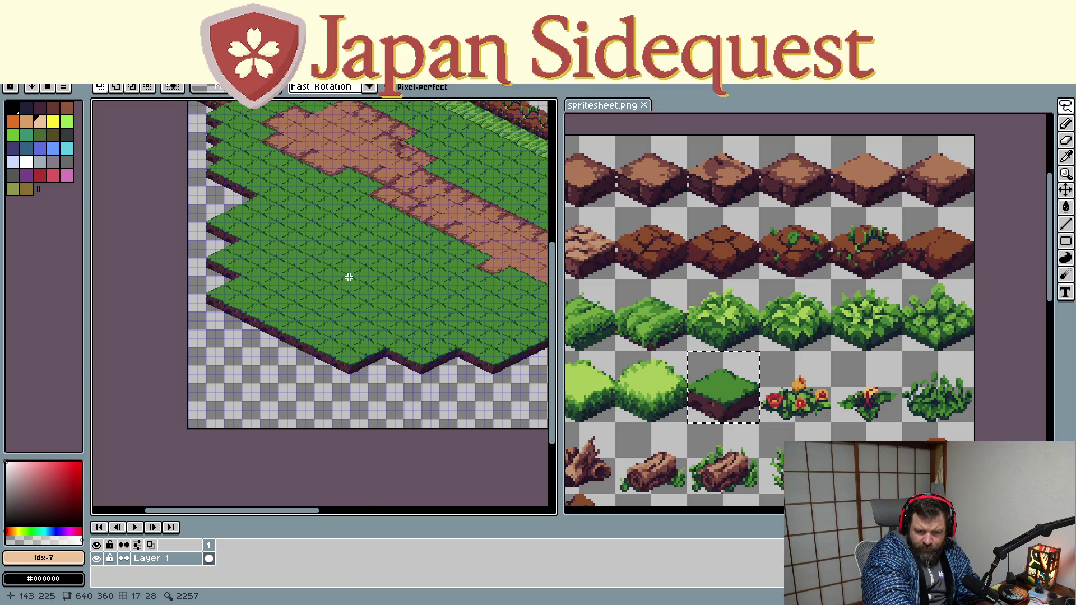
scroll(374, 288, down, 3)
scroll(418, 283, up, 1)
scroll(418, 283, down, 1)
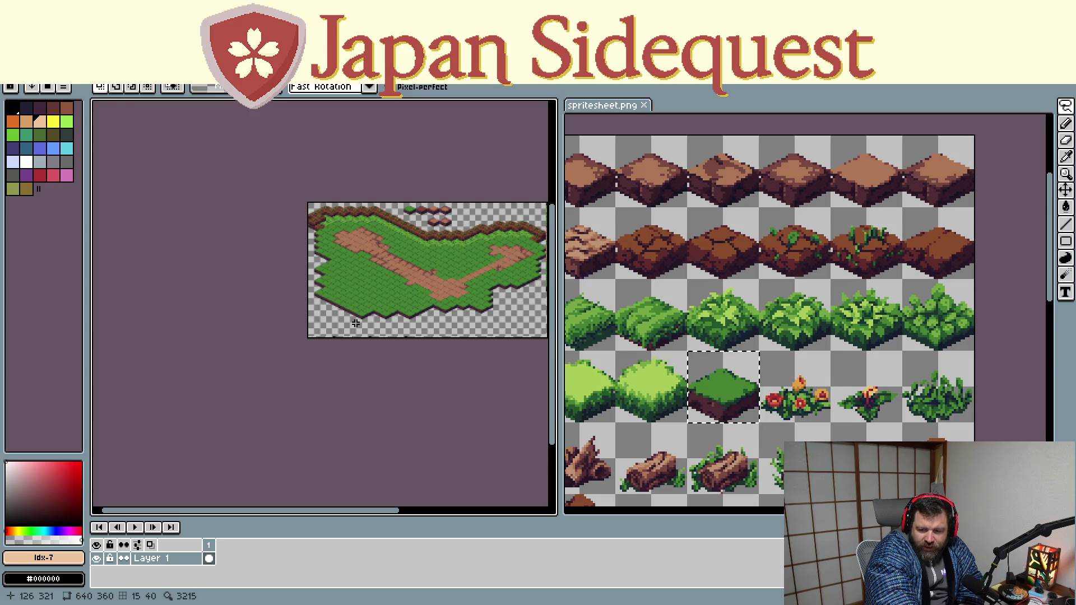
scroll(352, 221, up, 2)
scroll(327, 291, up, 2)
scroll(411, 278, down, 2)
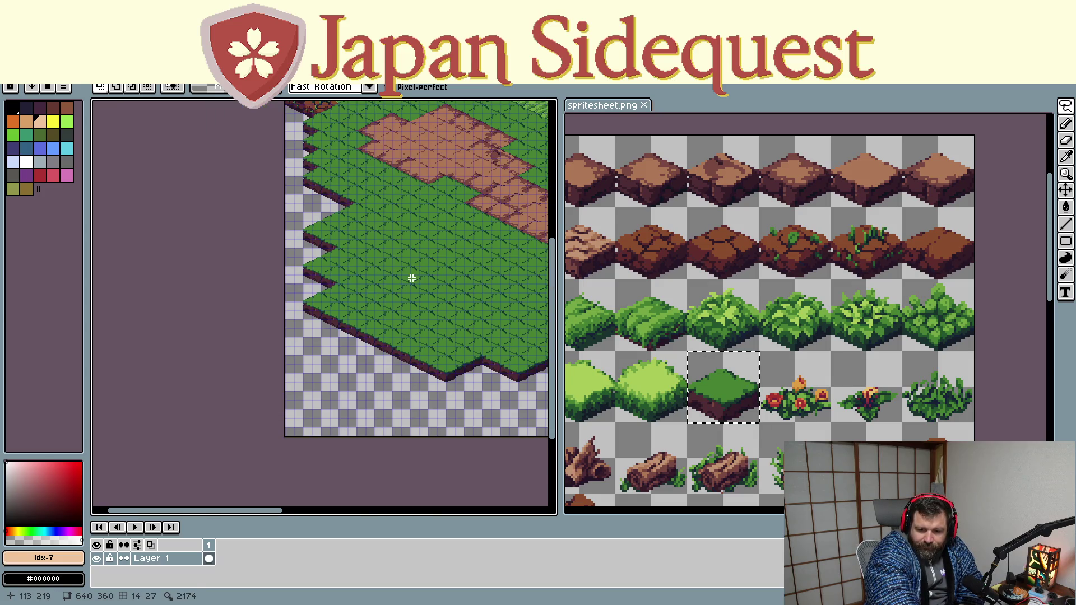
scroll(360, 281, up, 1)
scroll(744, 377, down, 2)
scroll(737, 379, up, 1)
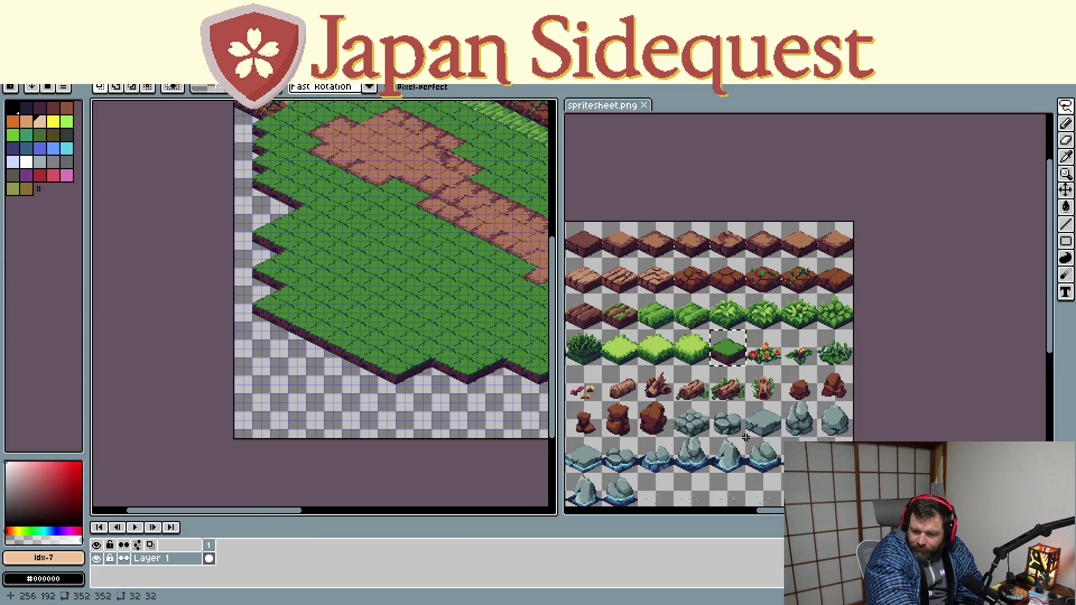
scroll(738, 371, up, 2)
scroll(739, 364, up, 1)
scroll(744, 355, up, 1)
Pan the spritesheet down to the rock and water tile rows
drag(745, 354, 815, 310)
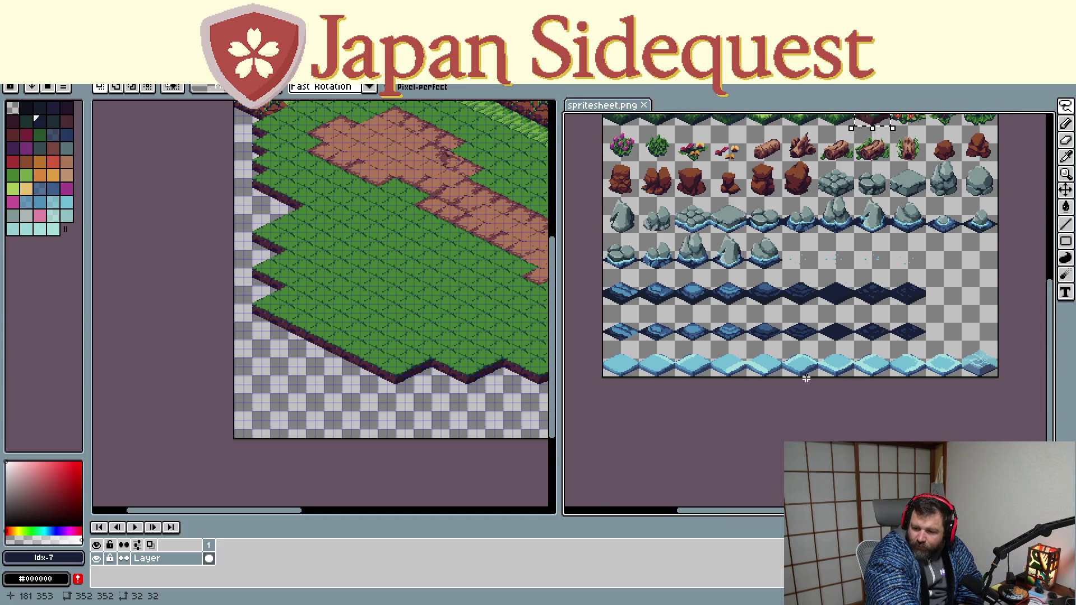
scroll(762, 399, up, 1)
scroll(762, 401, down, 1)
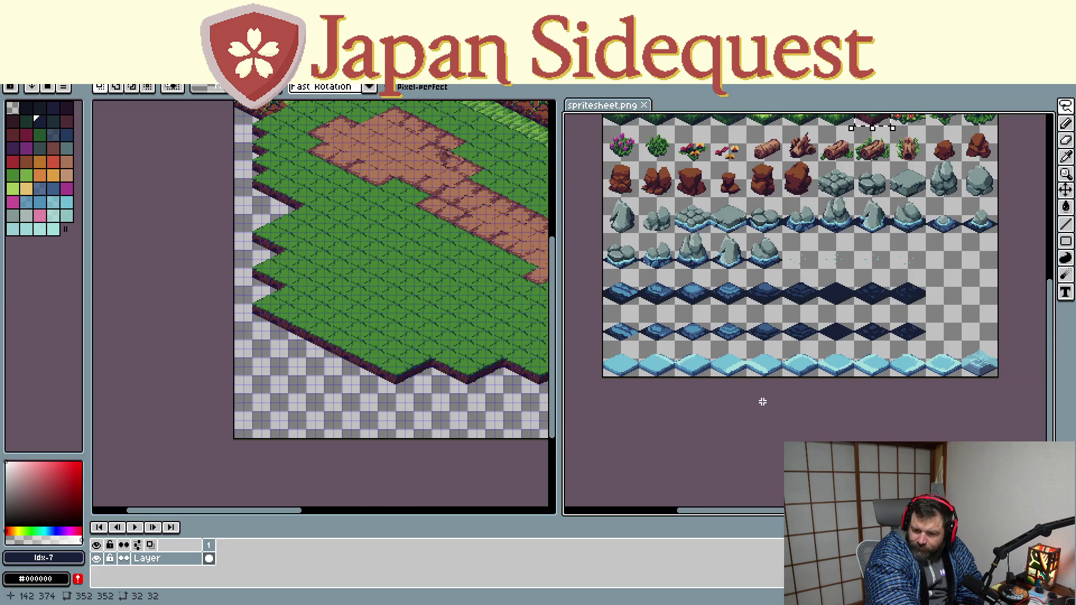
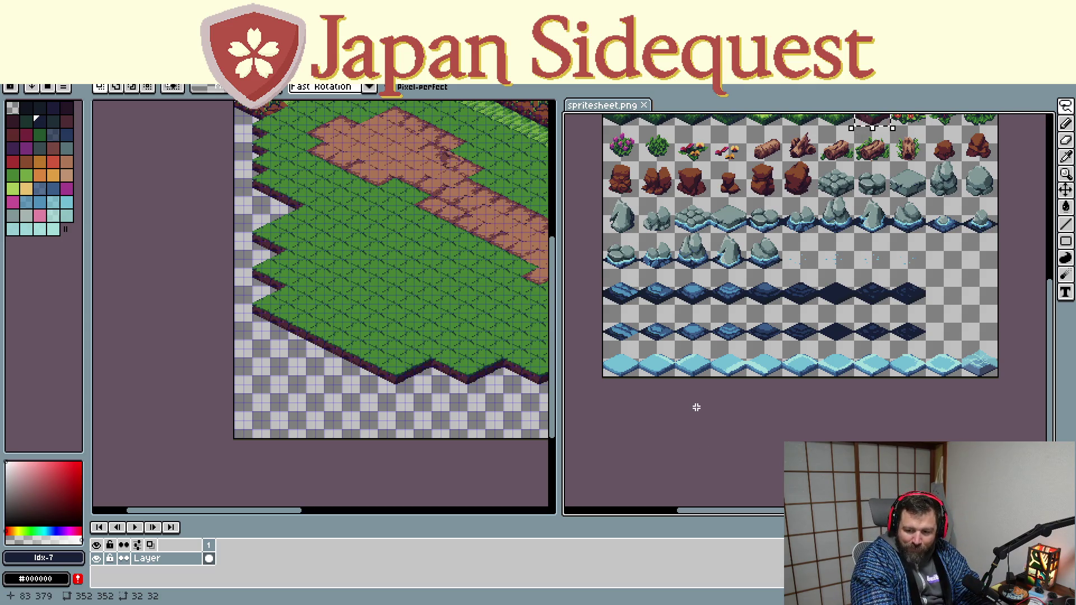
scroll(737, 373, up, 3)
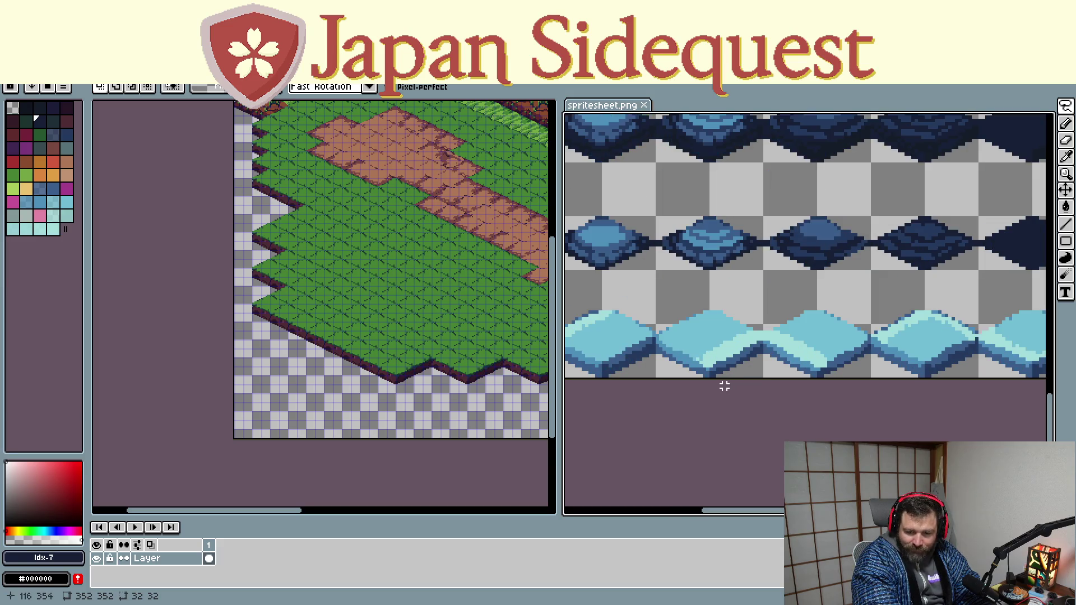
scroll(674, 372, down, 1)
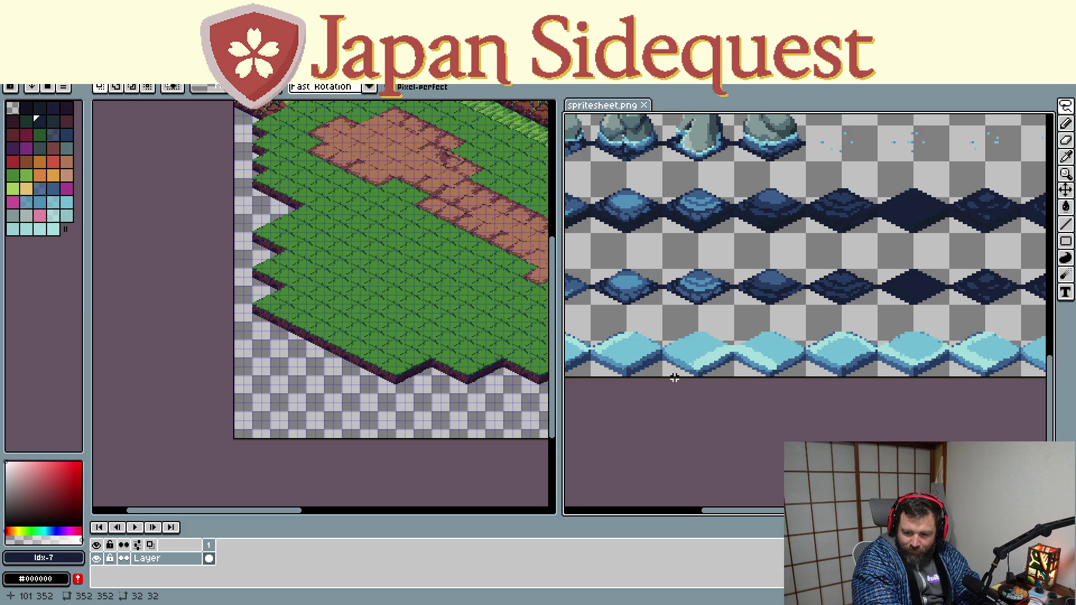
scroll(771, 354, right, 3)
scroll(850, 351, down, 1)
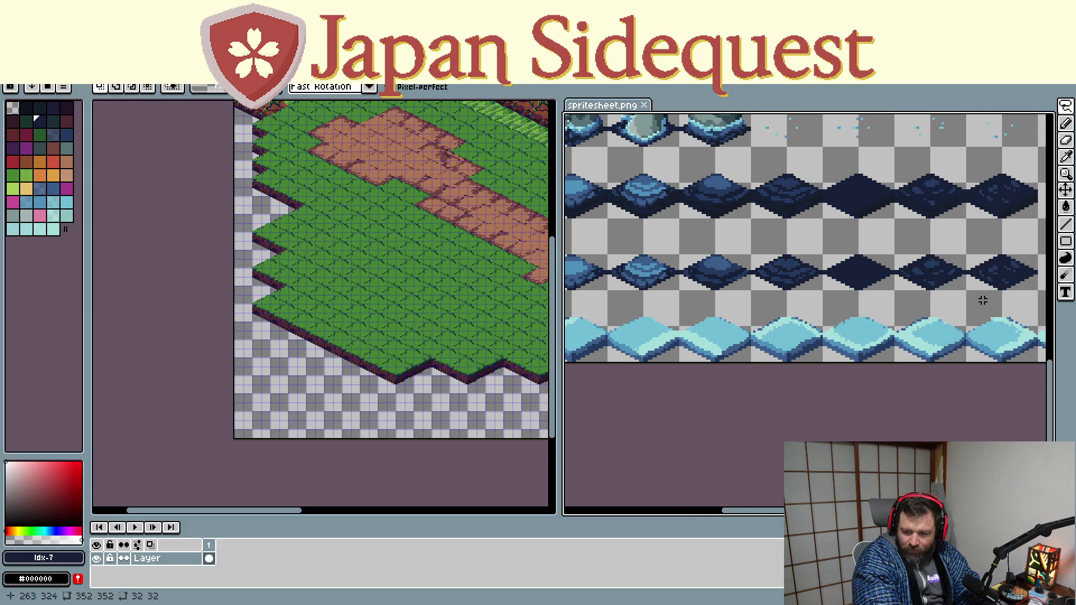
scroll(913, 305, right, 2)
scroll(841, 312, up, 1)
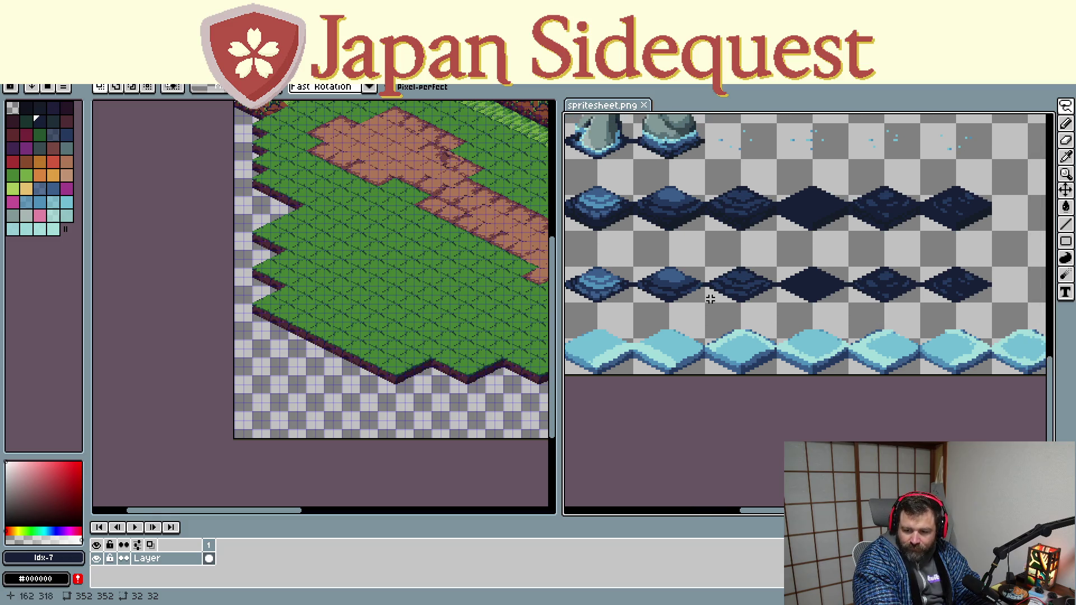
Marquee-select a single light-blue water tile in the sprite sheet's bottom row, redoing the misplaced selection
drag(706, 303, 767, 364)
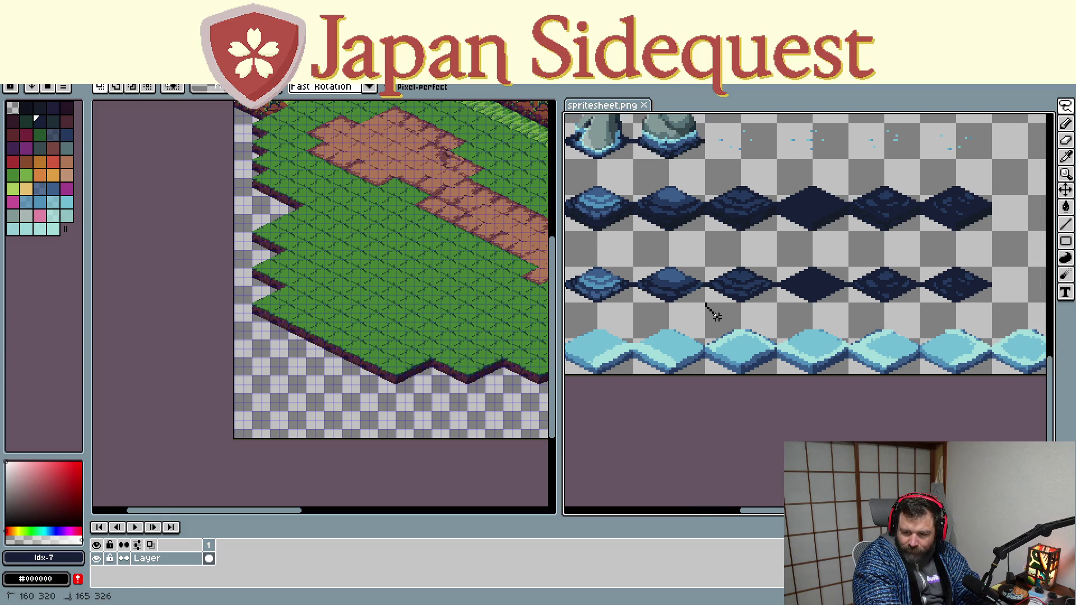
click(768, 364)
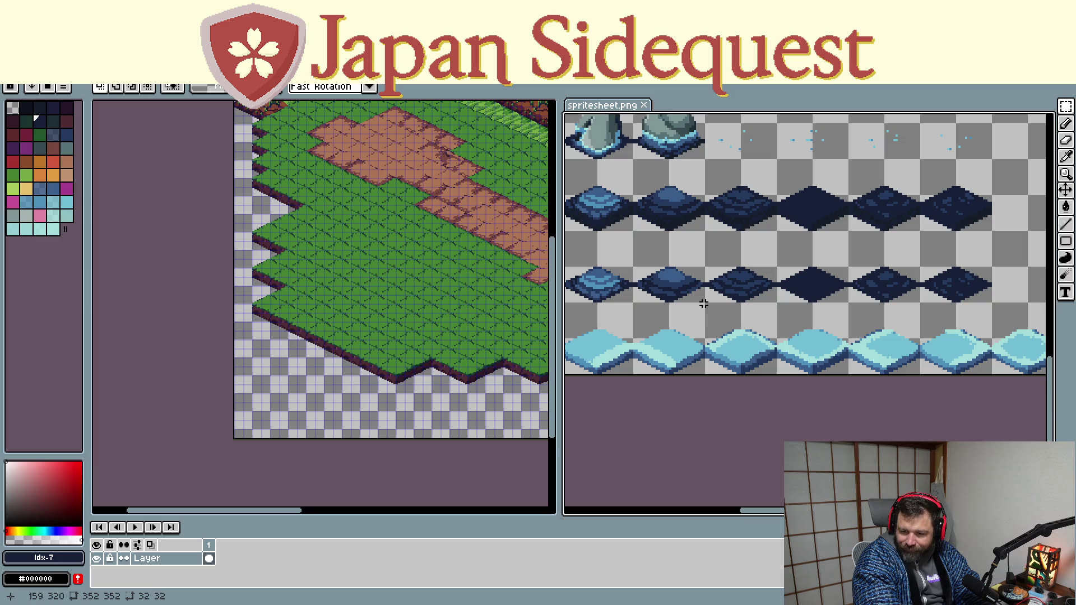
drag(705, 304, 777, 374)
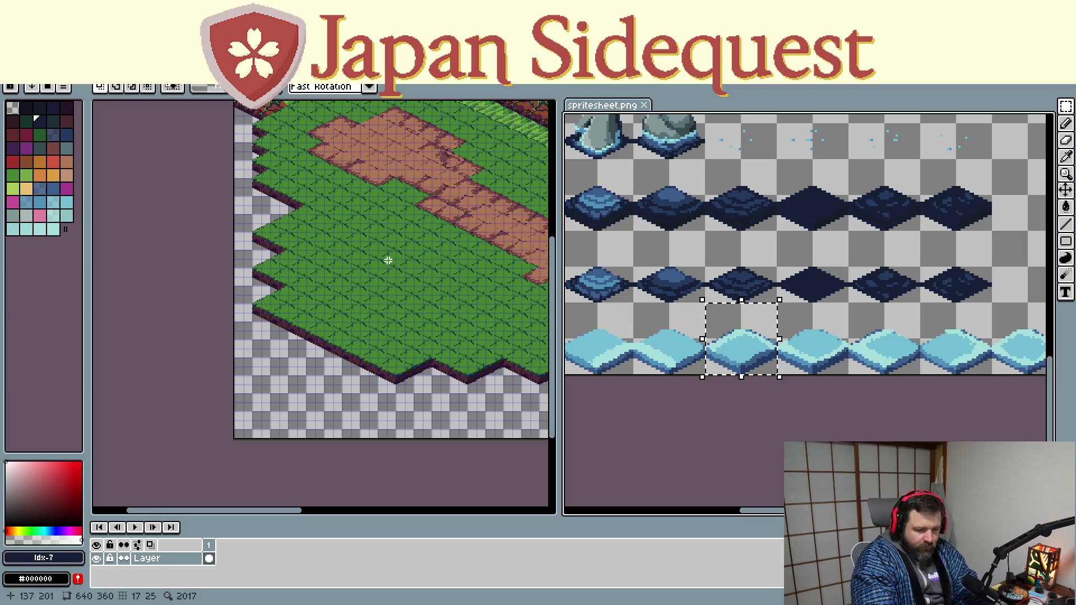
Paste the water tile onto the map, drop it on the grass near the centre aligned to the grid, and commit it
click(374, 233)
key(ctrl+v)
mouse_move(431, 413)
mouse_down()
mouse_move(381, 215)
mouse_move(380, 242)
mouse_move(380, 233)
mouse_up()
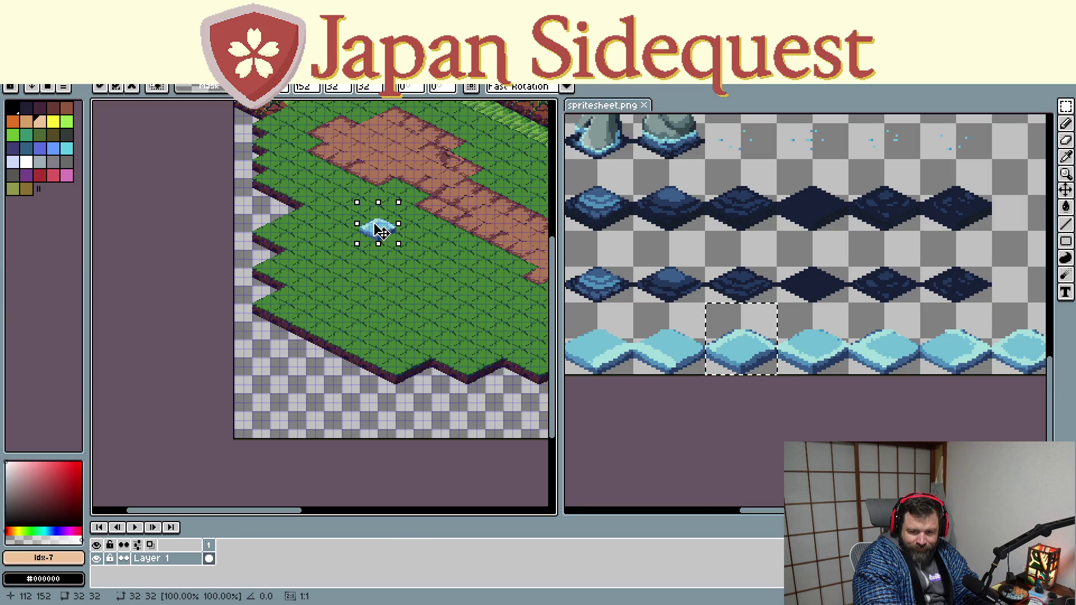
scroll(381, 233, up, 2)
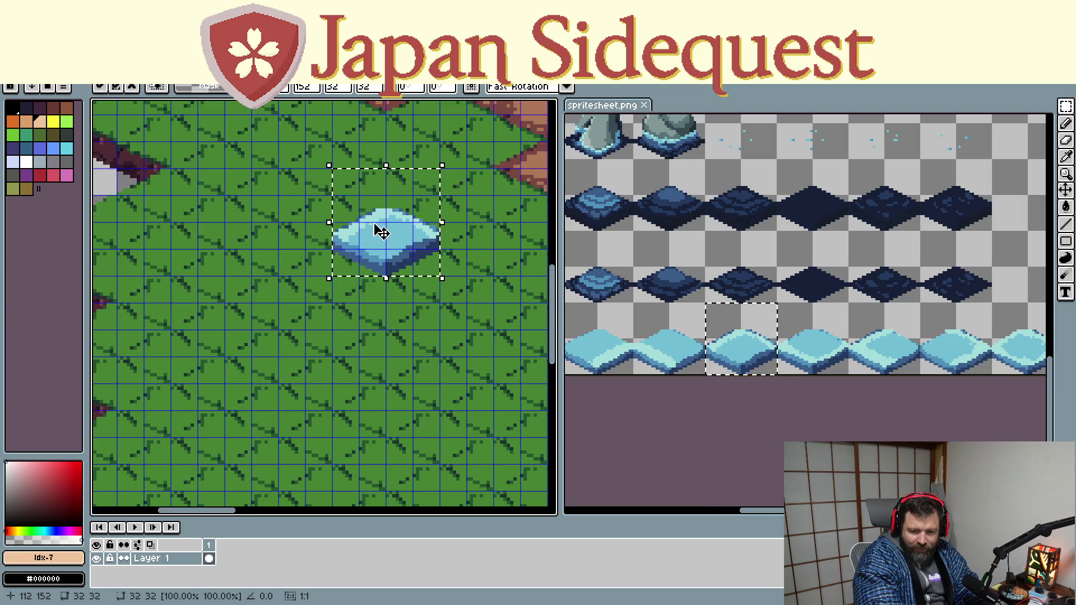
drag(380, 259, 379, 268)
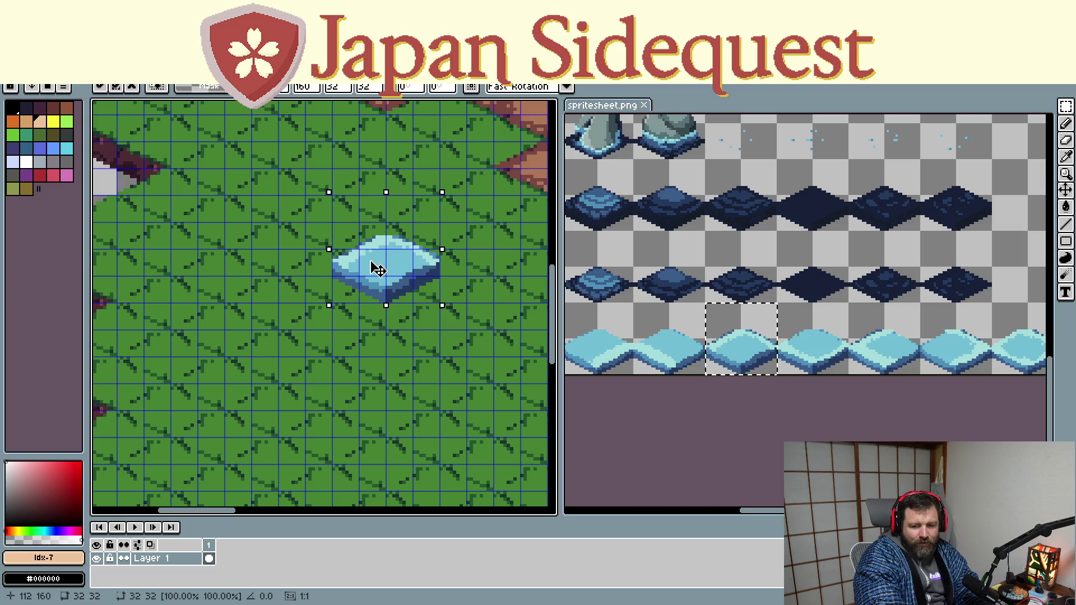
key(Return)
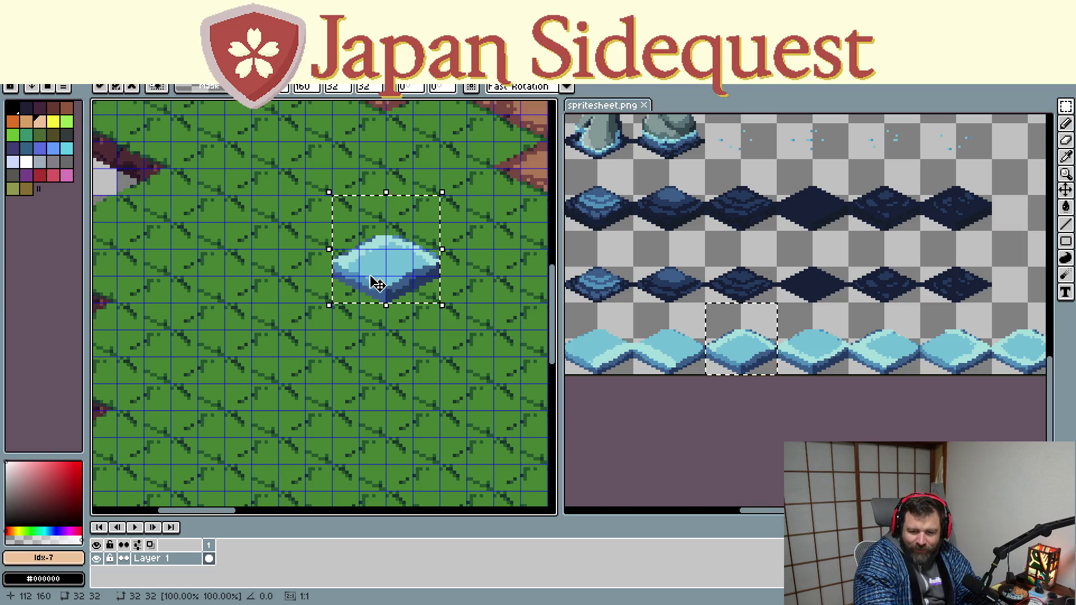
key(ctrl+d)
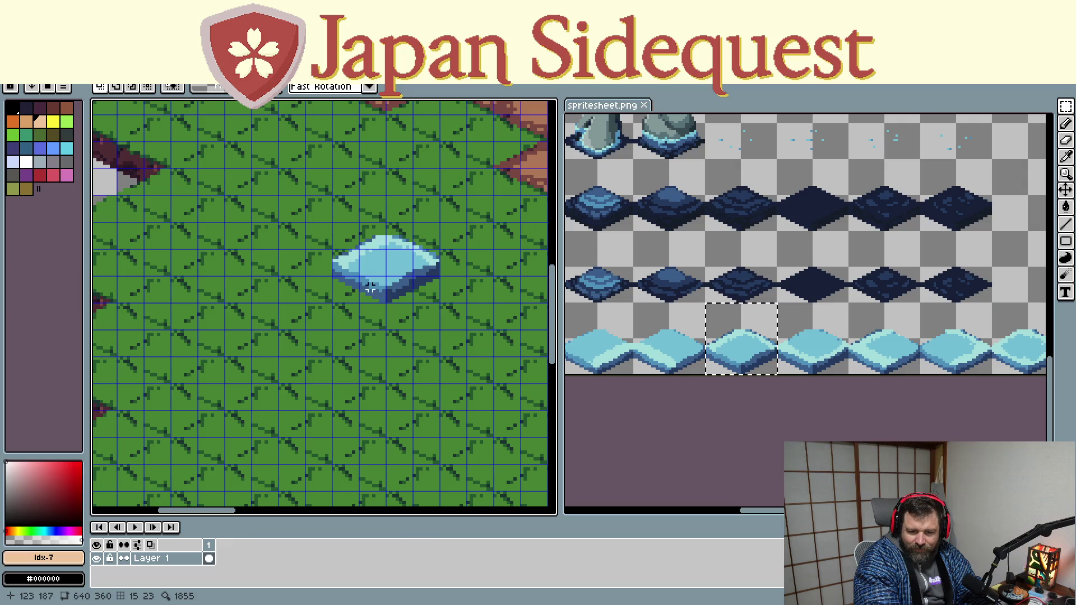
drag(306, 199, 467, 377)
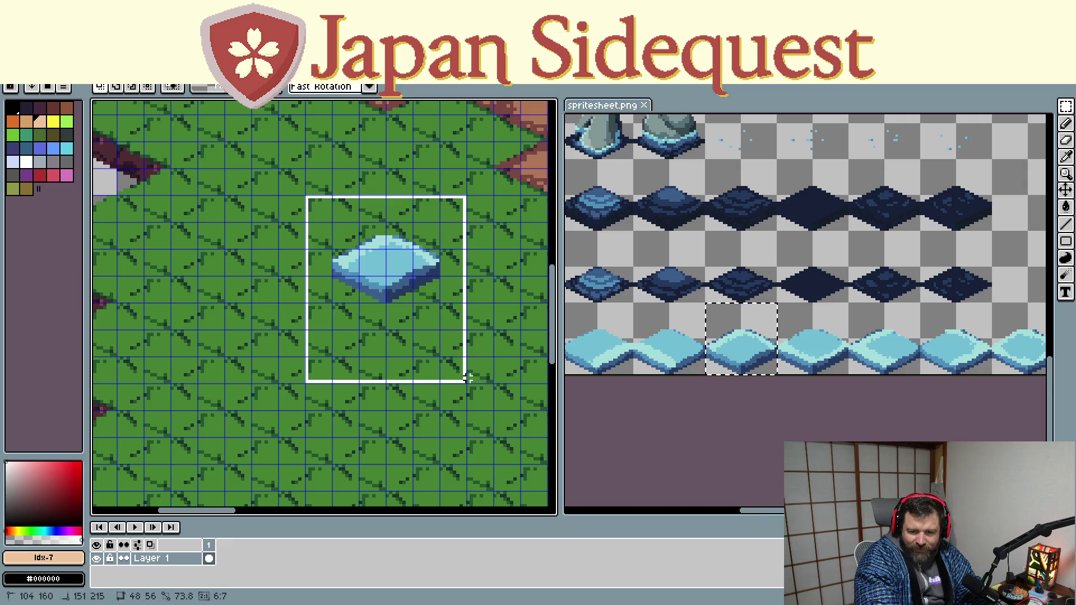
click(466, 377)
scroll(732, 318, up, 1)
scroll(738, 318, down, 3)
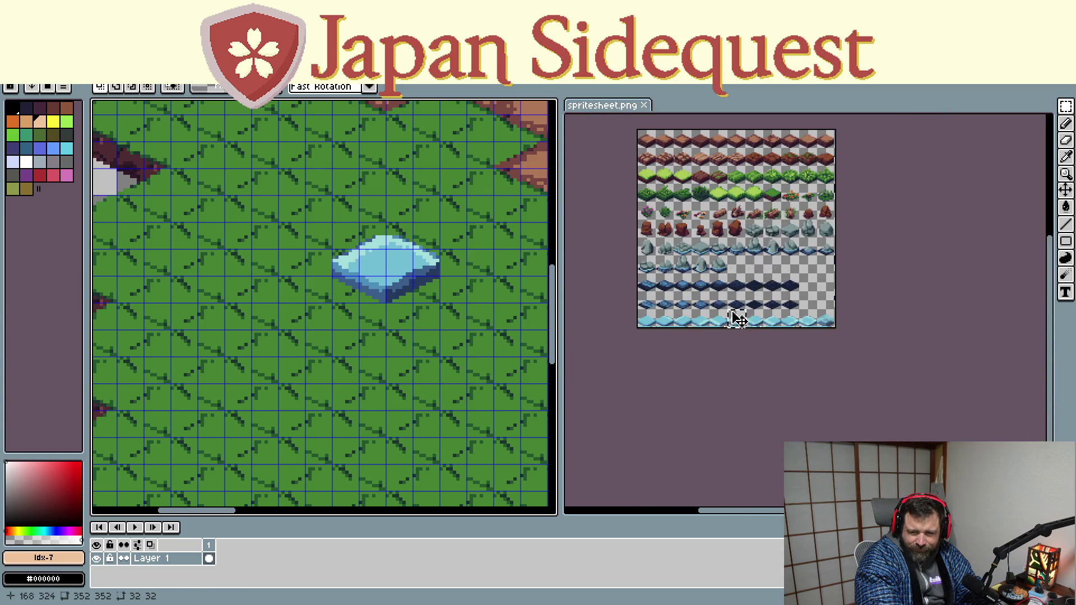
scroll(737, 319, up, 2)
scroll(723, 310, down, 1)
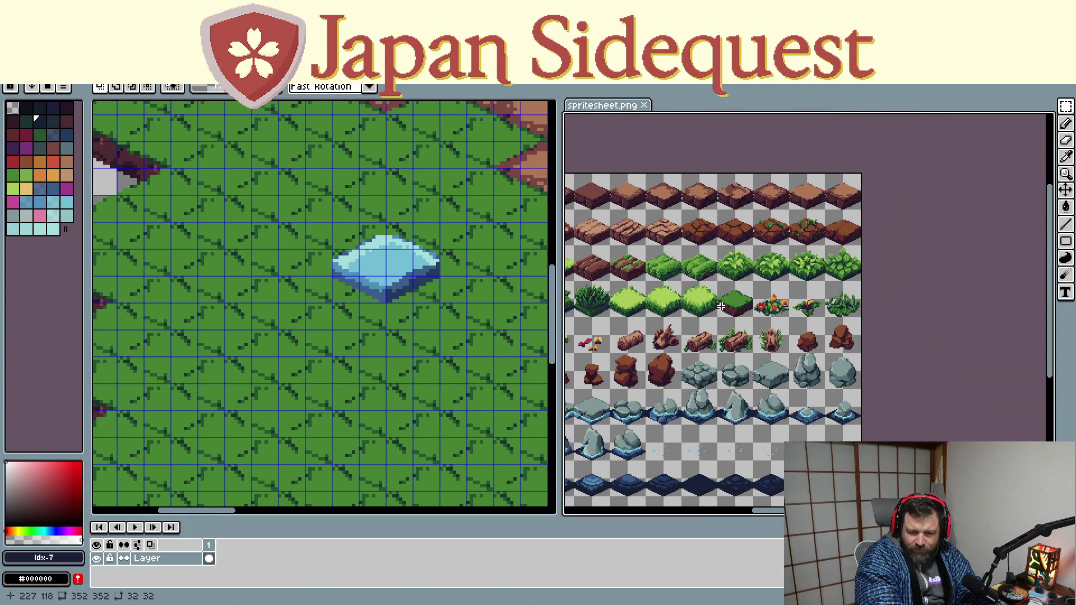
scroll(720, 307, up, 1)
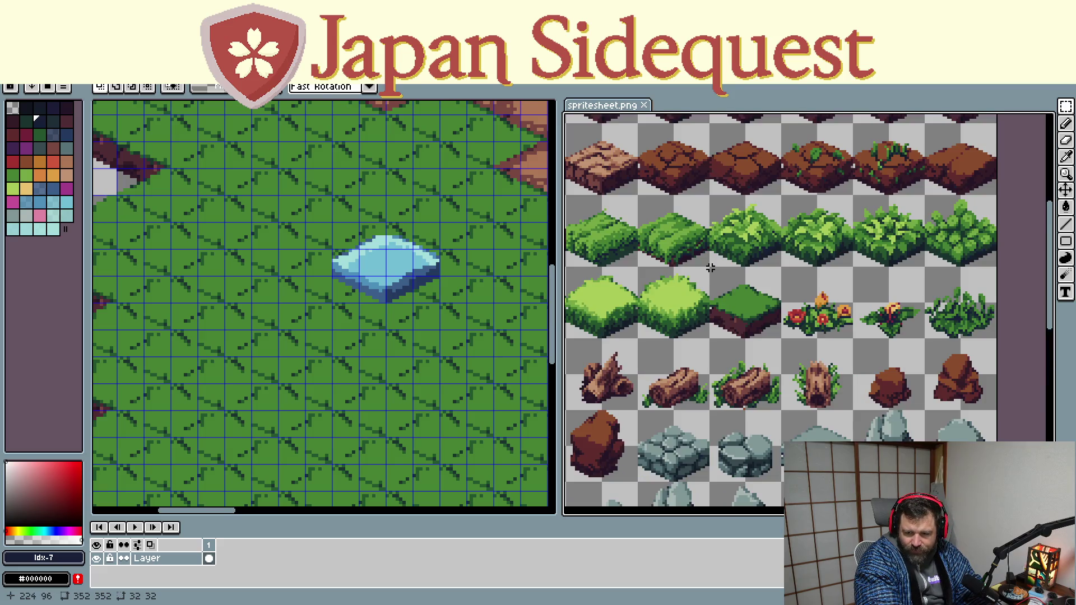
Paste the dark grass block over the water tile and Ctrl-drag a copy one tile right, making a two-tile ledge
drag(708, 266, 783, 340)
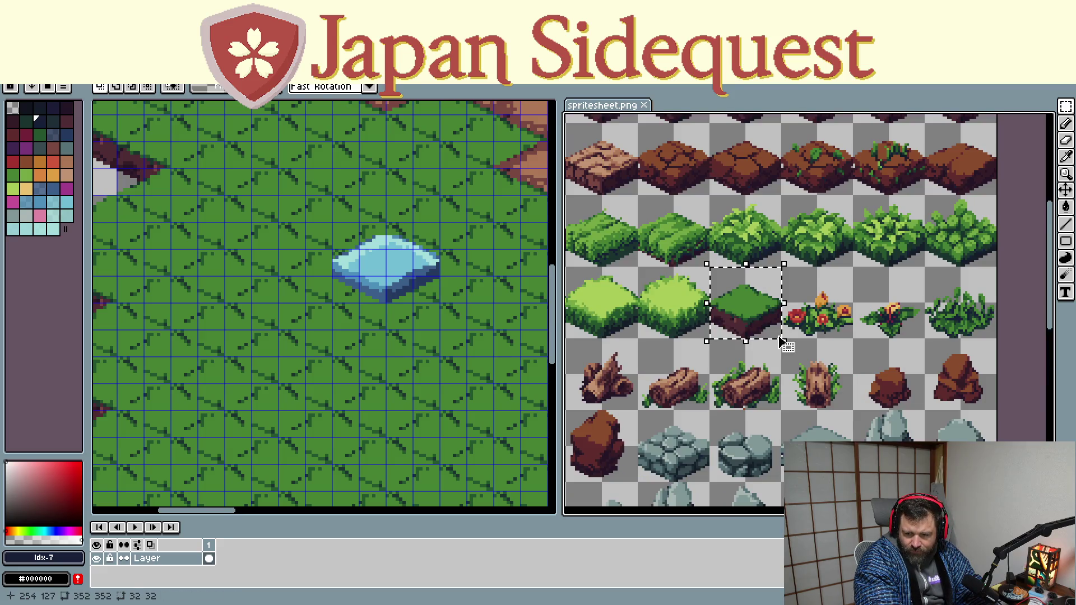
click(366, 269)
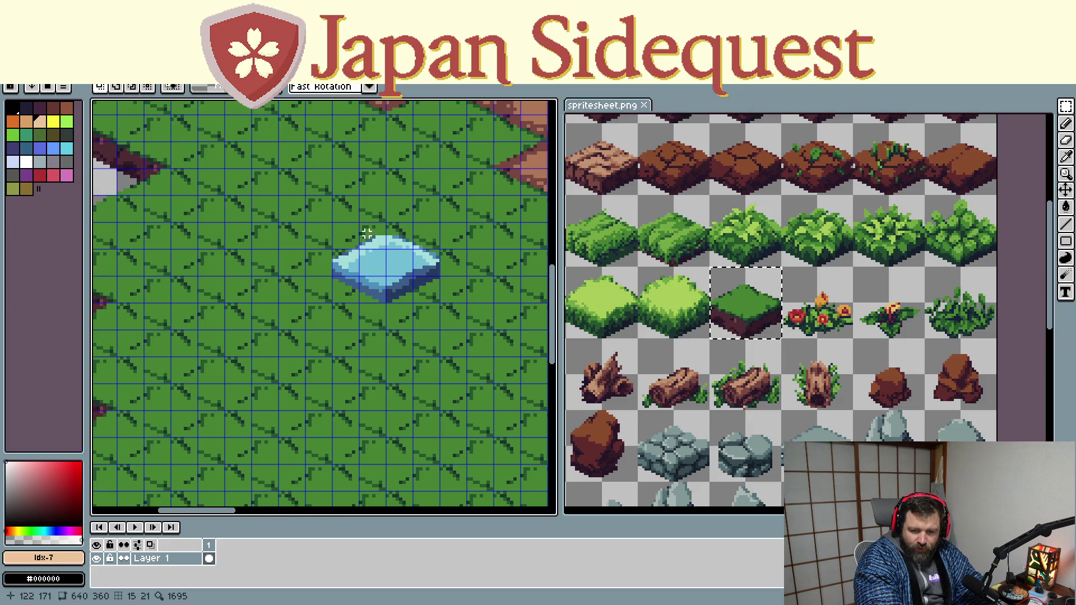
key(ctrl+v)
drag(325, 289, 382, 261)
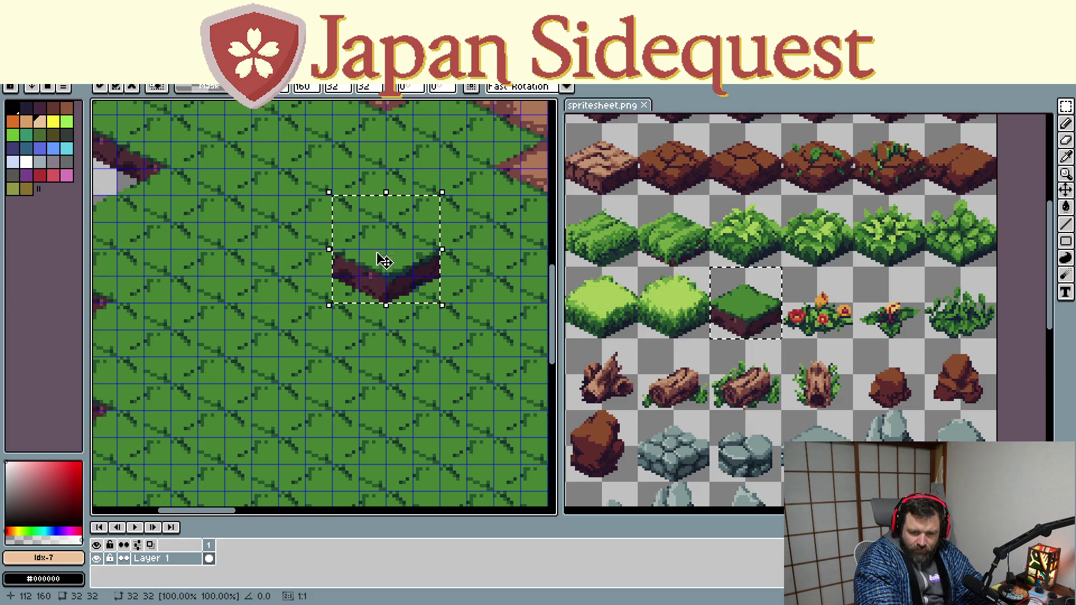
scroll(774, 402, down, 2)
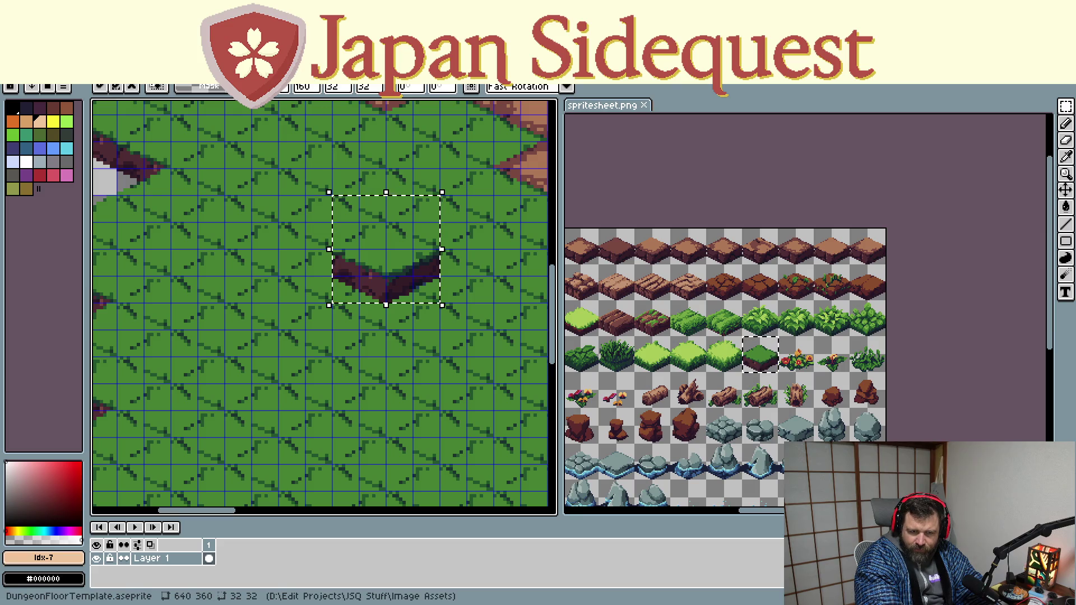
drag(337, 296, 519, 250)
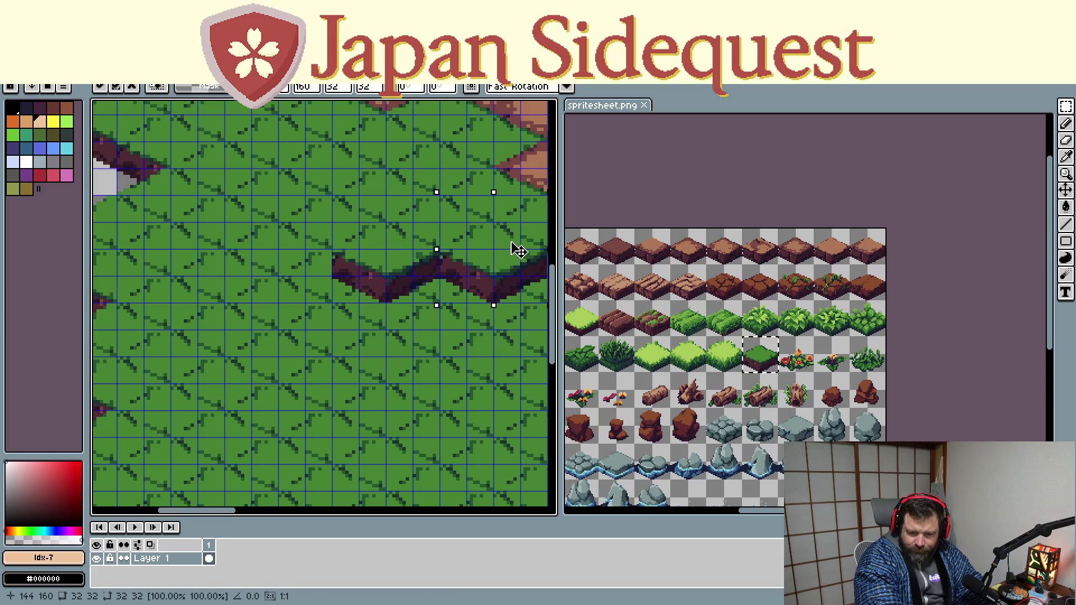
drag(481, 373, 282, 351)
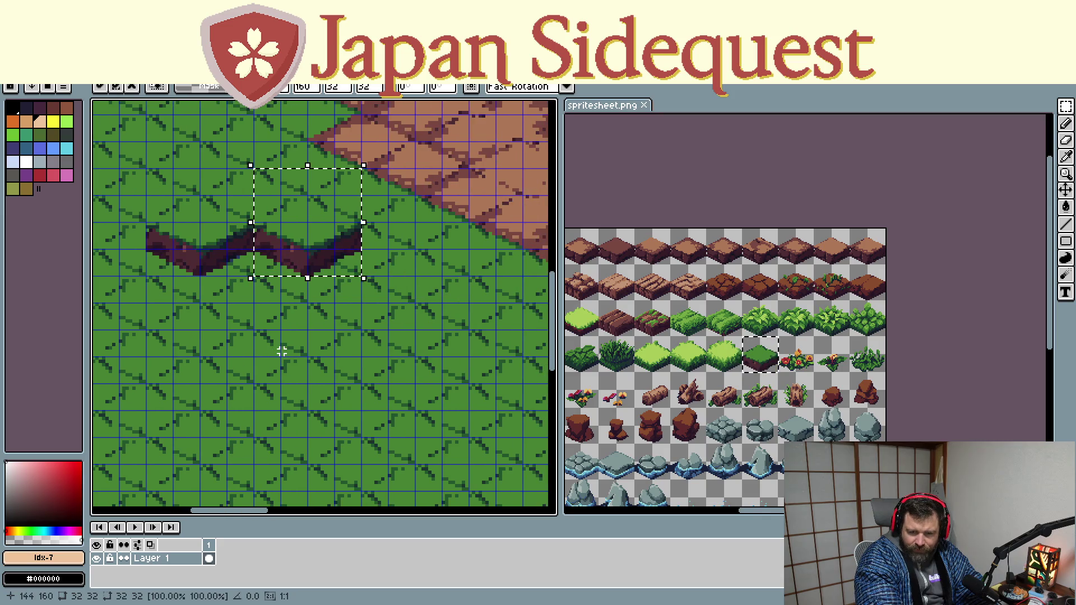
scroll(724, 342, down, 3)
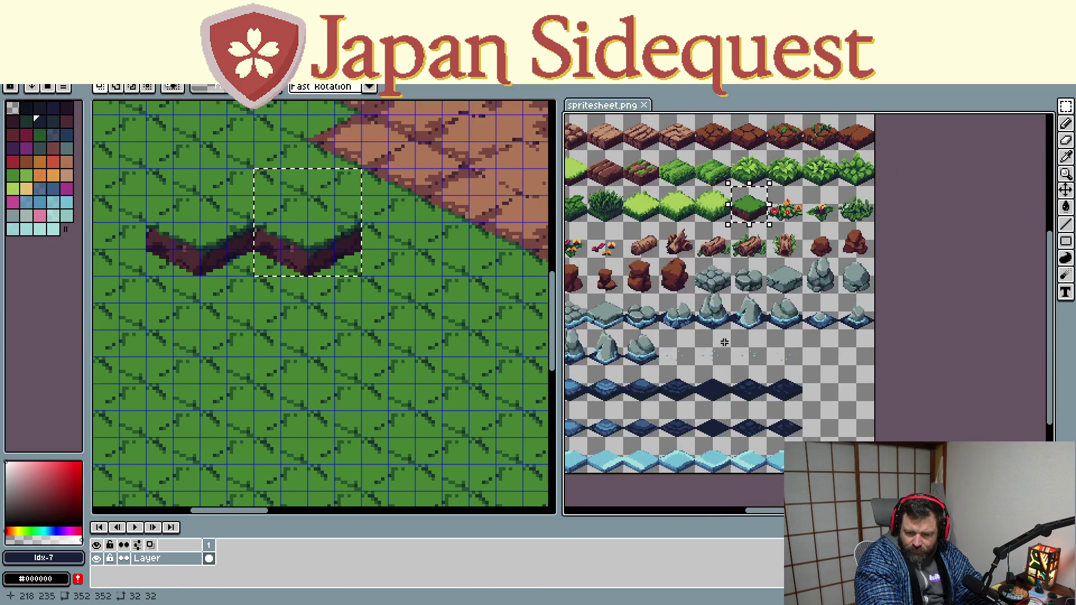
scroll(724, 343, up, 1)
scroll(660, 394, up, 1)
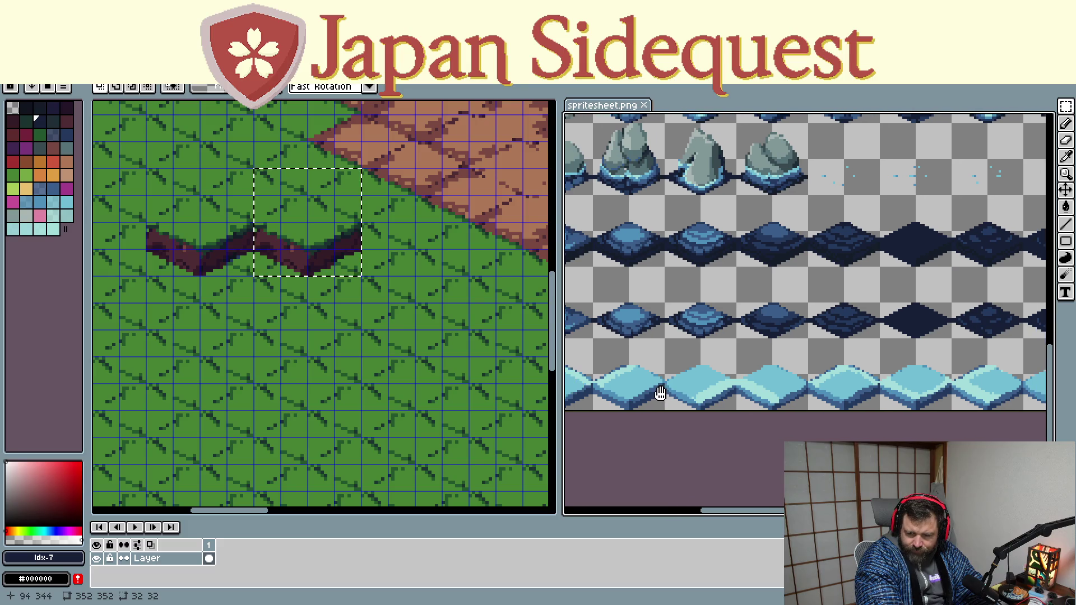
scroll(660, 393, right, 1)
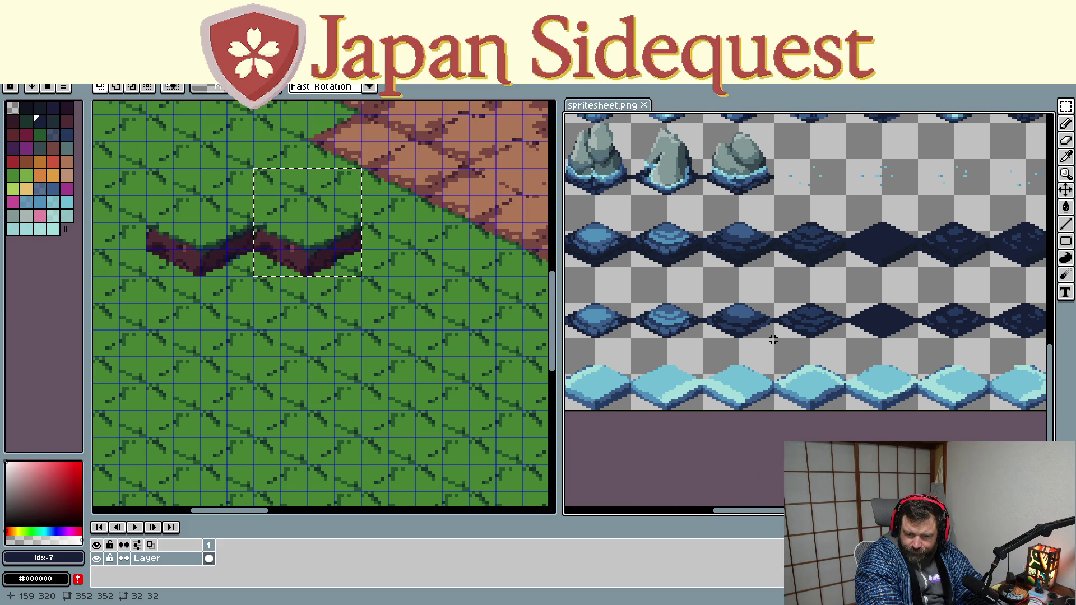
Copy a light-blue water tile from the sheet and set it into the ledge's left dip to start the pond
drag(776, 341, 847, 410)
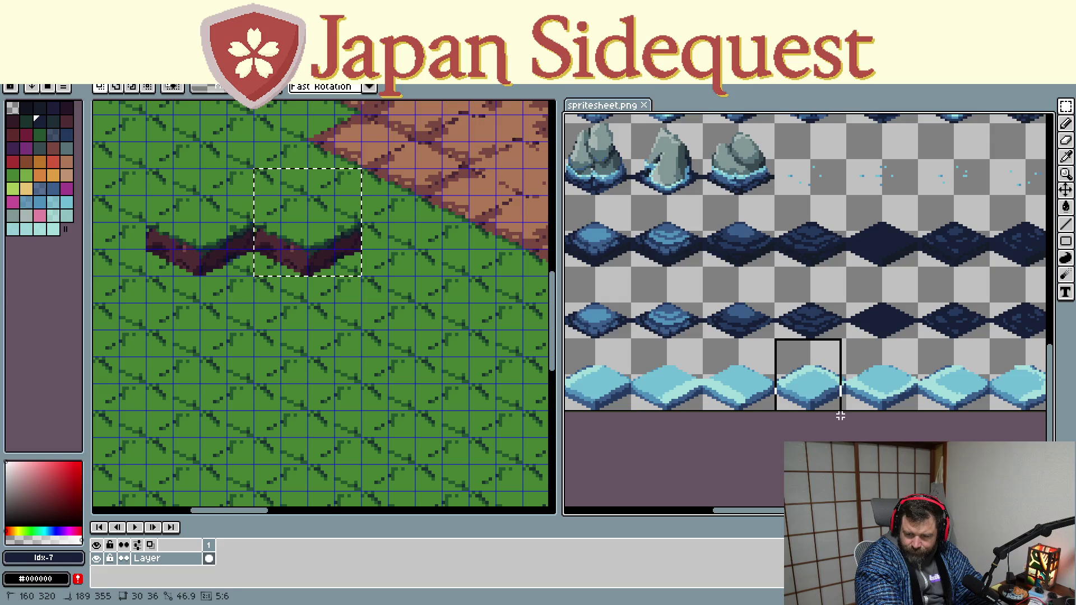
key(ctrl+c)
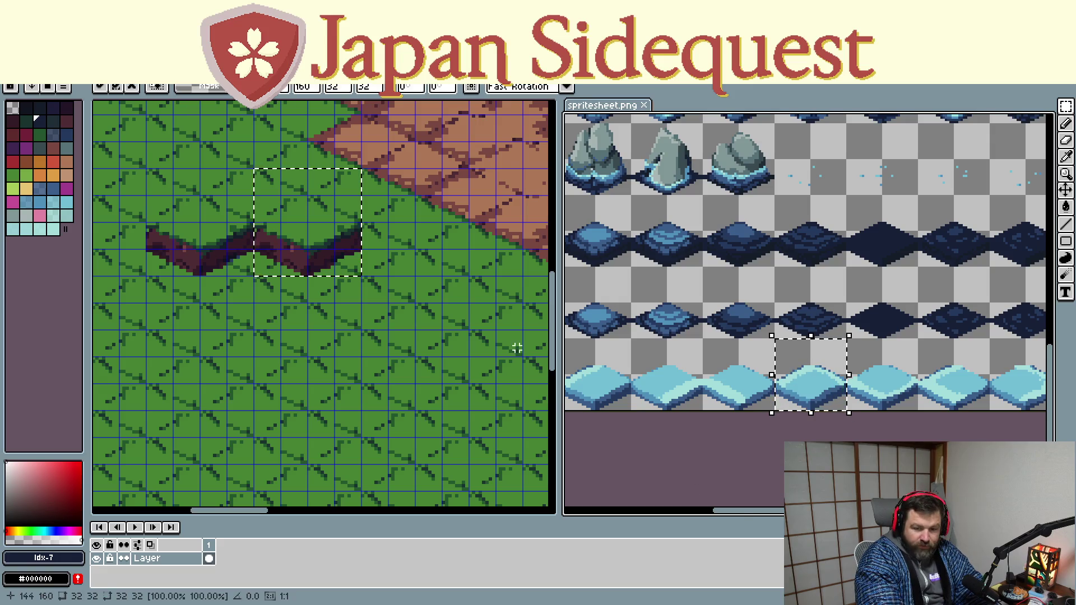
click(349, 325)
key(ctrl+v)
drag(349, 306, 259, 261)
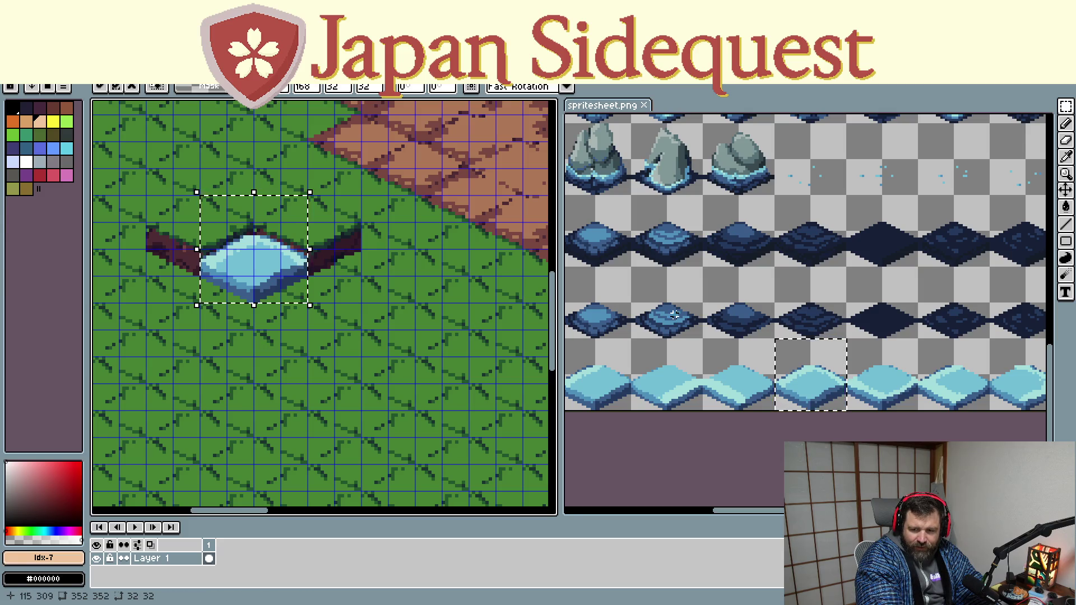
scroll(677, 312, down, 1)
drag(677, 313, 660, 335)
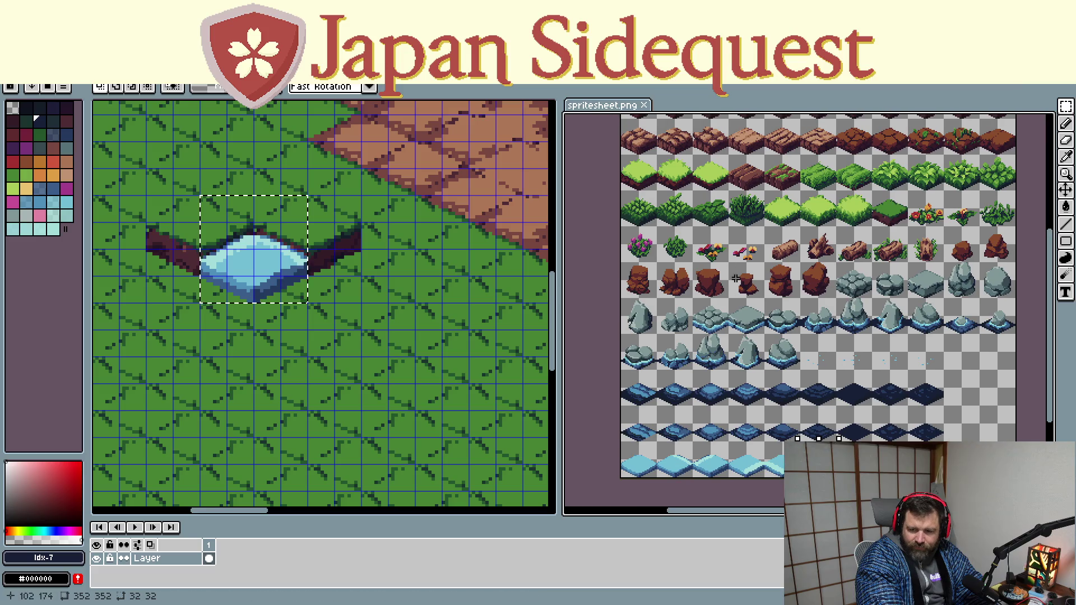
scroll(822, 279, up, 2)
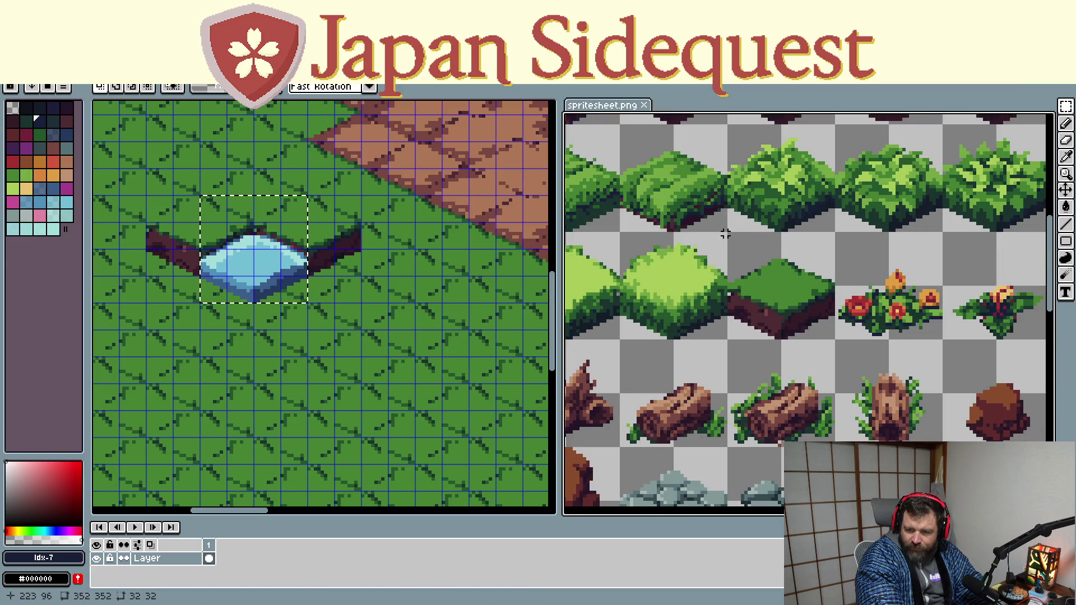
Copy the dark raised grass block from the sheet and place it on the map just right of the pond
drag(728, 235, 745, 267)
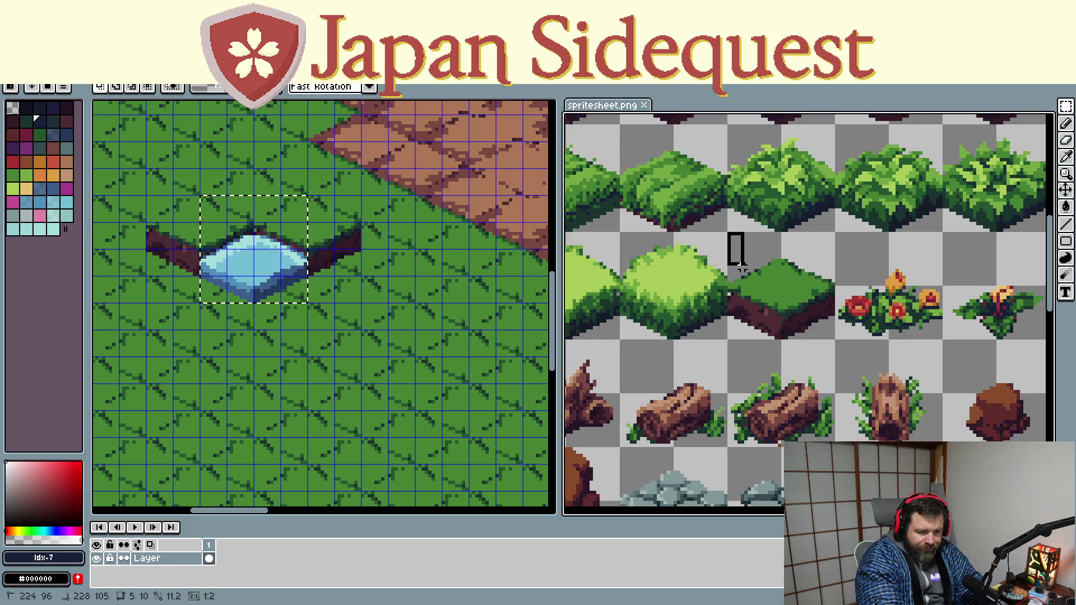
drag(745, 267, 829, 338)
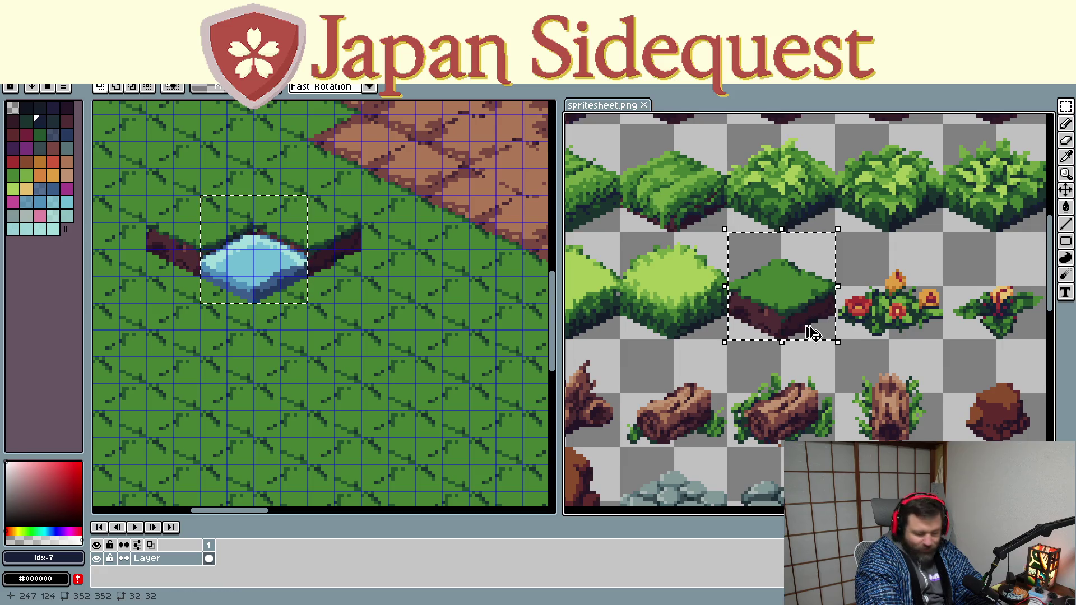
click(341, 277)
key(ctrl+v)
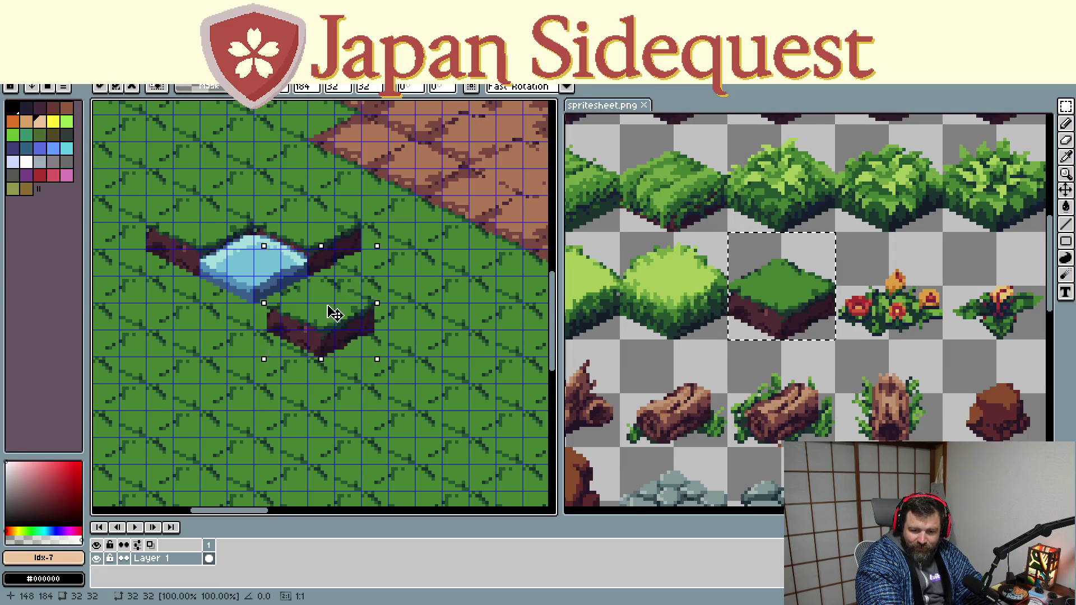
drag(349, 277, 373, 260)
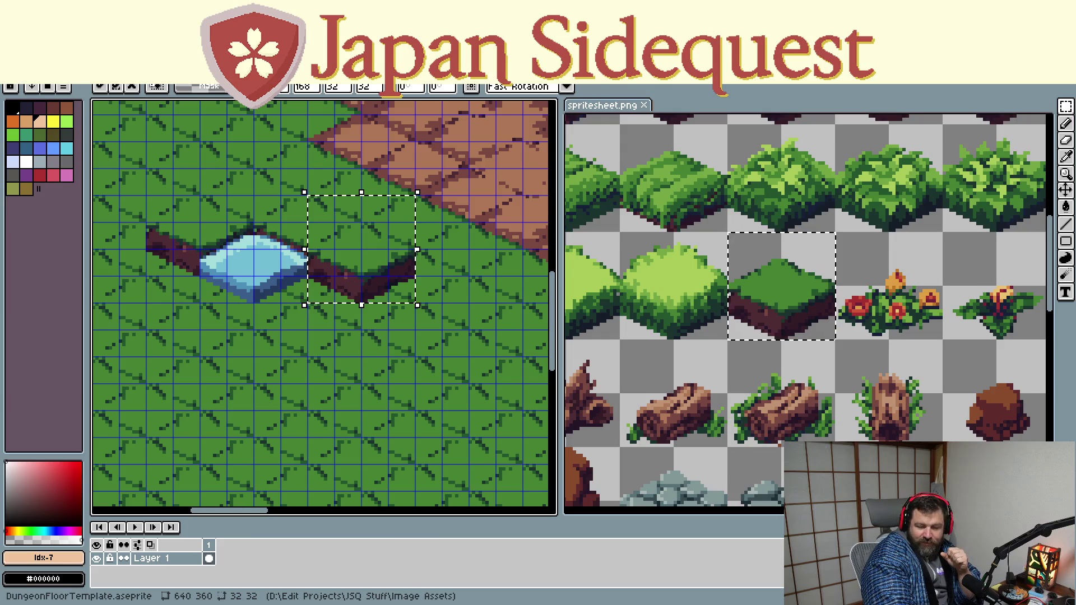
scroll(180, 320, down, 1)
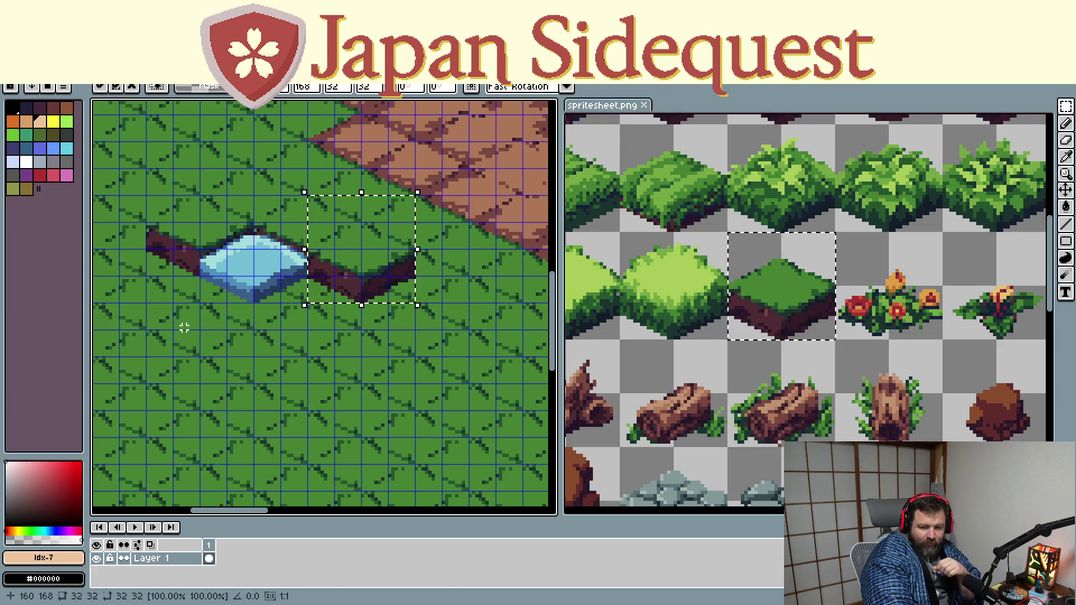
scroll(463, 314, down, 1)
scroll(450, 321, down, 2)
scroll(450, 321, up, 2)
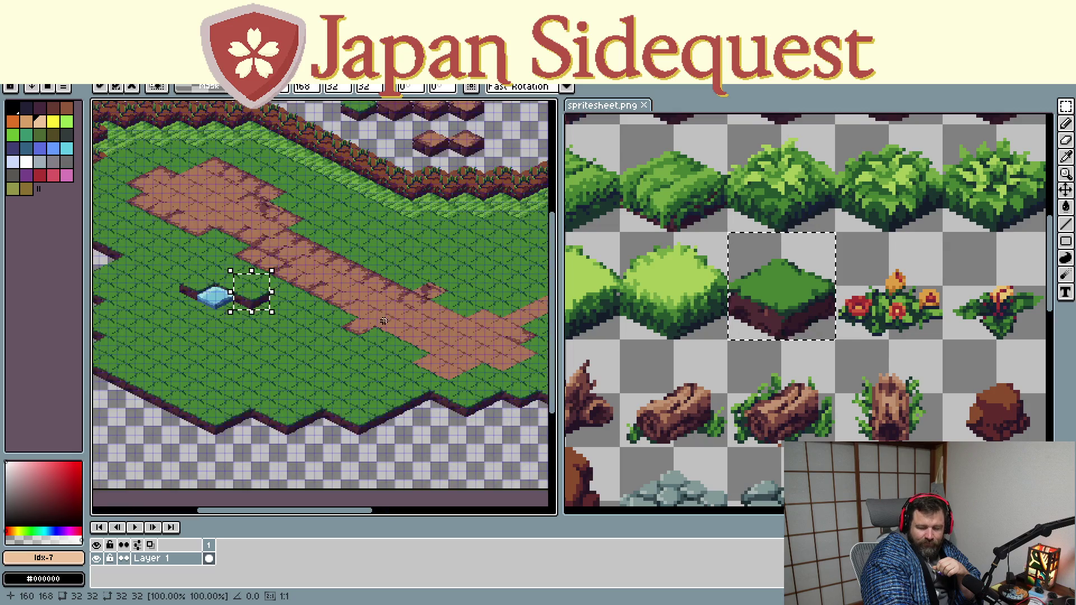
scroll(380, 326, down, 1)
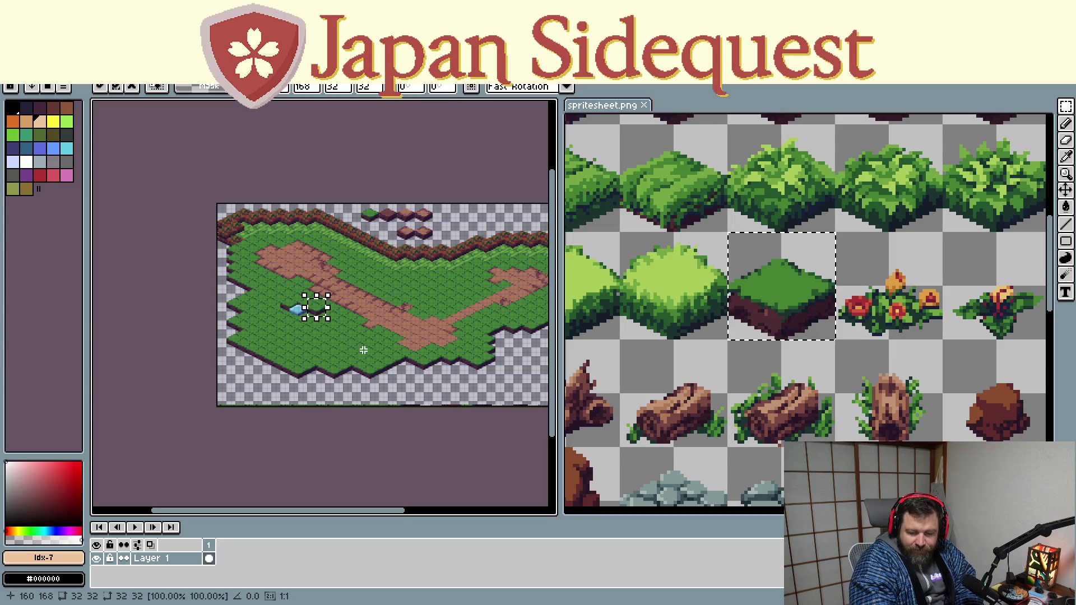
scroll(378, 354, up, 2)
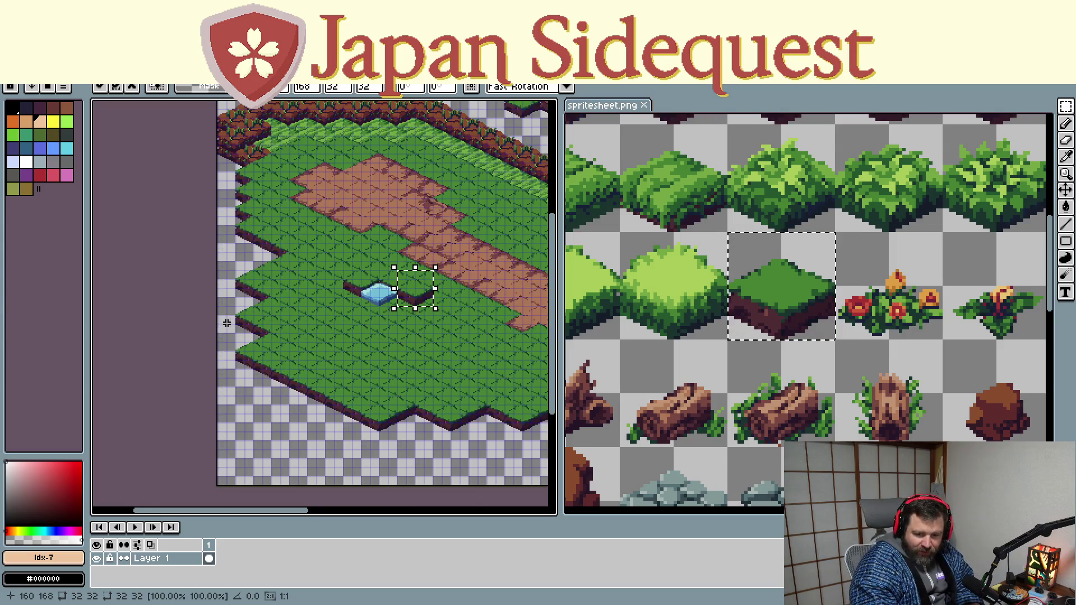
scroll(377, 353, up, 2)
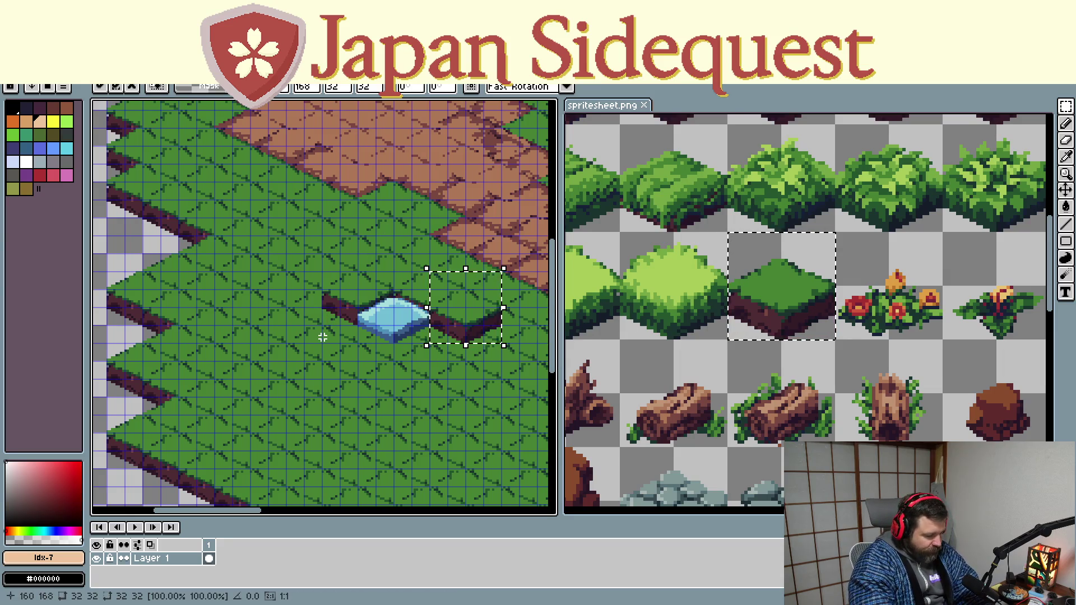
key(ctrl+v)
Paste three raised grass tiles in a line to the left and down-left of the pond along the ledge
drag(322, 180, 328, 325)
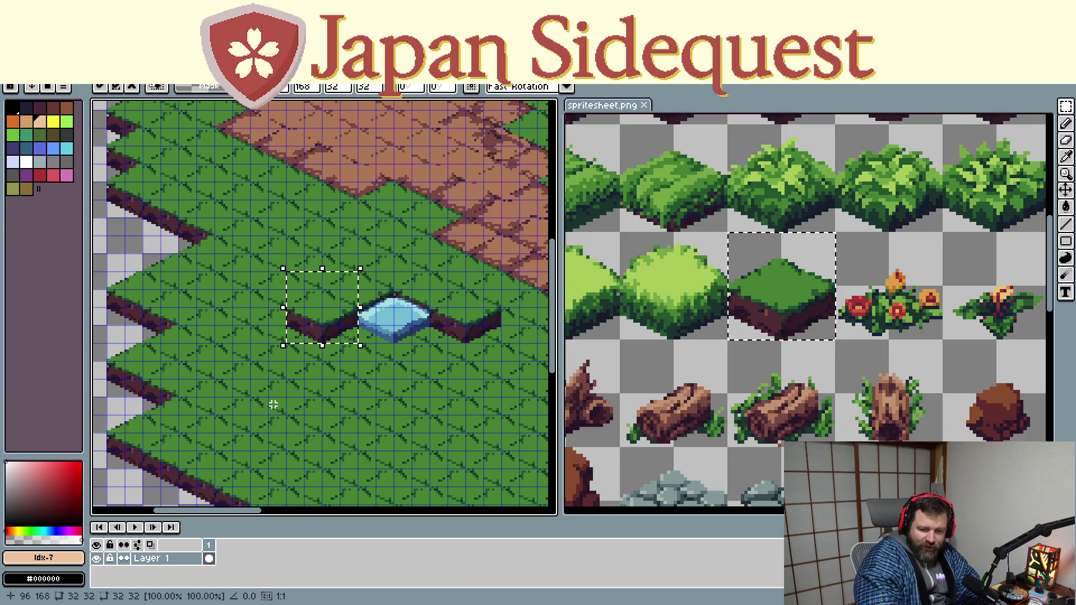
click(230, 299)
key(ctrl+v)
drag(311, 148, 278, 326)
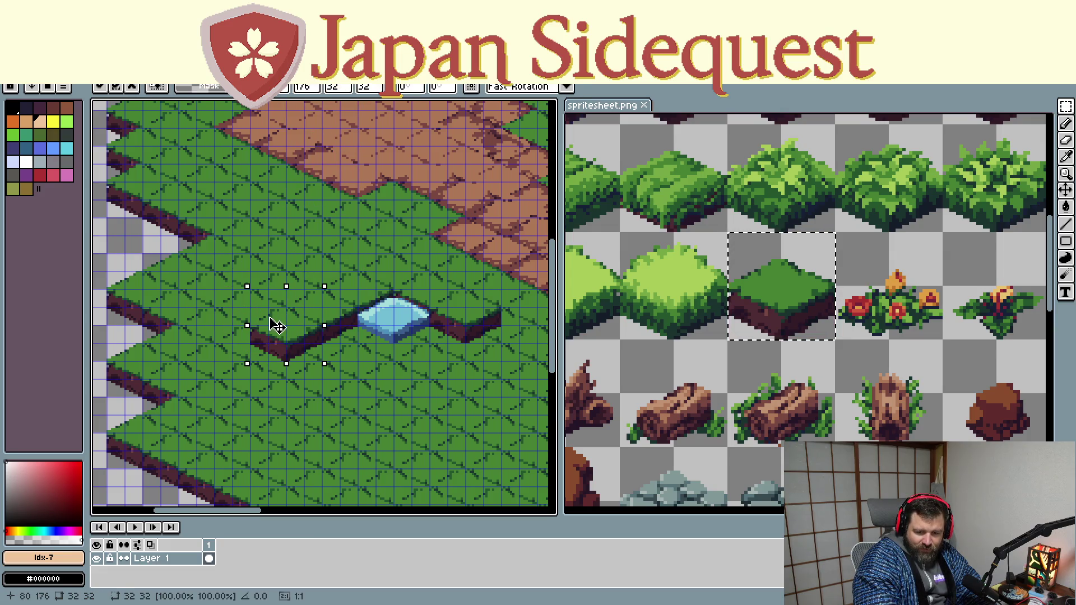
click(274, 328)
key(ctrl+v)
mouse_move(311, 192)
mouse_down()
mouse_move(252, 372)
mouse_move(274, 374)
mouse_up()
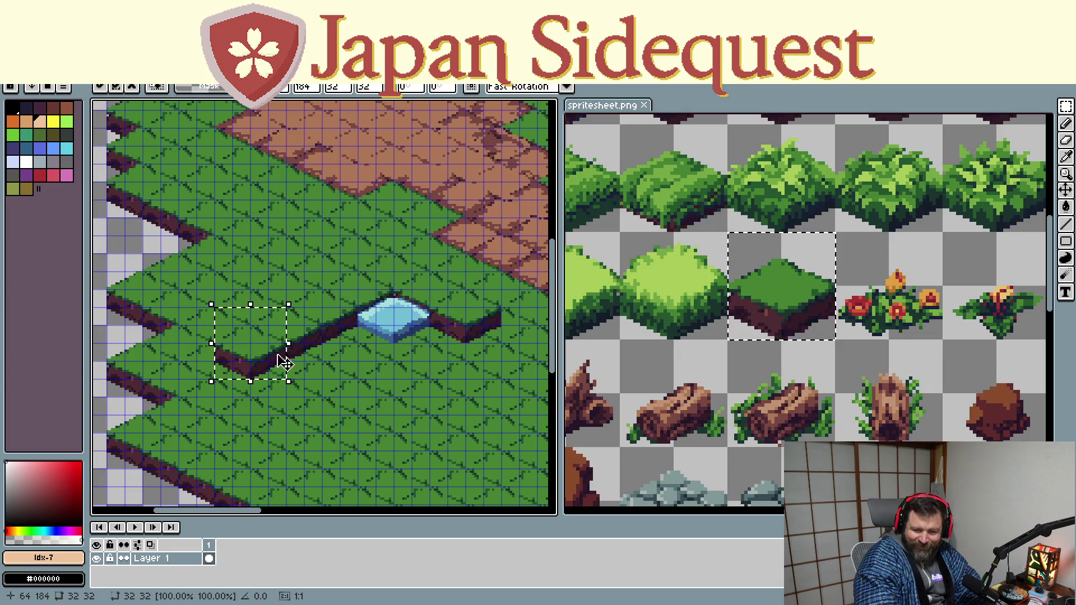
drag(399, 397, 281, 301)
scroll(281, 301, down, 2)
Paste three more grass tiles continuing the ledge line on the other side of the pond
key(ctrl+v)
drag(387, 175, 350, 271)
key(ctrl+v)
mouse_move(386, 175)
mouse_down()
mouse_move(375, 336)
mouse_move(357, 286)
mouse_up()
key(ctrl+v)
drag(388, 175, 392, 318)
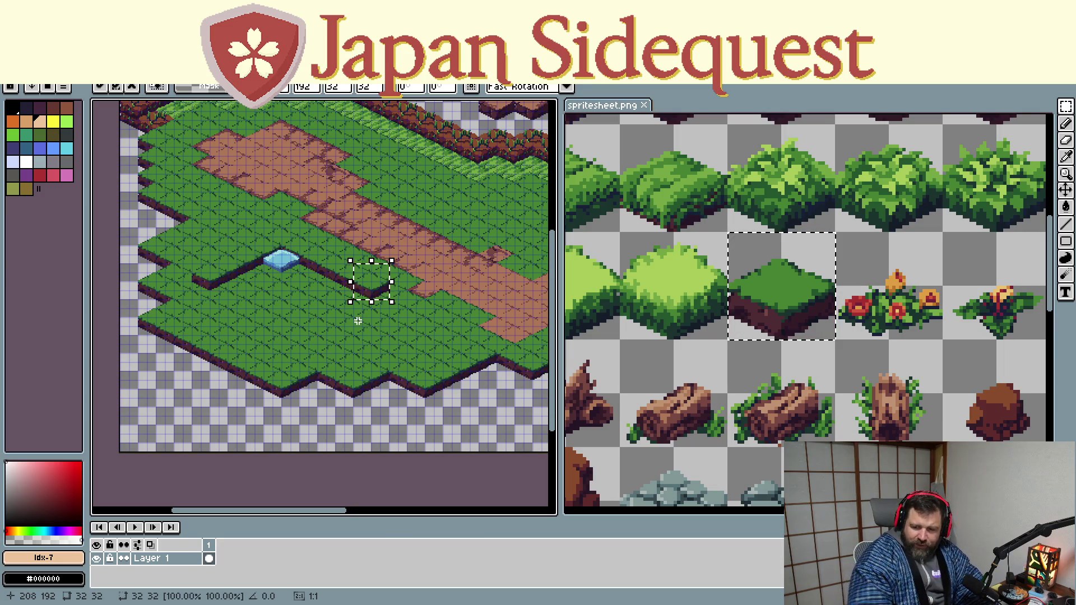
scroll(866, 414, down, 3)
scroll(864, 415, down, 2)
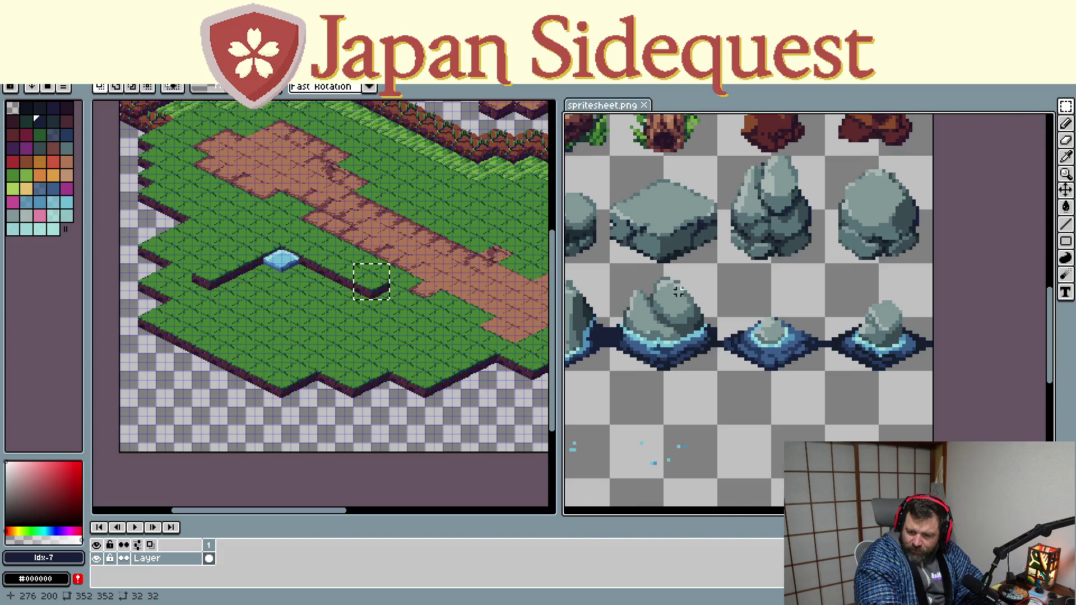
scroll(862, 336, down, 3)
scroll(858, 264, down, 2)
scroll(673, 218, down, 3)
scroll(756, 336, down, 2)
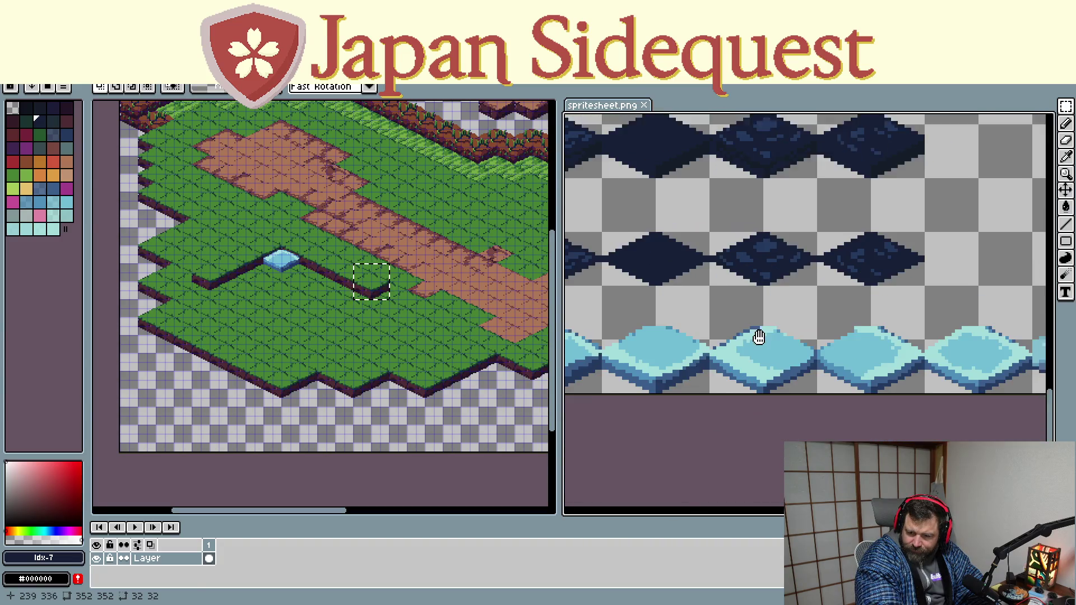
scroll(709, 385, down, 1)
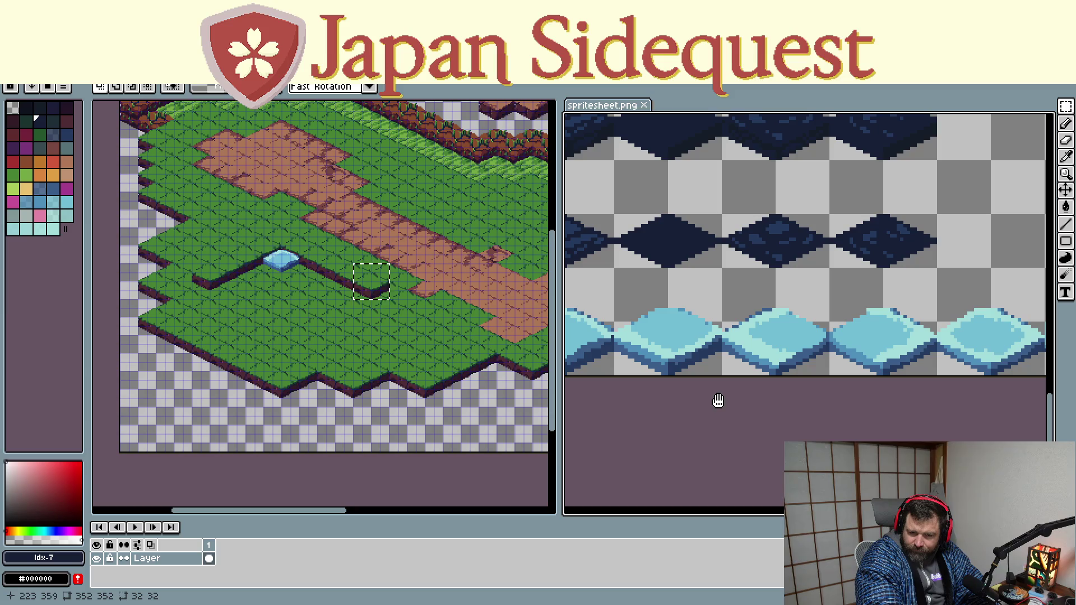
drag(699, 345, 839, 353)
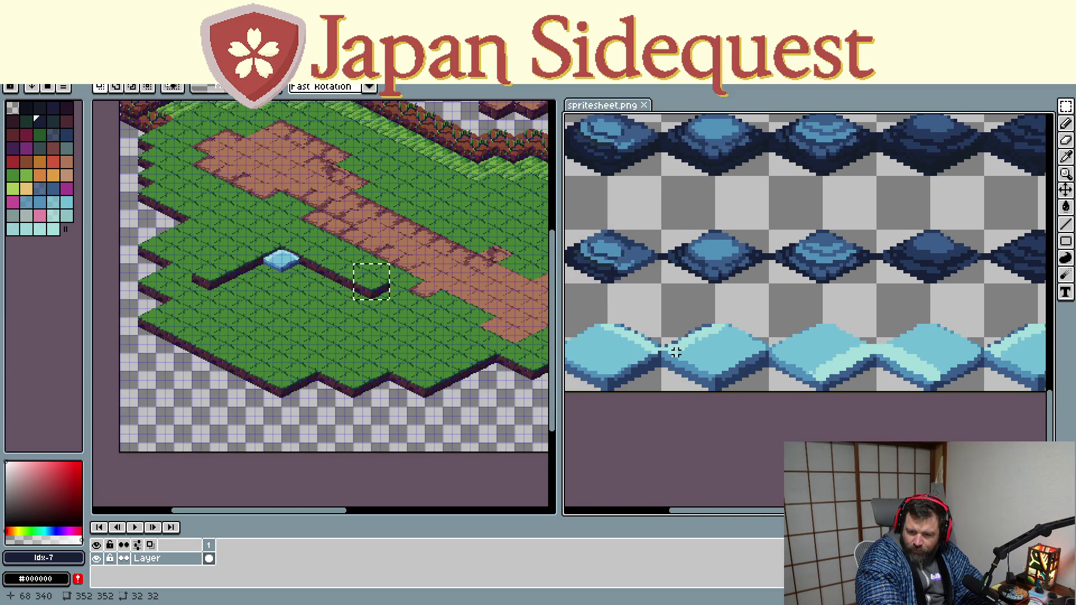
scroll(707, 313, up, 1)
Copy a light-blue water tile and paste two copies beside the pond to start a water strip along the ledge
drag(717, 283, 809, 386)
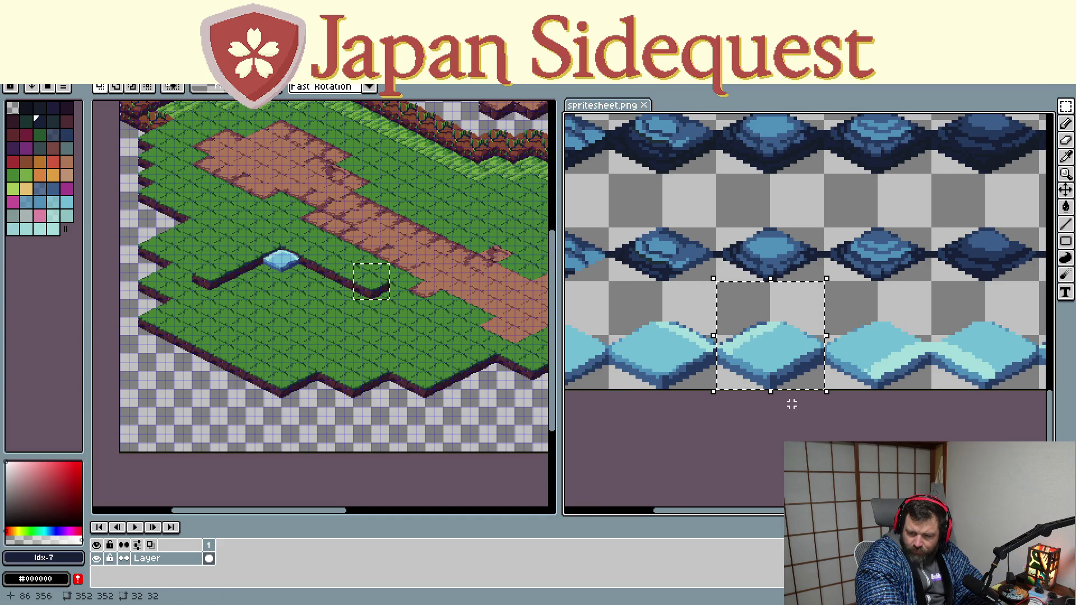
key(ctrl+c)
click(212, 305)
key(ctrl+v)
drag(210, 427, 266, 277)
key(ctrl+v)
drag(218, 438, 250, 290)
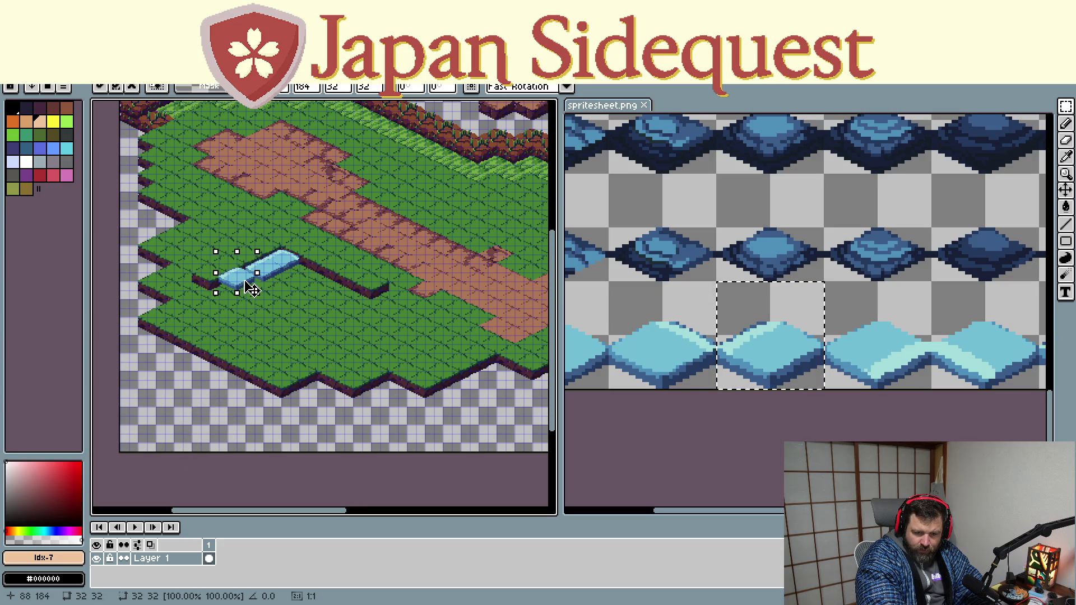
scroll(253, 293, up, 1)
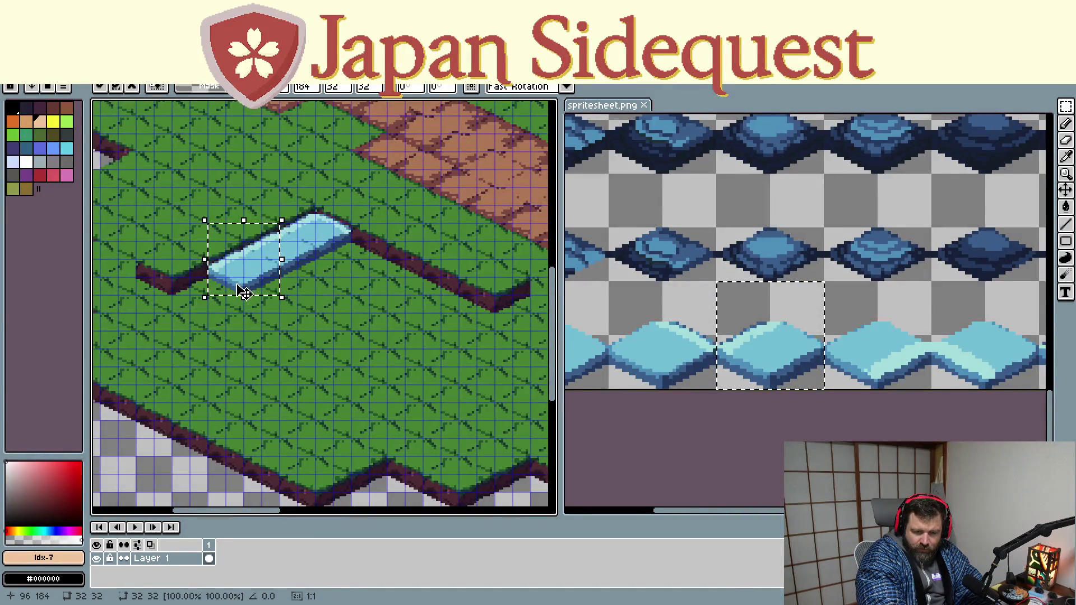
scroll(827, 372, down, 1)
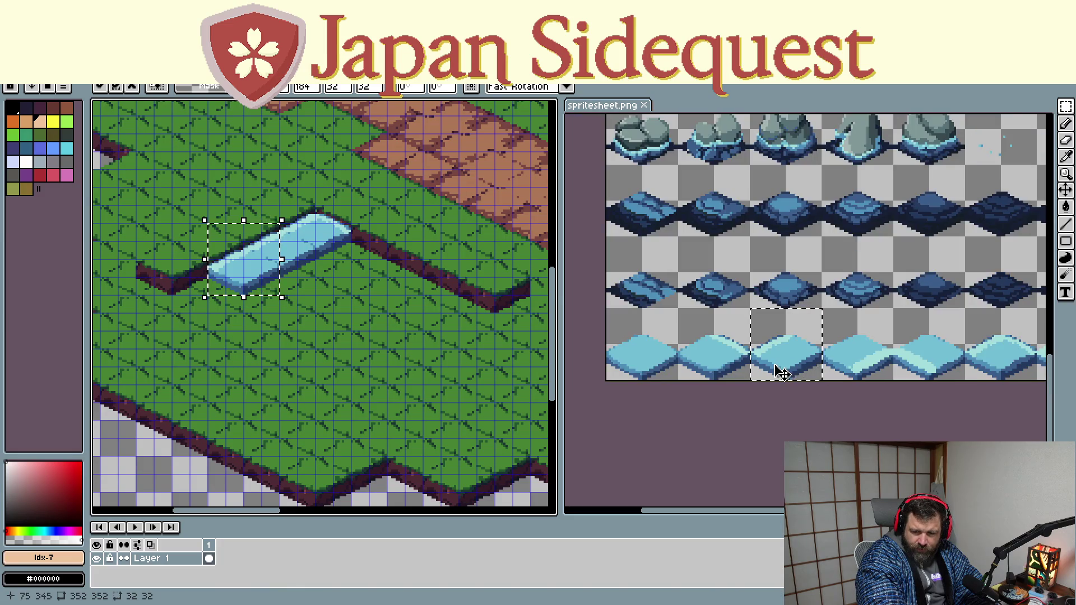
Copy another water tile from the sheet and add it at the strip's left end
drag(915, 354, 752, 354)
mouse_move(855, 347)
mouse_down()
mouse_move(773, 345)
mouse_move(882, 394)
mouse_up()
key(ctrl+c)
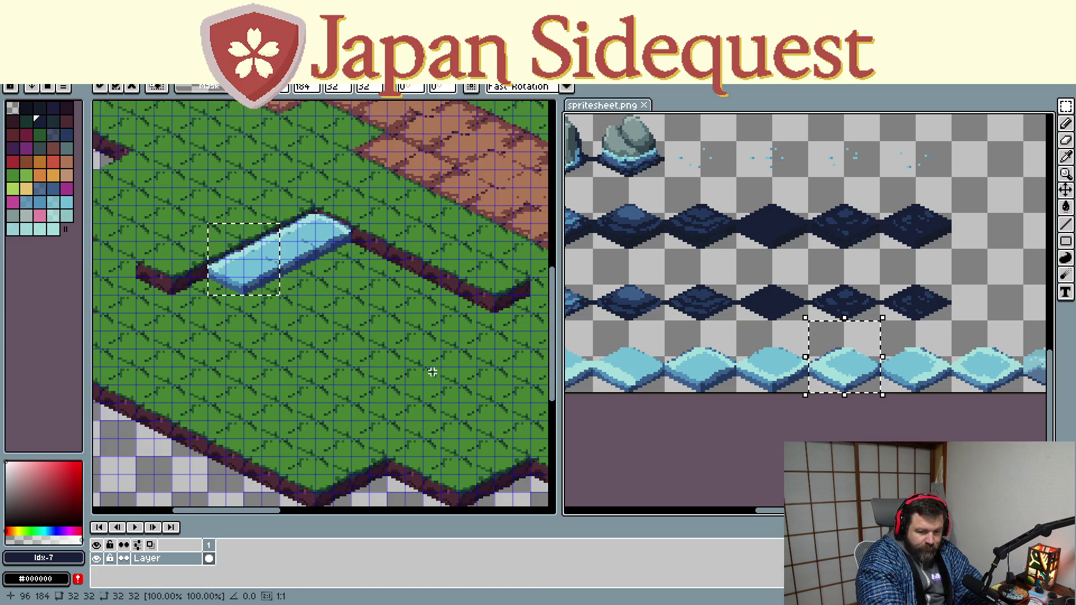
click(284, 343)
key(ctrl+v)
drag(516, 321, 194, 301)
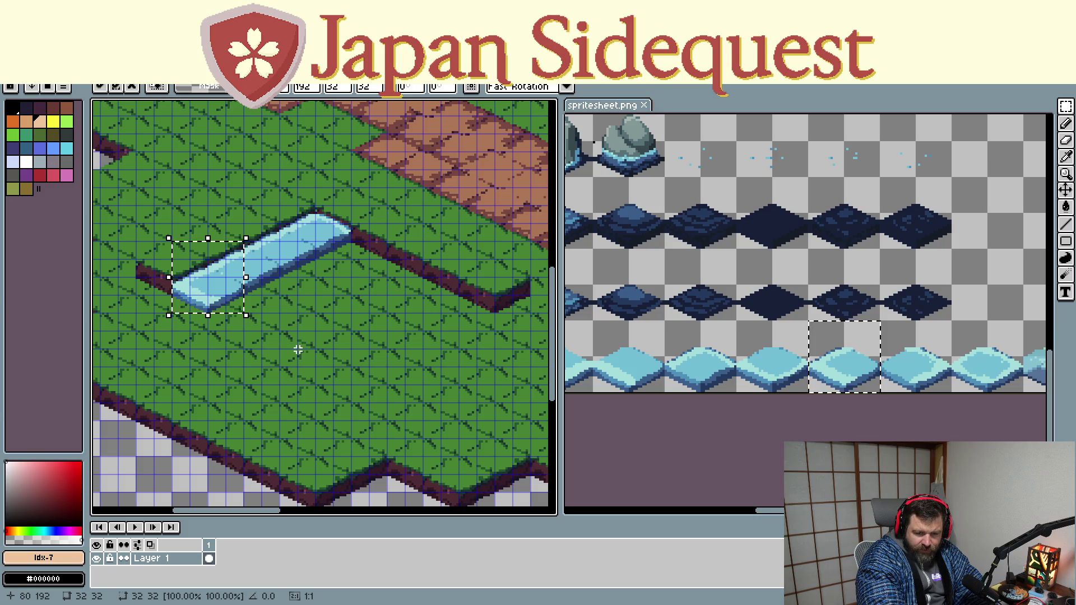
scroll(639, 304, up, 3)
scroll(639, 304, up, 2)
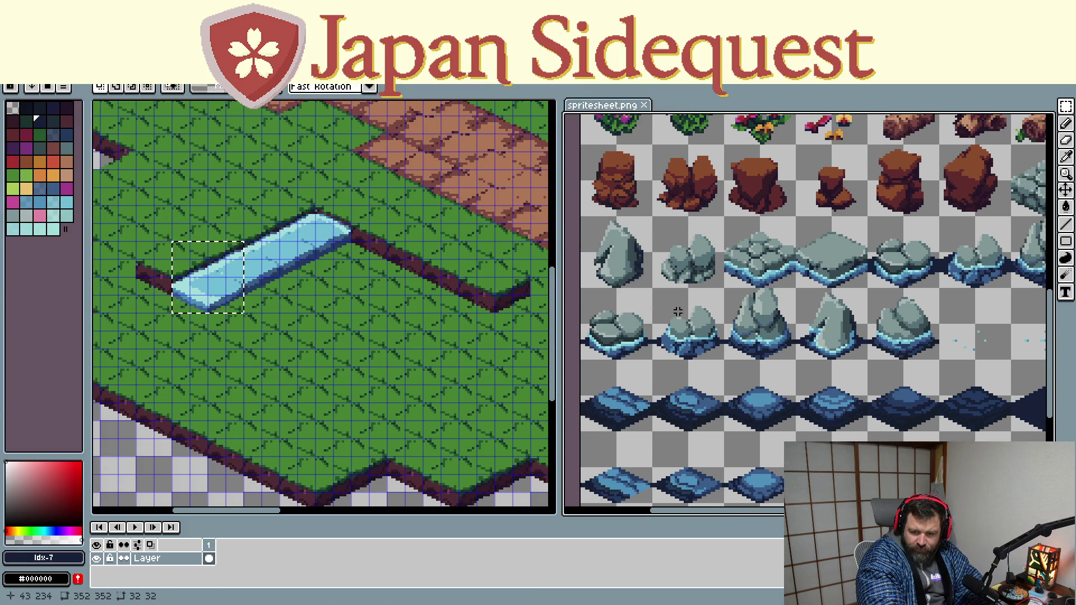
scroll(607, 467, up, 3)
scroll(854, 311, up, 2)
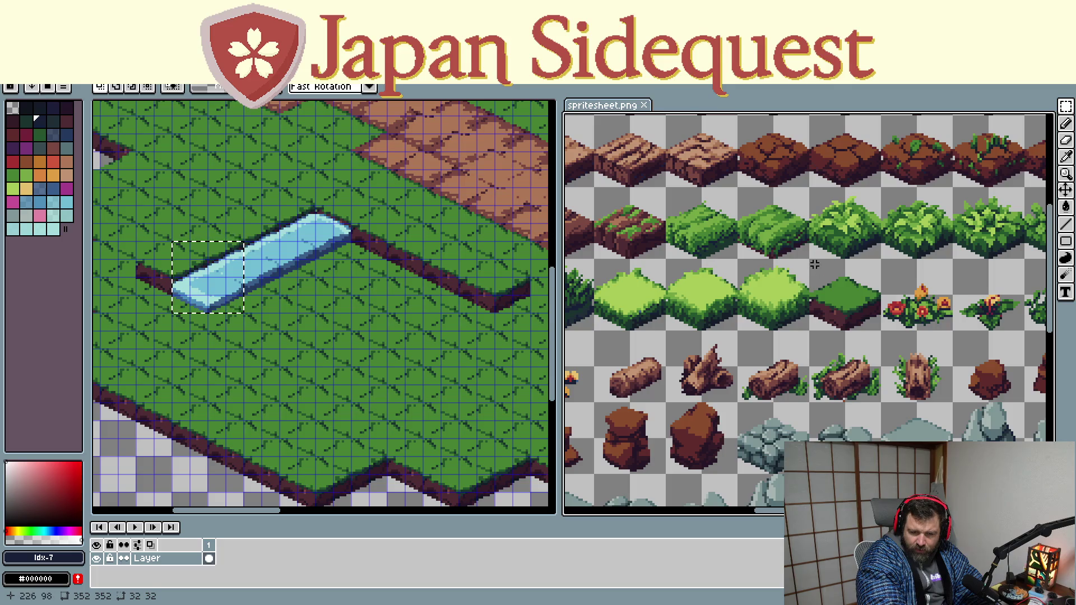
Copy the dark grass tile and paste two copies capping the water strip's left end
drag(809, 260, 883, 333)
key(ctrl+v)
drag(517, 301, 138, 284)
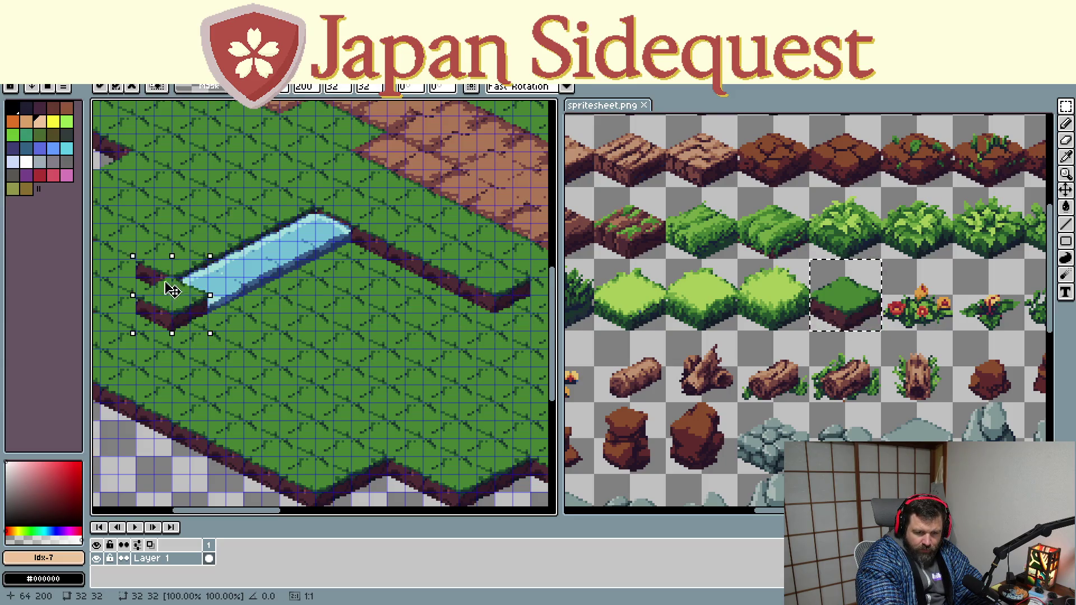
key(ctrl+v)
mouse_move(509, 298)
mouse_down()
mouse_move(169, 330)
mouse_move(178, 308)
mouse_up()
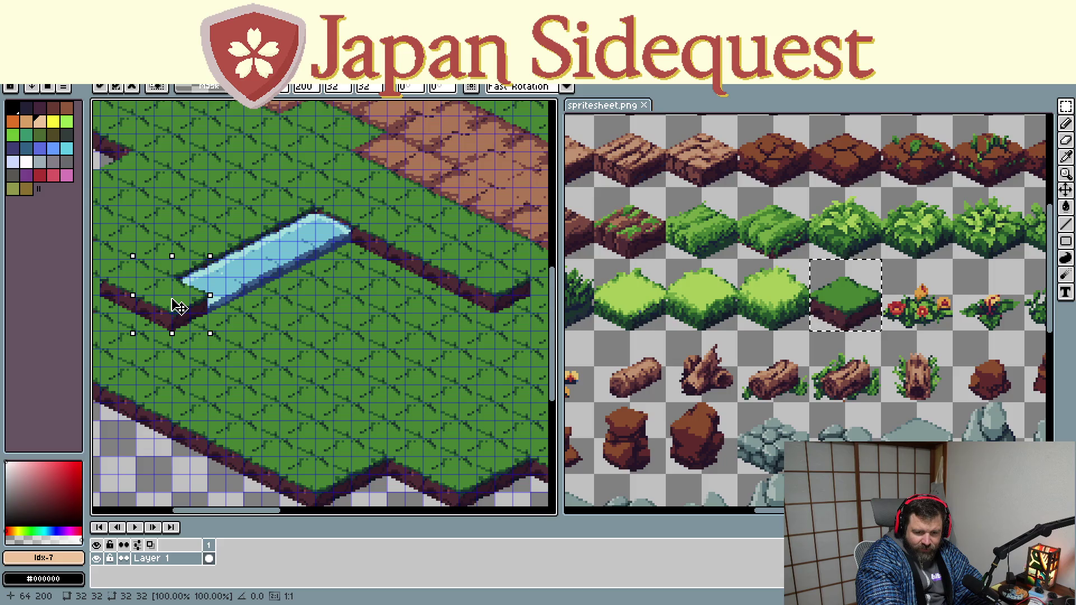
Carry a grass tile down-left so the ledge reaches the map's left edge
mouse_move(179, 308)
mouse_down()
mouse_move(322, 317)
mouse_move(360, 368)
mouse_move(340, 366)
mouse_move(344, 330)
mouse_move(371, 378)
mouse_up()
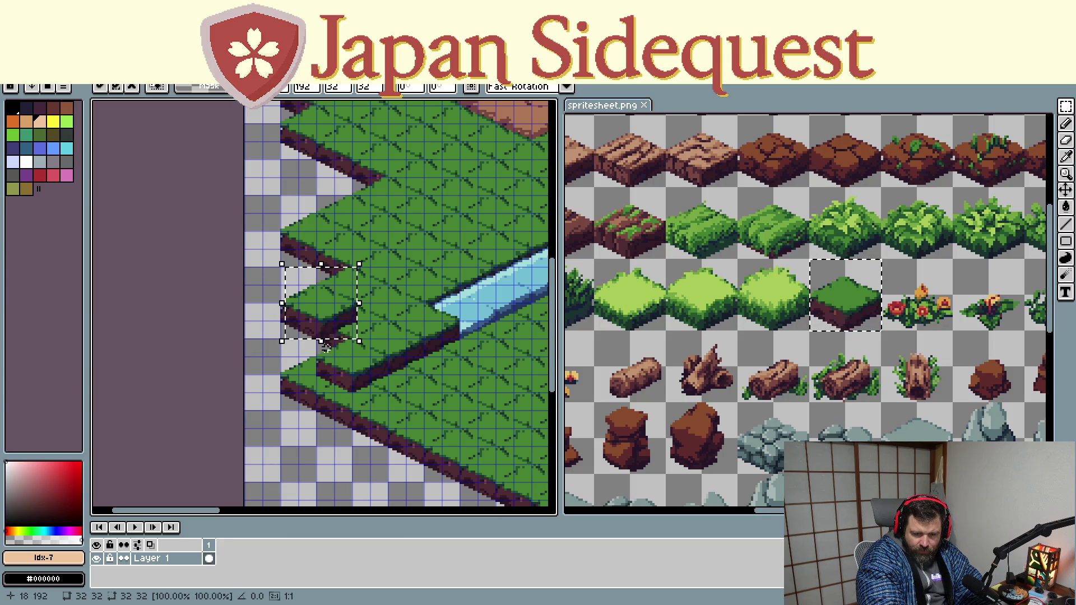
drag(370, 379, 350, 397)
drag(468, 396, 305, 427)
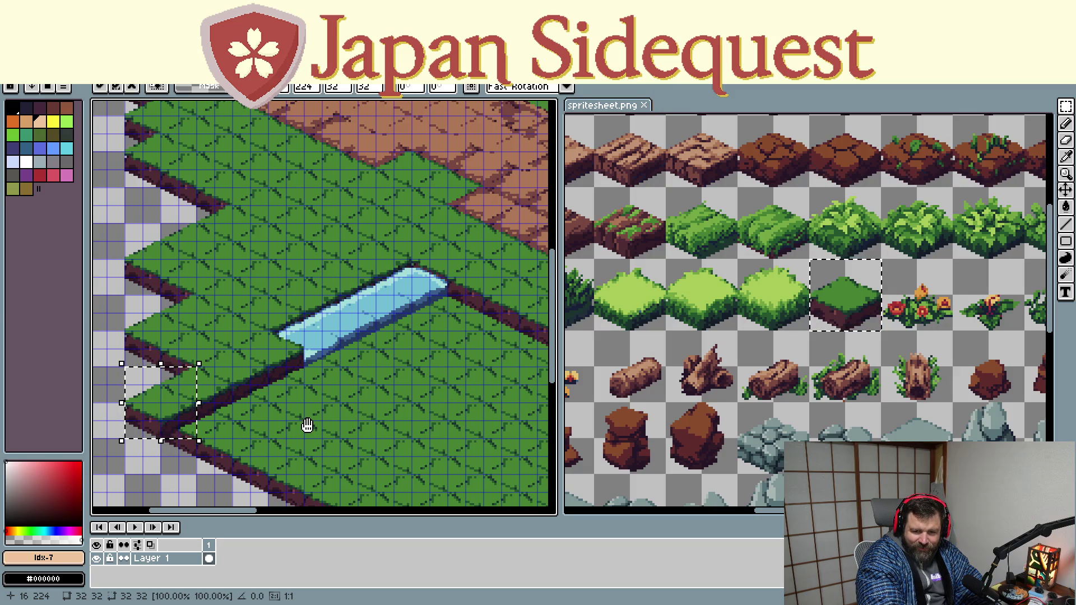
scroll(337, 430, down, 1)
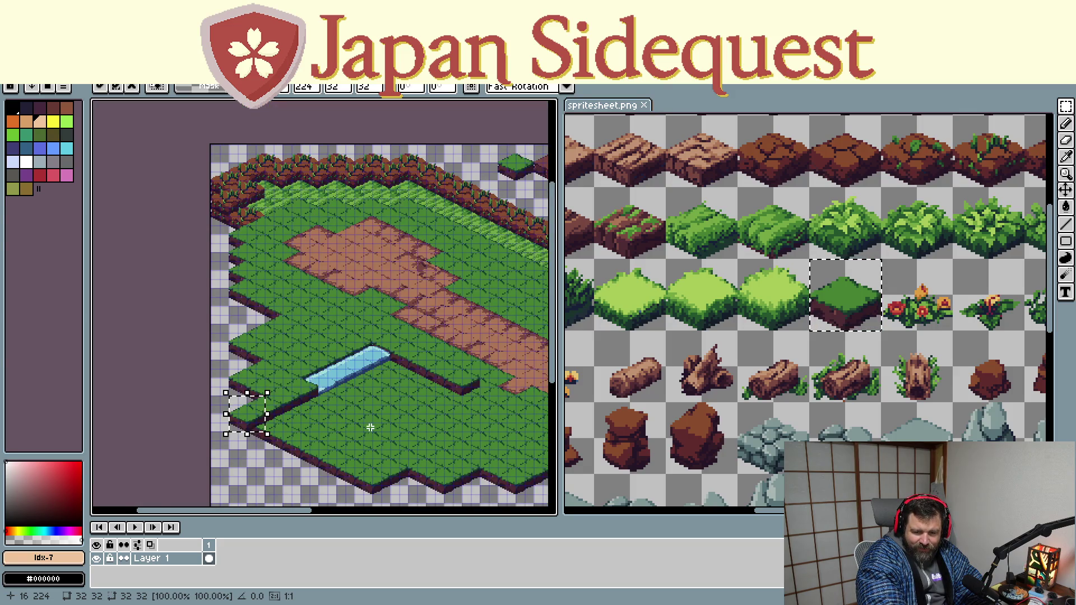
drag(370, 428, 263, 379)
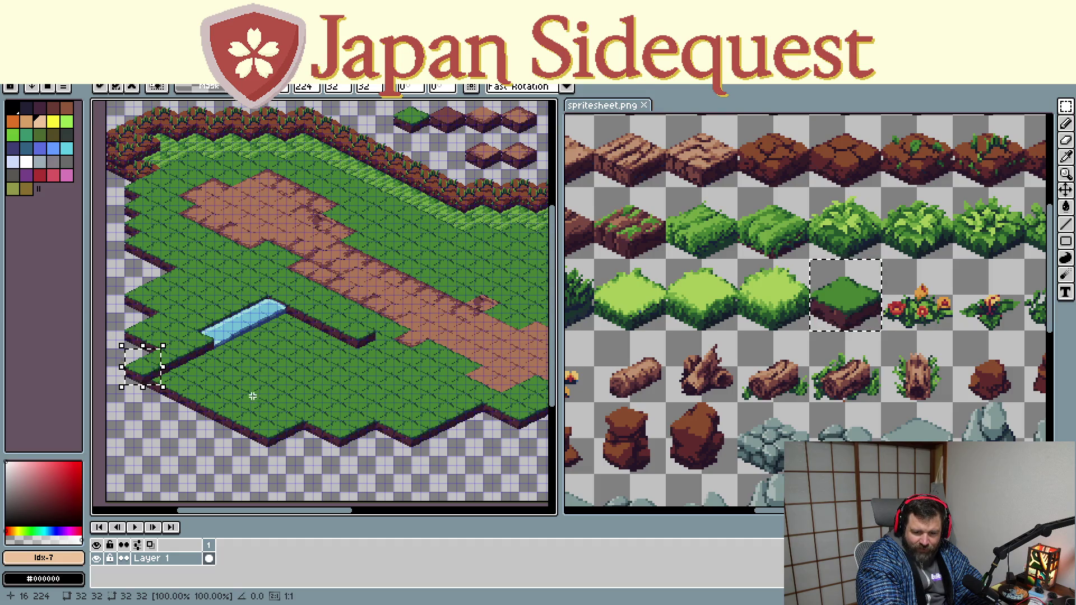
scroll(303, 340, up, 1)
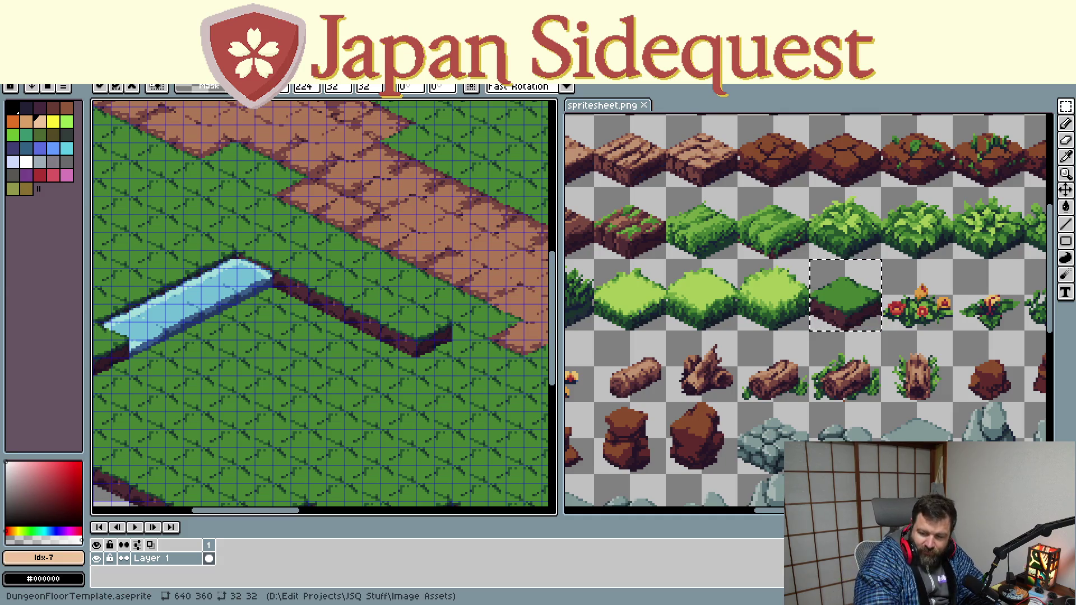
scroll(761, 367, down, 2)
scroll(782, 428, up, 1)
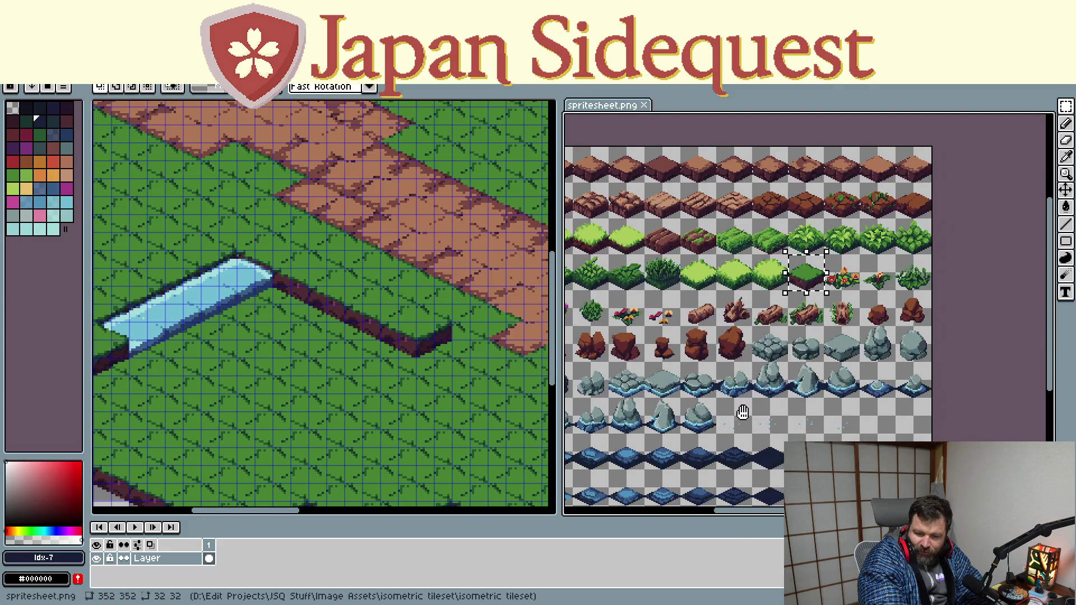
scroll(814, 370, up, 1)
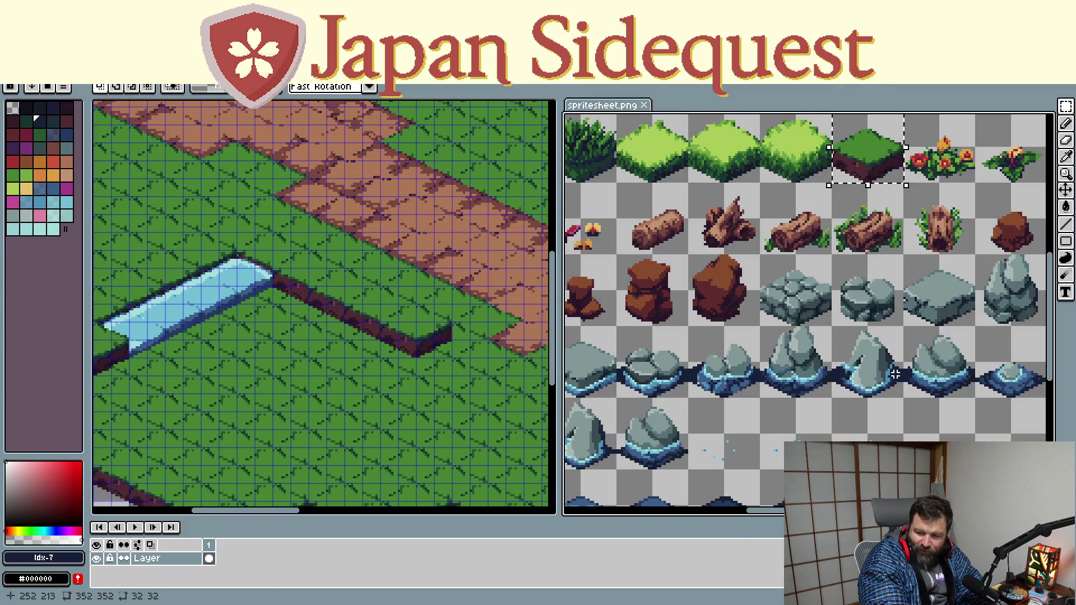
scroll(814, 370, down, 2)
scroll(782, 409, up, 1)
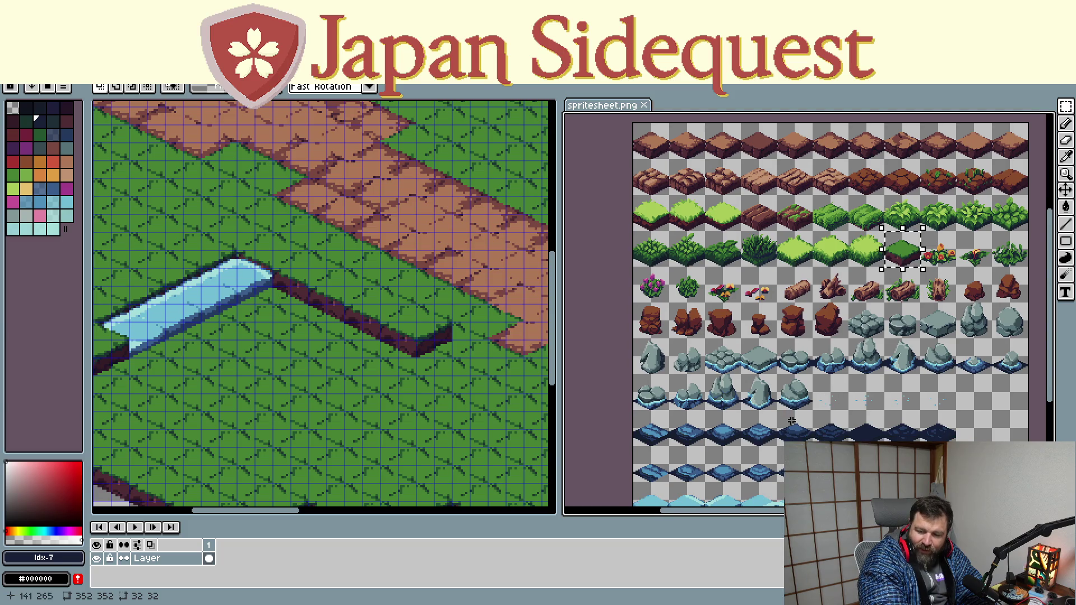
Pan the tile sheet down to its water and rock rows, then return to the map editor
drag(791, 423, 748, 349)
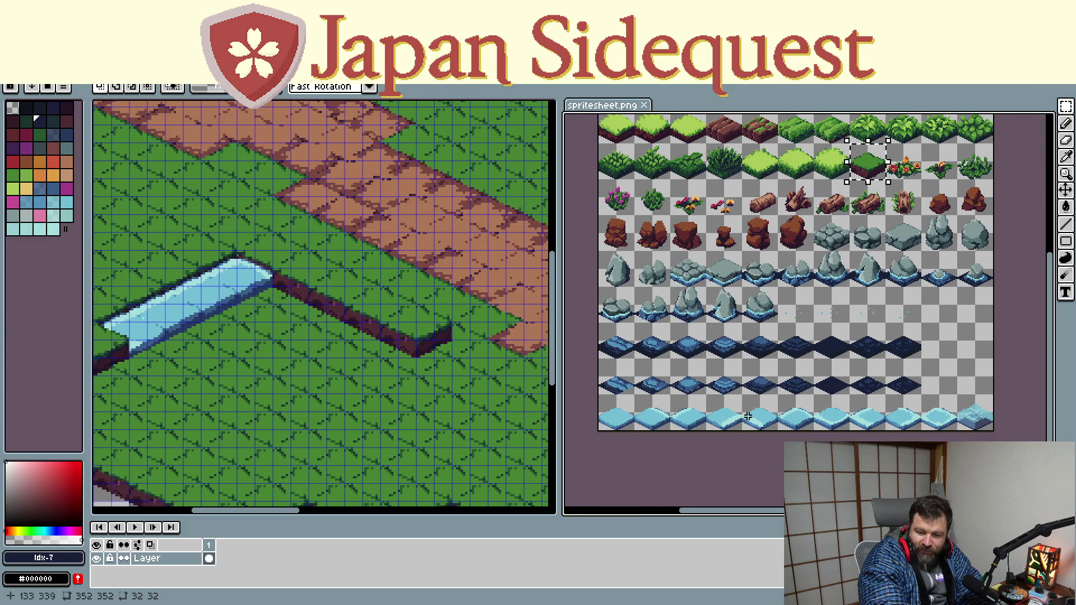
scroll(937, 419, up, 1)
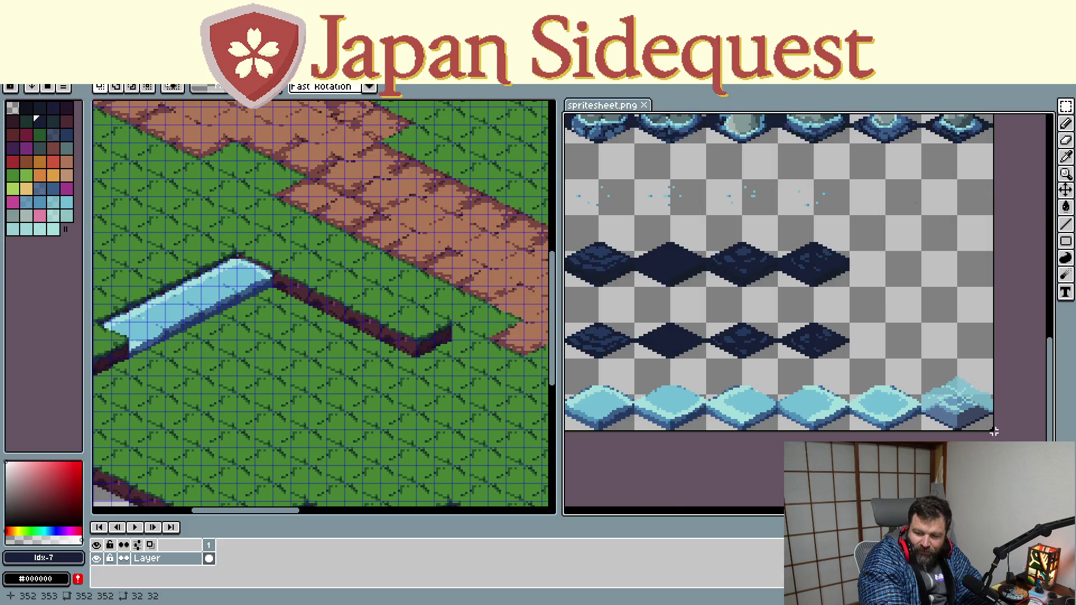
scroll(975, 429, up, 1)
scroll(925, 365, up, 1)
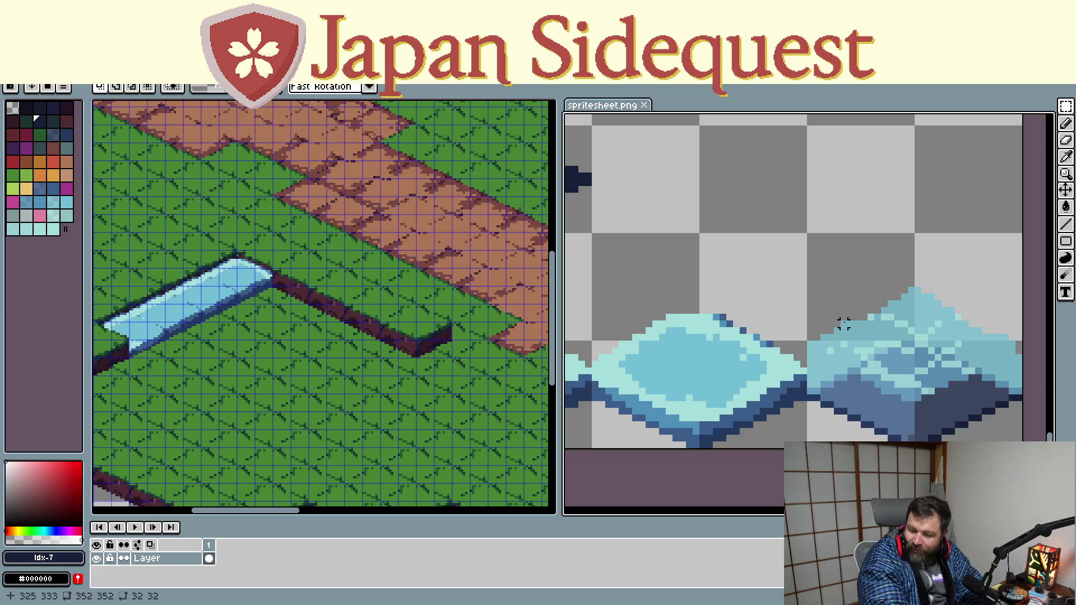
scroll(843, 324, down, 1)
scroll(745, 320, down, 1)
scroll(696, 289, down, 1)
drag(695, 289, 822, 387)
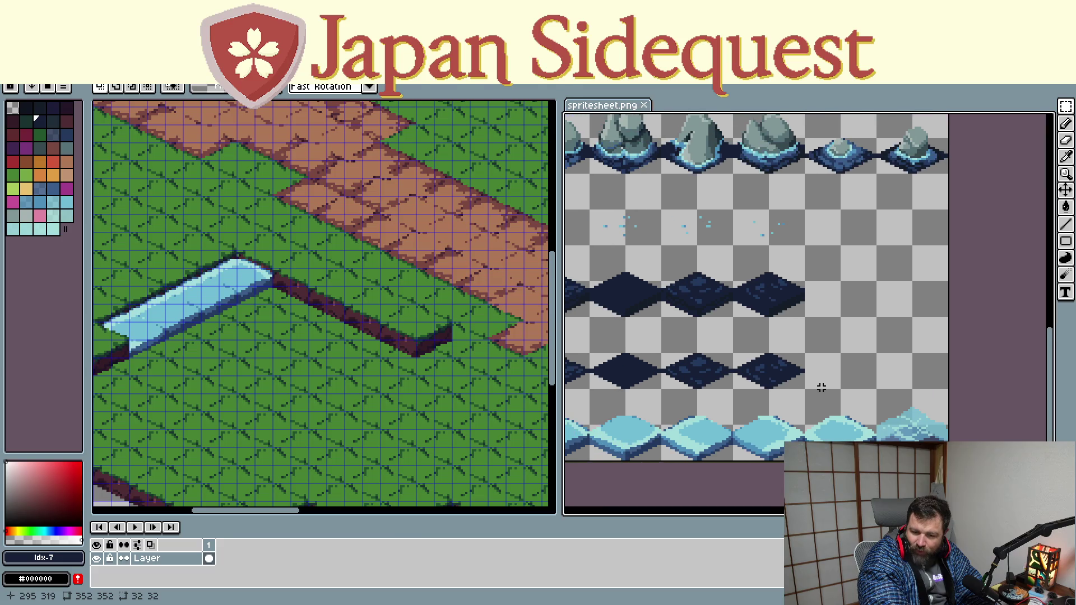
scroll(304, 328, down, 1)
scroll(301, 337, up, 1)
key(ctrl+Tab)
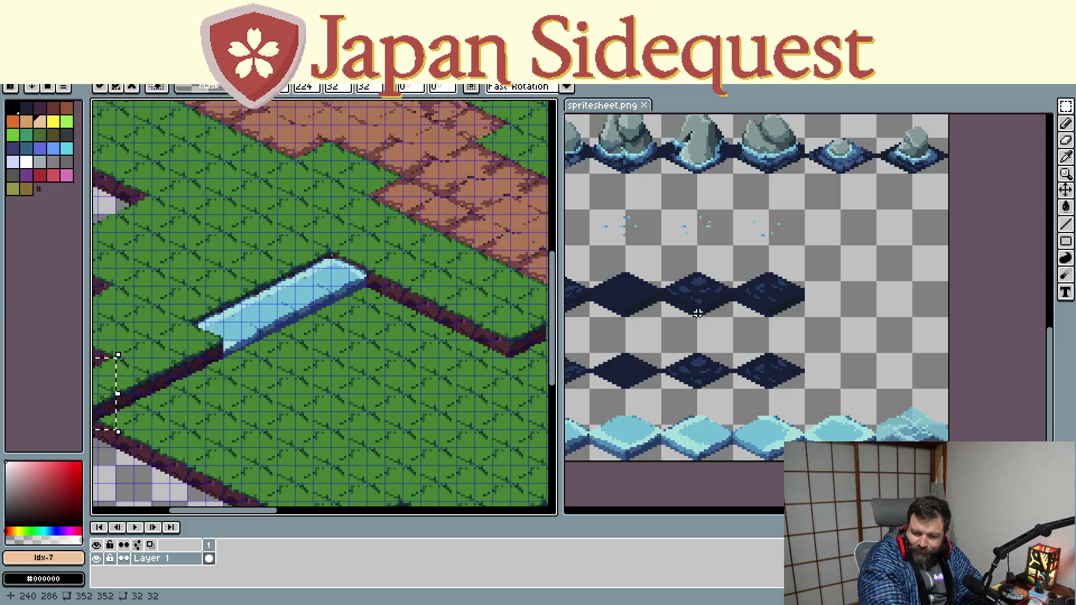
Copy a light-blue water tile and paste two copies at the pond's end where the stream bends
drag(697, 313, 841, 245)
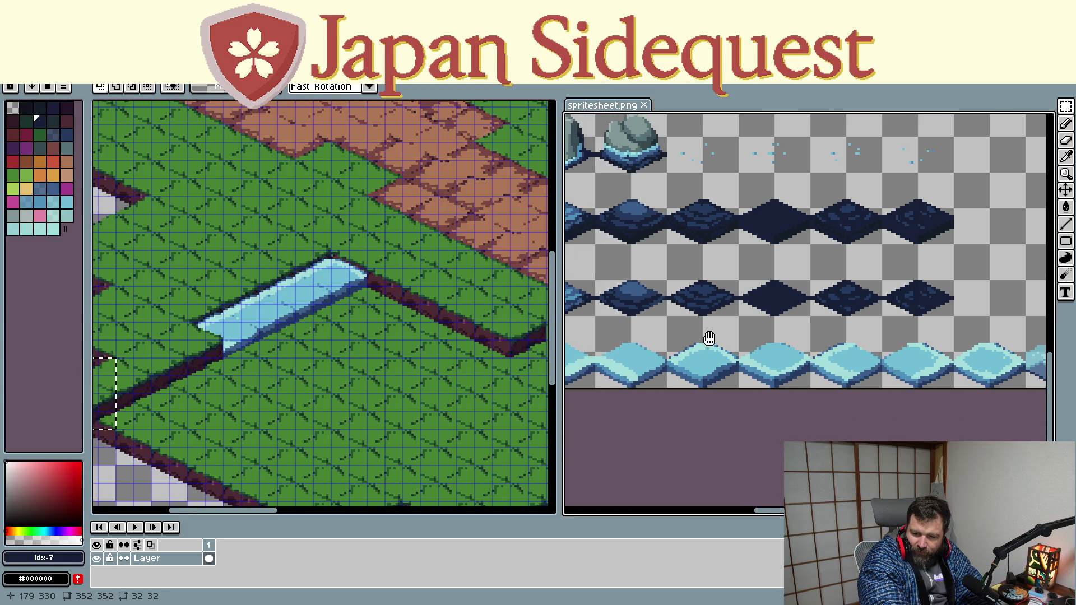
drag(709, 338, 721, 300)
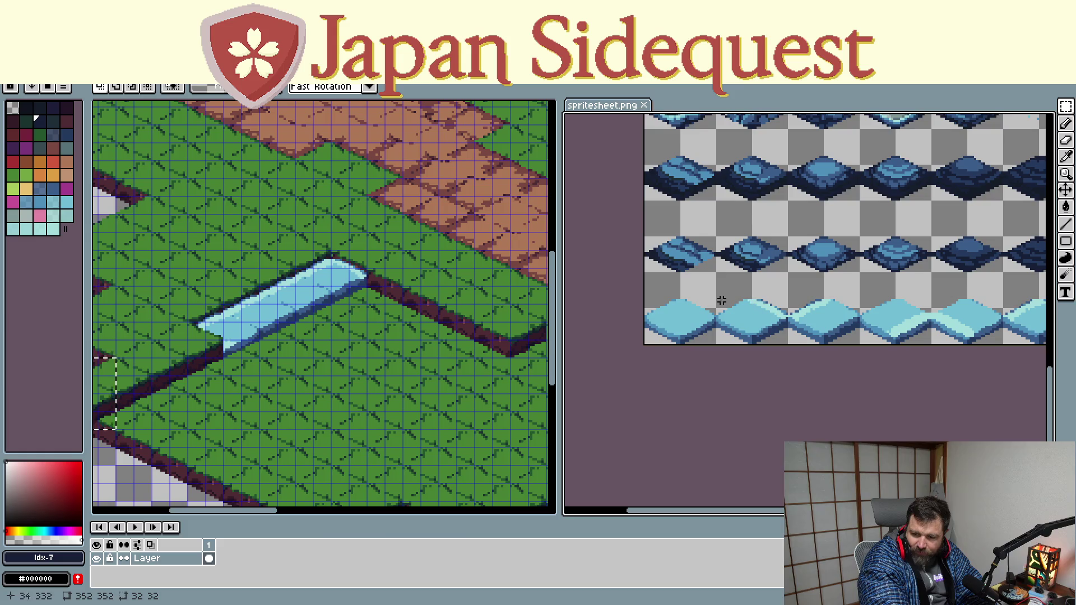
drag(716, 272, 791, 347)
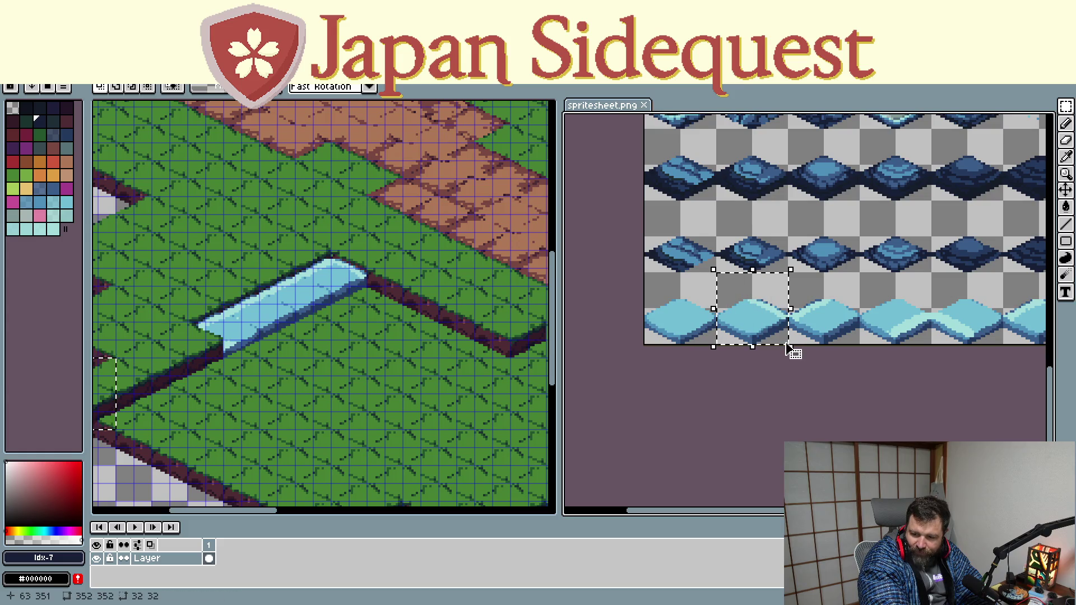
click(409, 373)
key(ctrl+v)
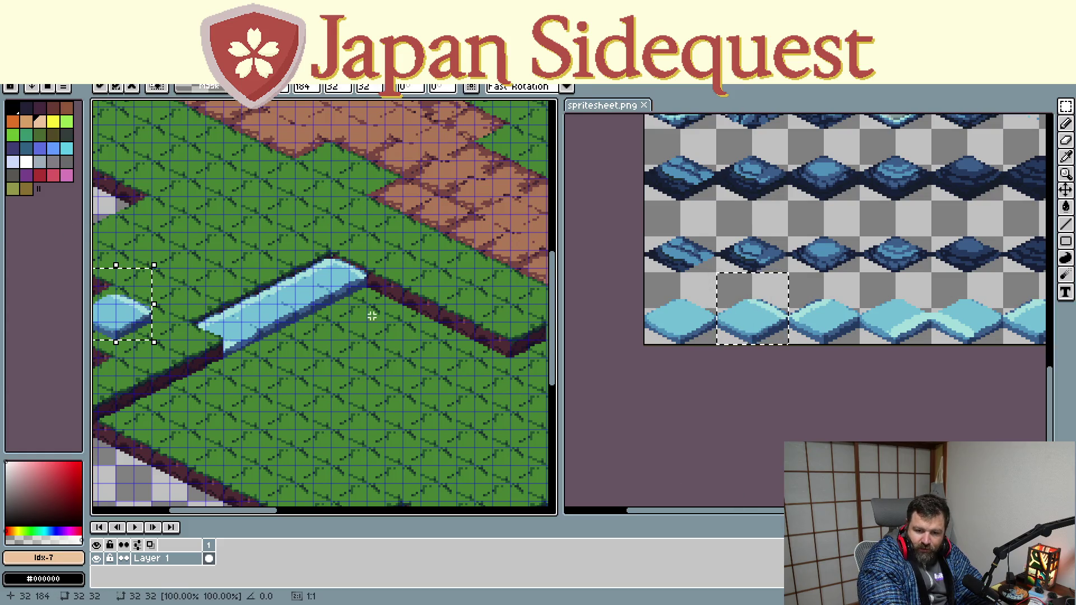
drag(115, 314, 358, 289)
key(ctrl+v)
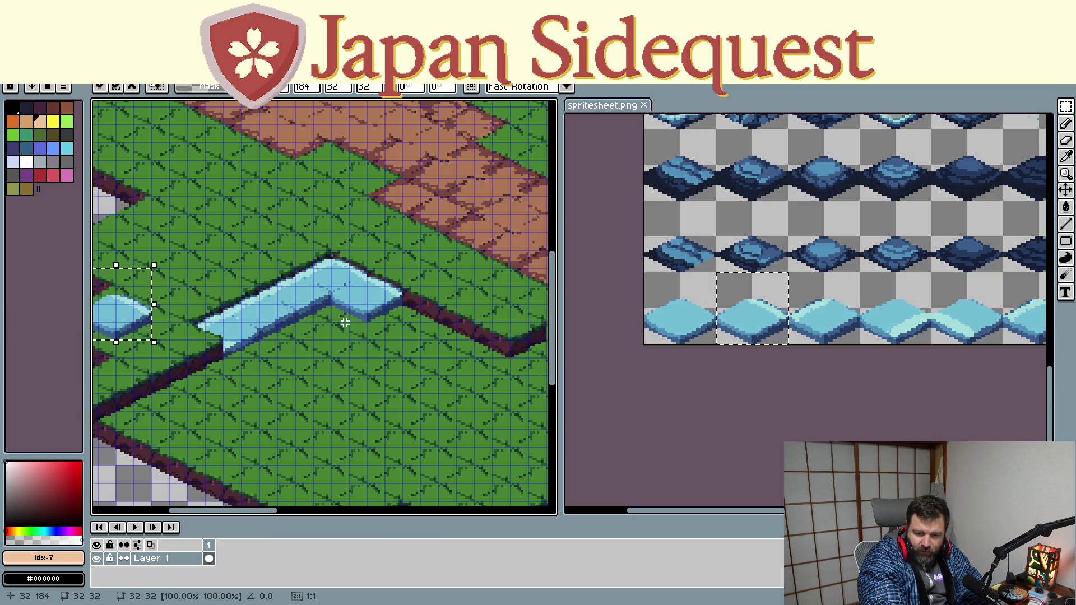
mouse_move(137, 316)
mouse_down()
mouse_move(377, 398)
mouse_move(411, 368)
mouse_move(410, 319)
mouse_up()
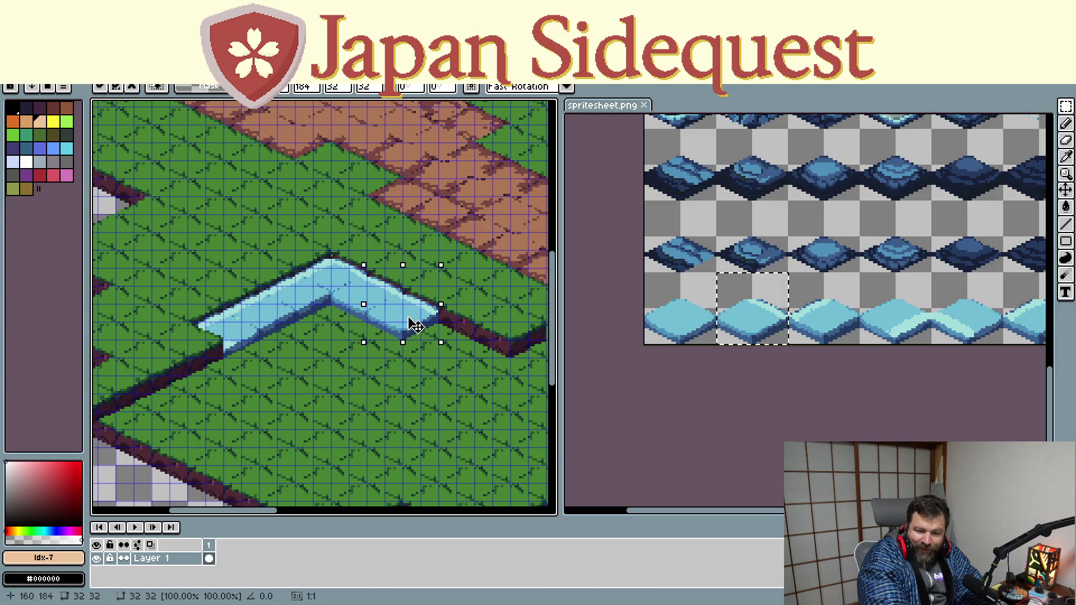
click(879, 255)
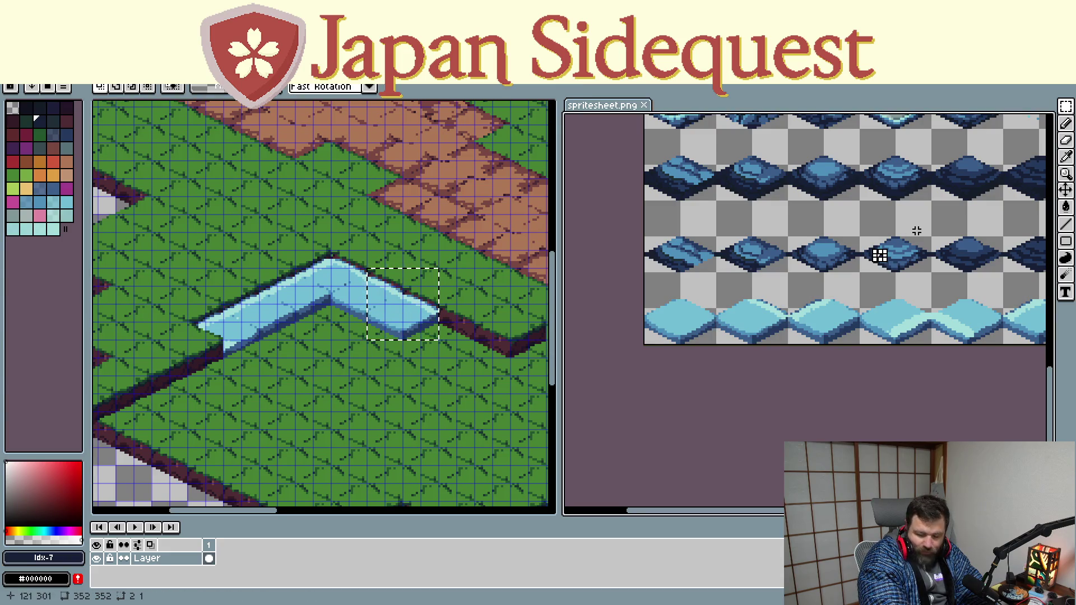
Paste two further water tiles extending the L-shaped stream toward the lower right and commit them
mouse_move(916, 230)
mouse_down()
mouse_move(841, 319)
mouse_move(762, 287)
mouse_up()
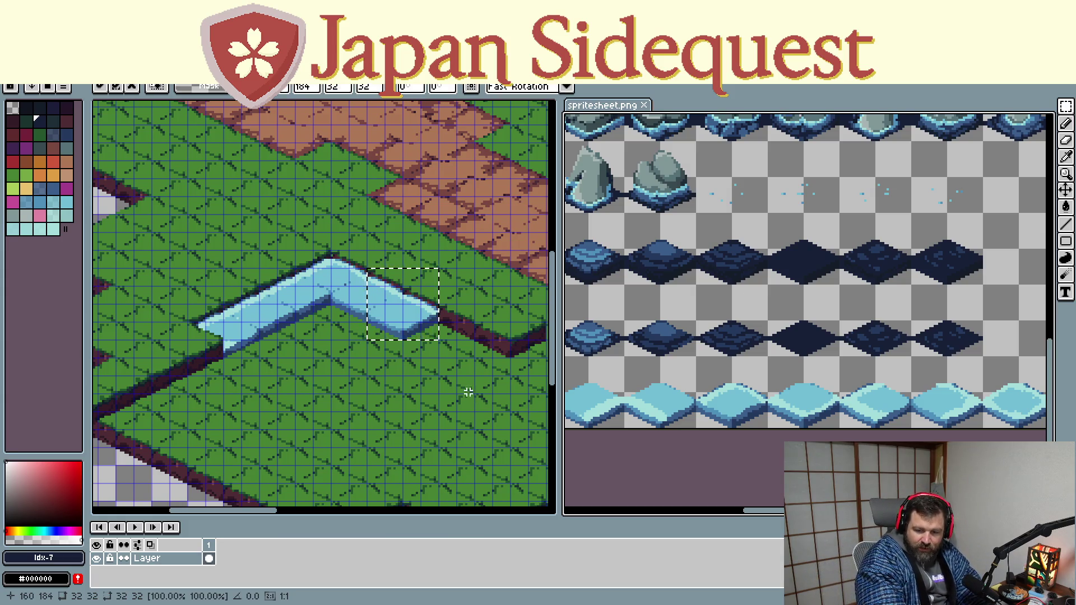
drag(524, 385, 773, 367)
click(497, 391)
key(ctrl+v)
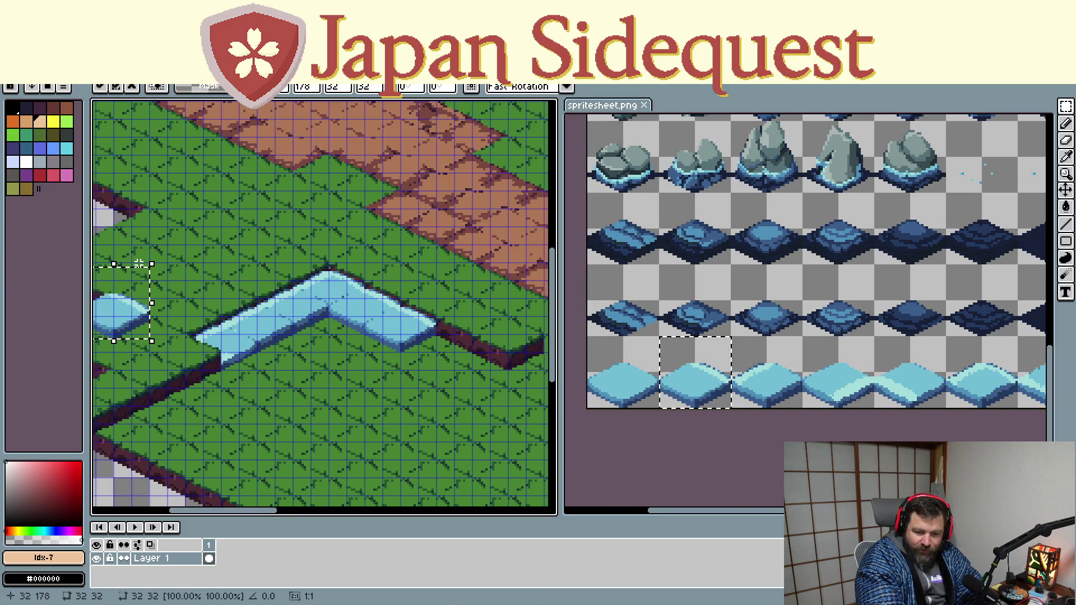
drag(139, 263, 457, 323)
key(Return)
key(ctrl+v)
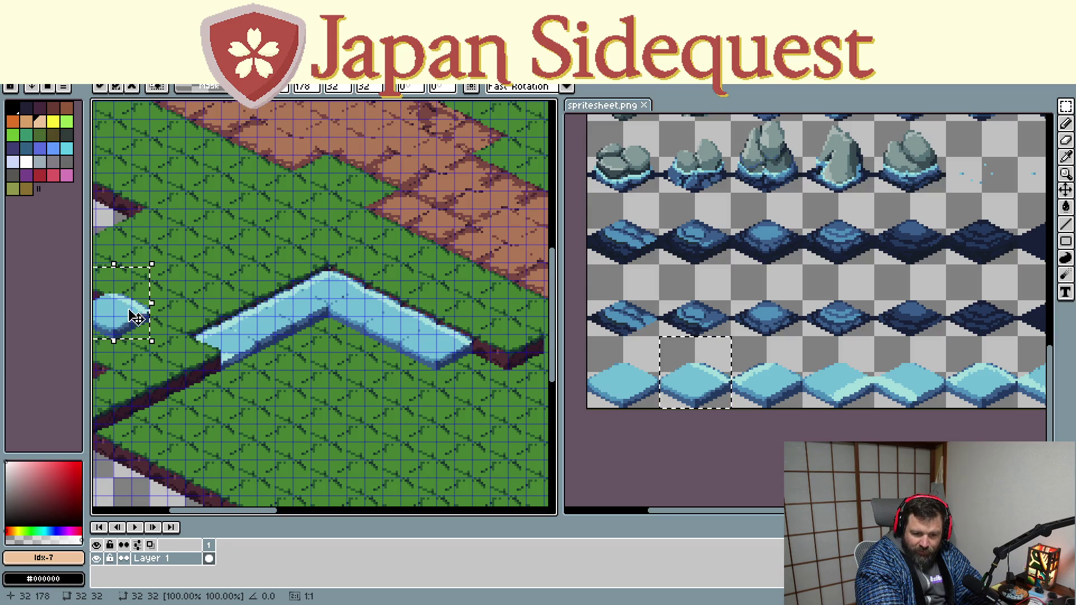
drag(108, 317, 211, 345)
key(Return)
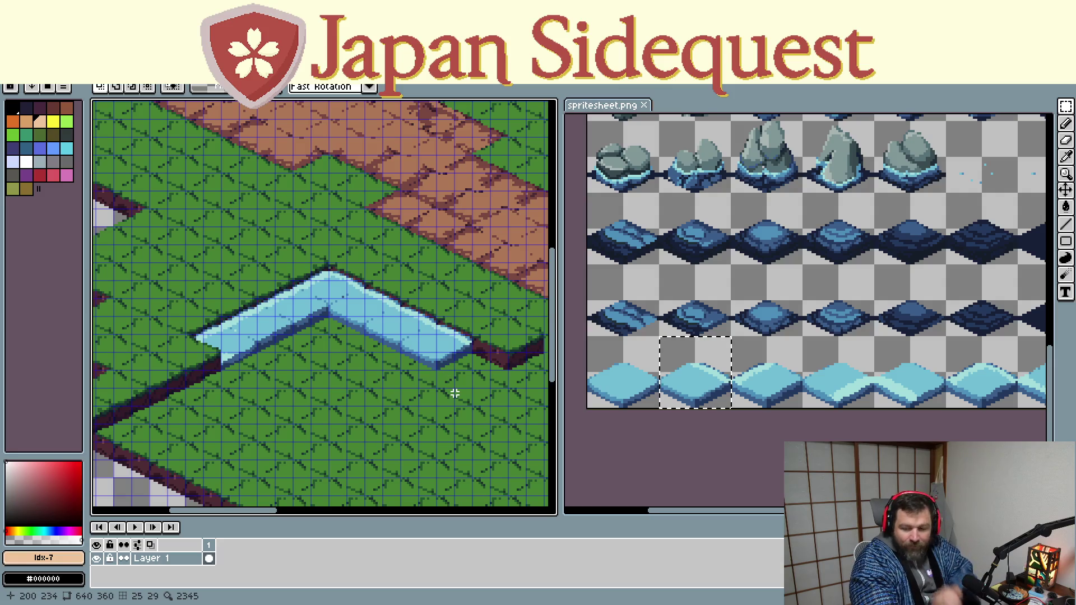
mouse_move(889, 365)
mouse_down()
mouse_move(764, 381)
mouse_move(664, 341)
mouse_up()
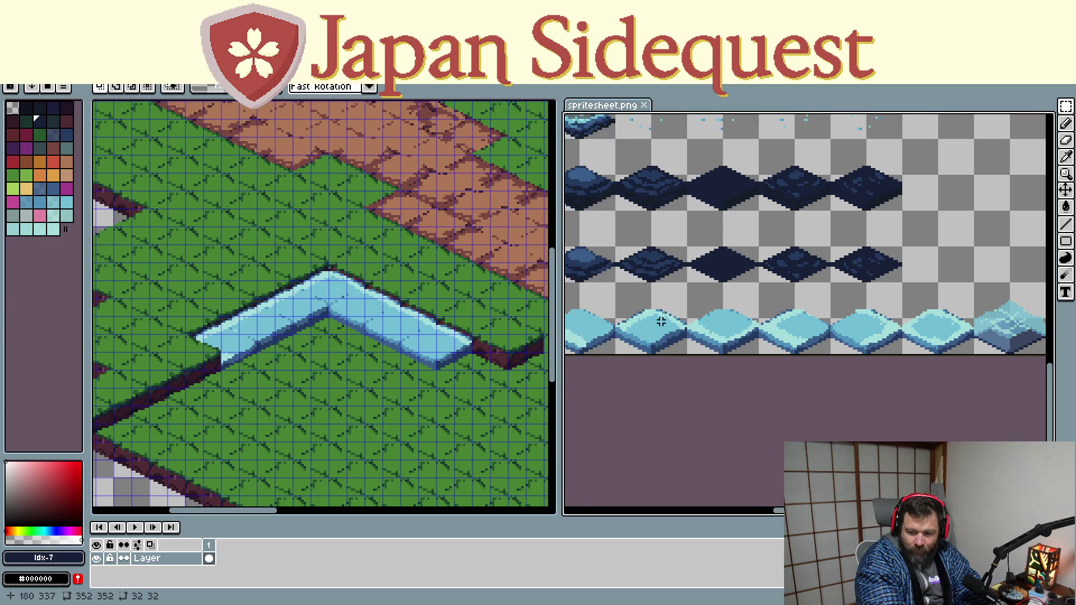
scroll(665, 340, left, 3)
scroll(673, 332, left, 2)
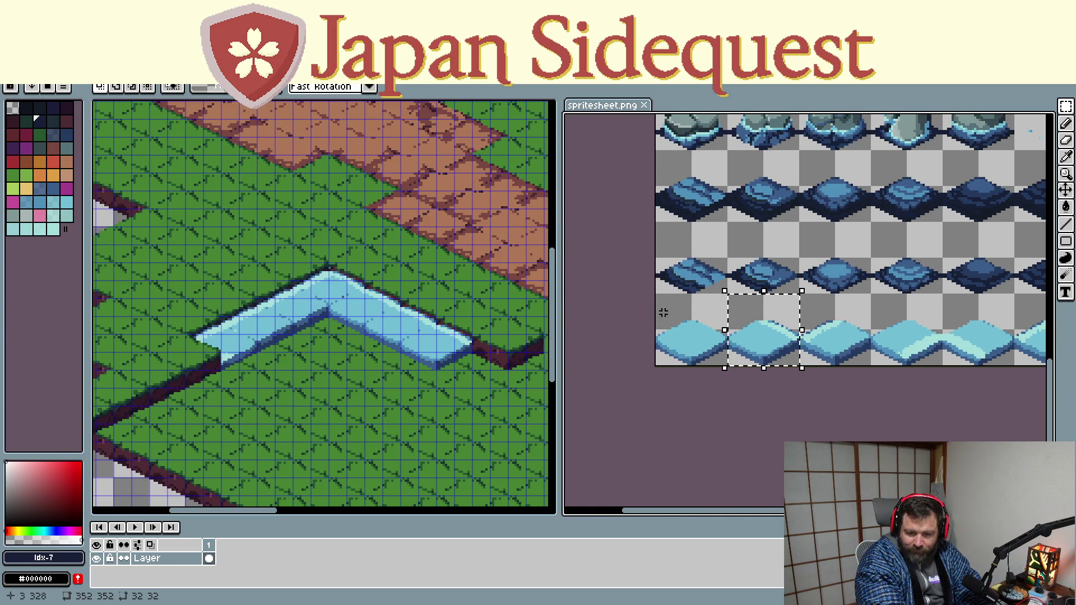
scroll(723, 313, right, 2)
scroll(881, 316, right, 2)
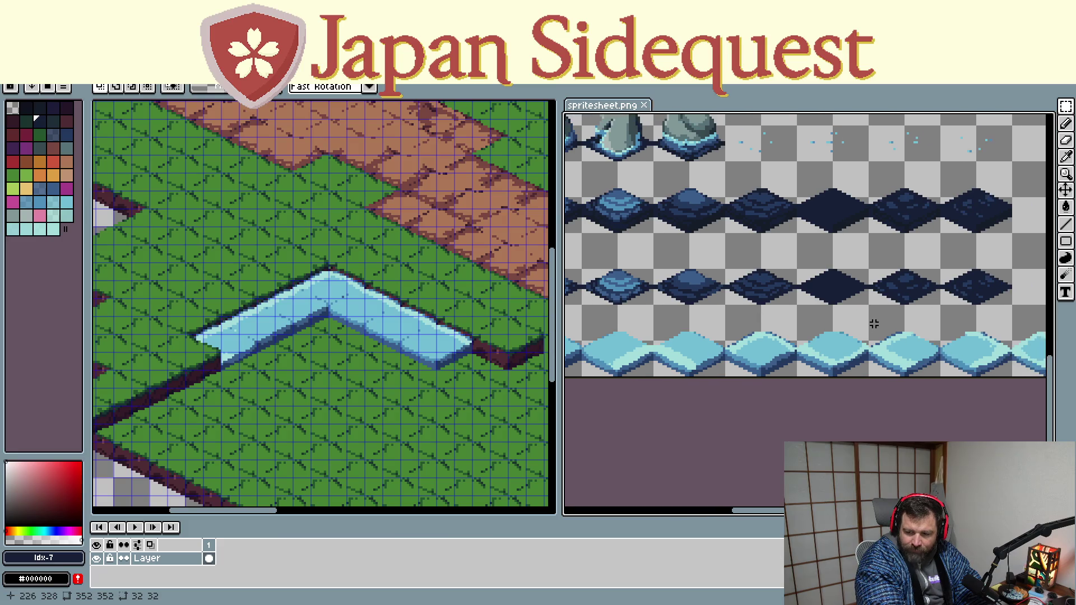
scroll(757, 320, right, 2)
Copy another water tile from the spritesheet and extend the stream one tile toward the lower right
drag(829, 302, 900, 373)
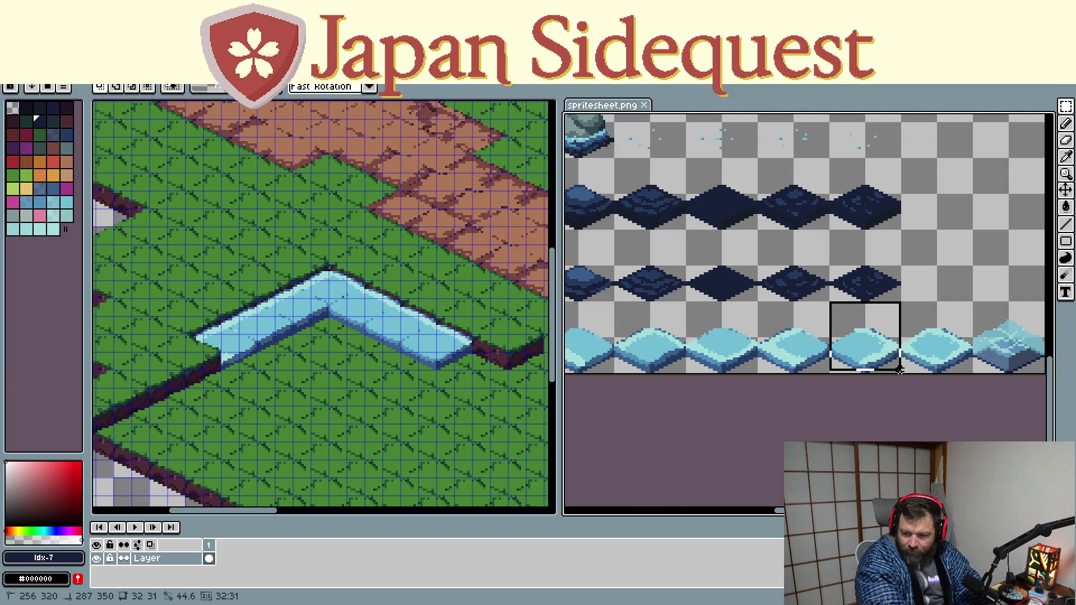
key(ctrl+c)
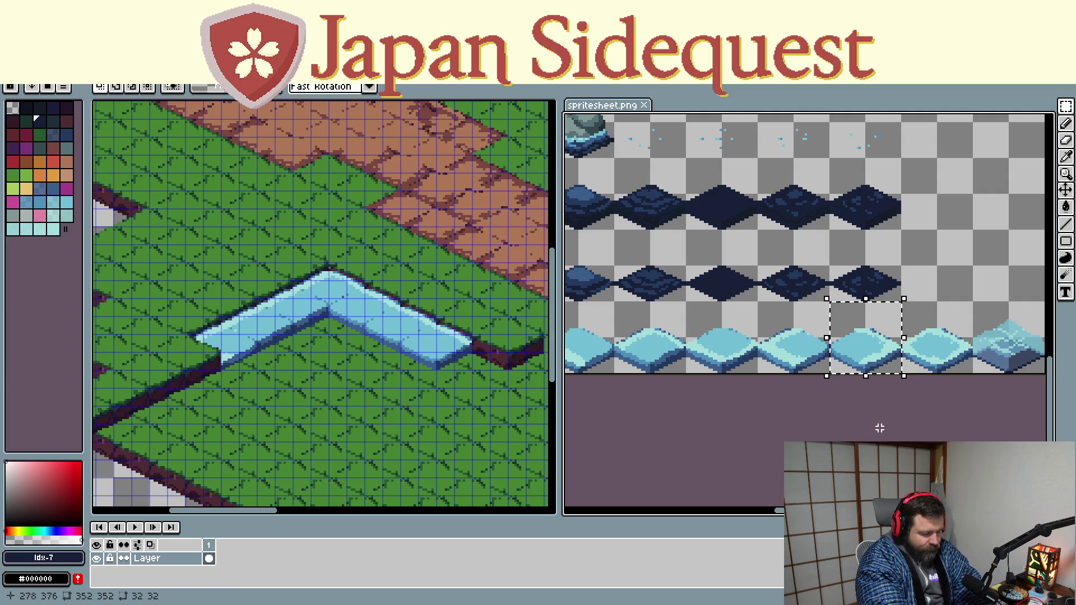
key(ctrl+v)
drag(312, 311, 465, 361)
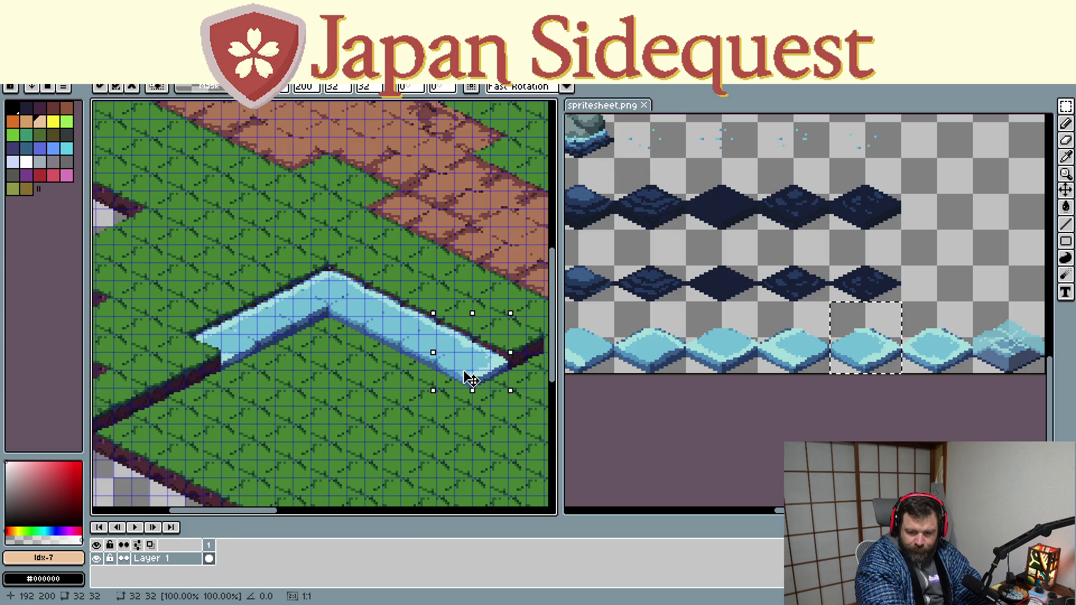
click(426, 407)
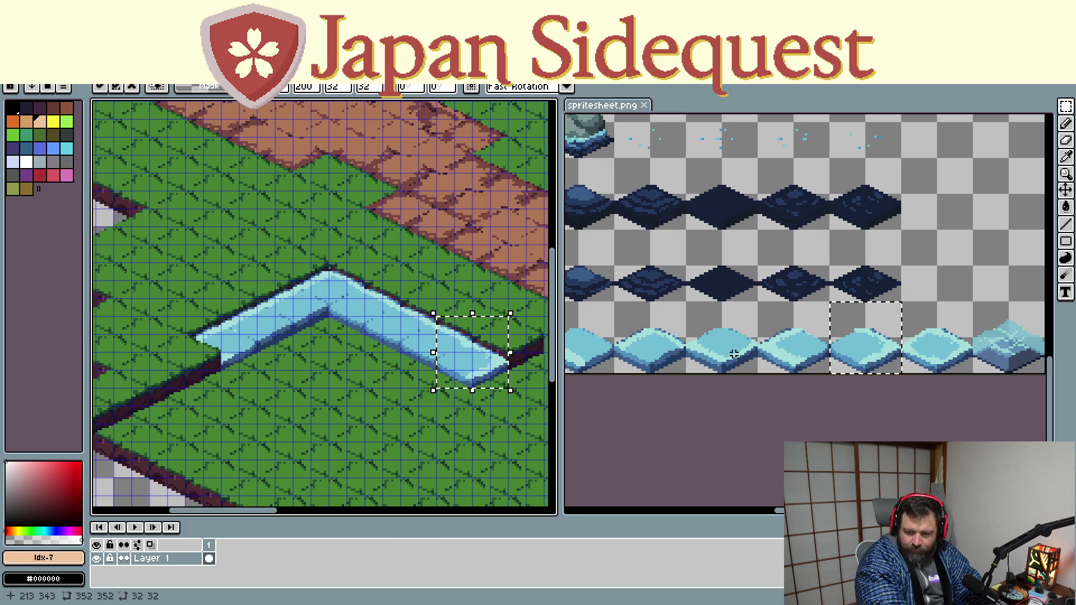
Copy a second water tile and place it just below the stream, committing it in place
drag(917, 366, 888, 358)
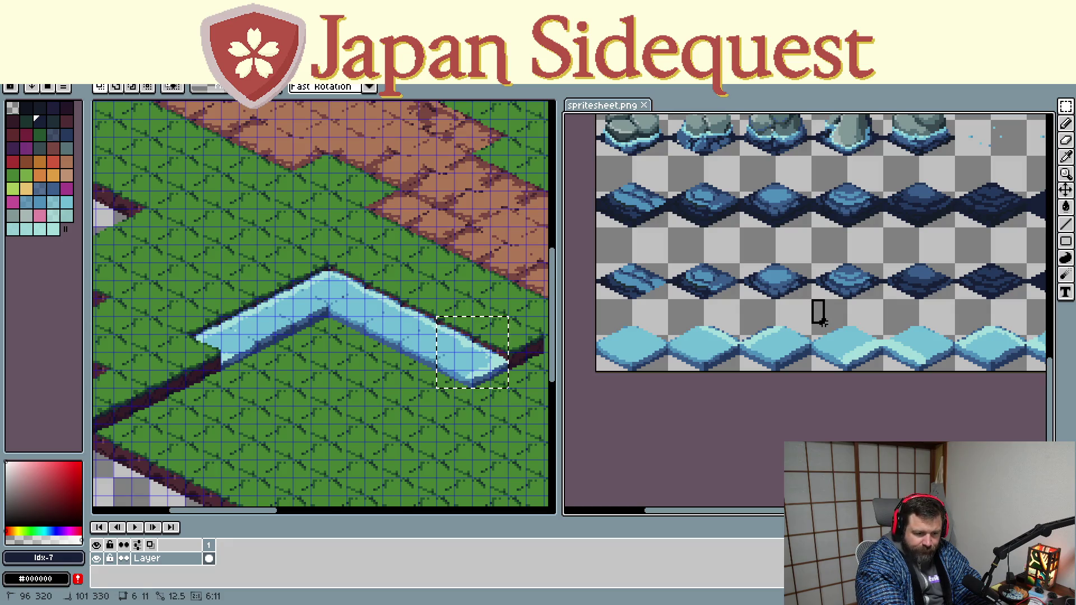
drag(821, 318, 876, 367)
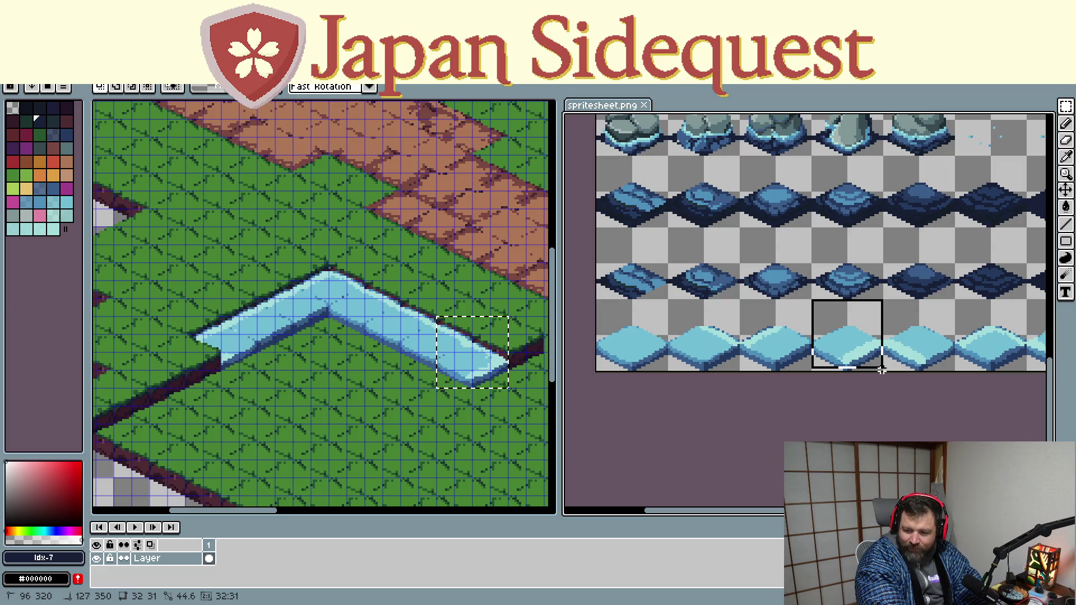
drag(882, 367, 883, 374)
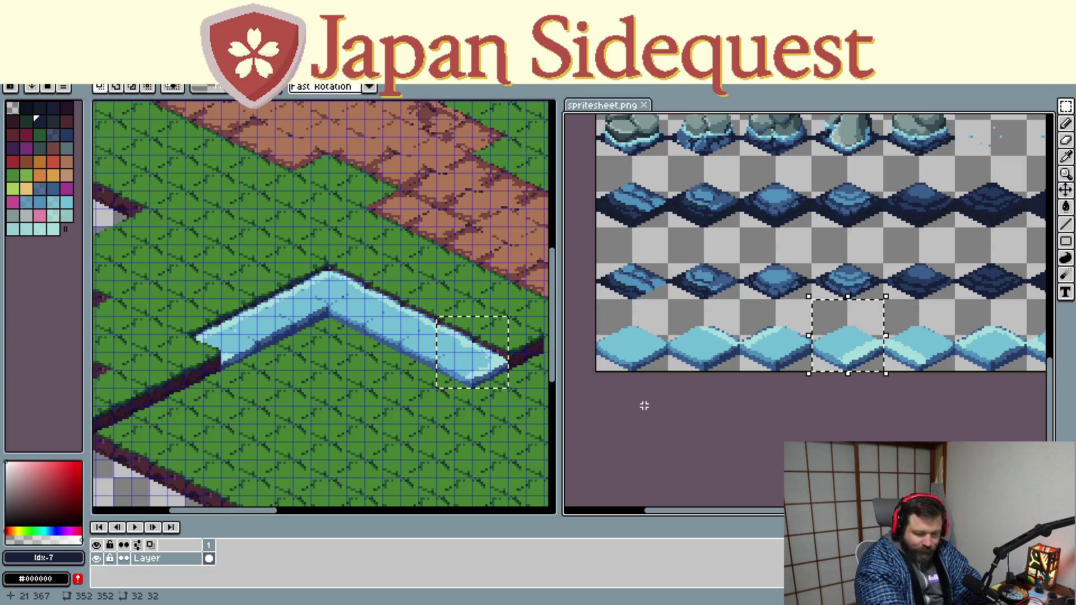
click(383, 446)
key(ctrl+v)
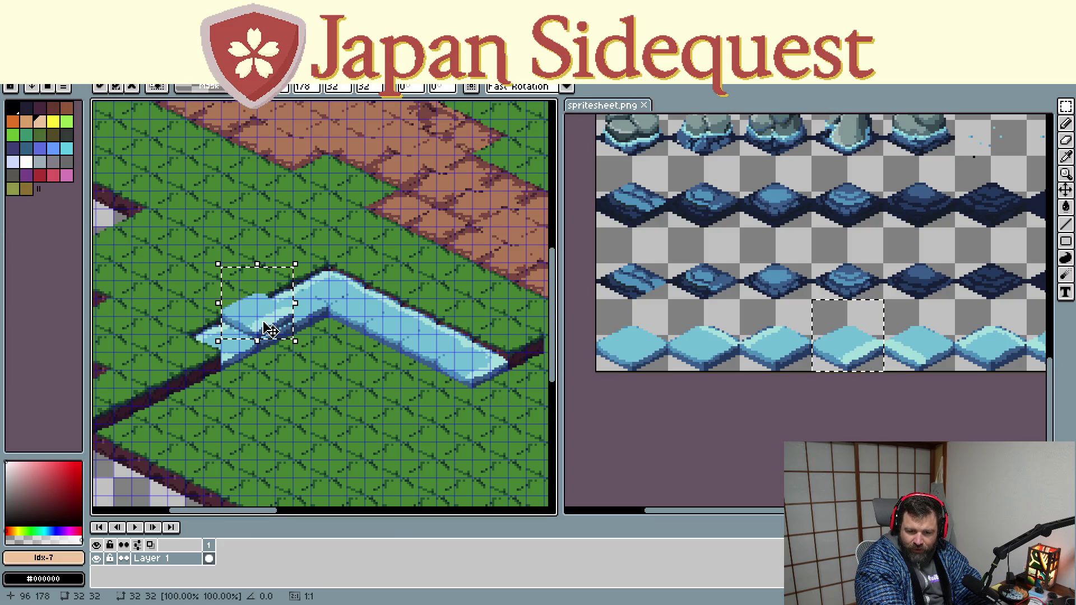
drag(260, 315, 439, 393)
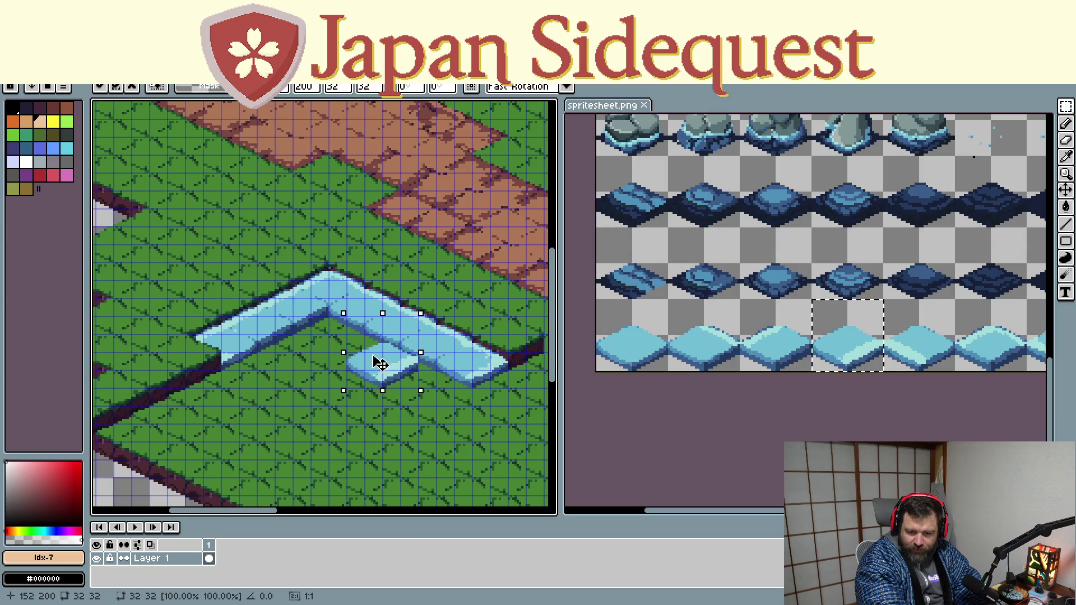
drag(439, 394, 360, 381)
key(Return)
key(ctrl+z)
key(ctrl+z)
scroll(418, 468, down, 2)
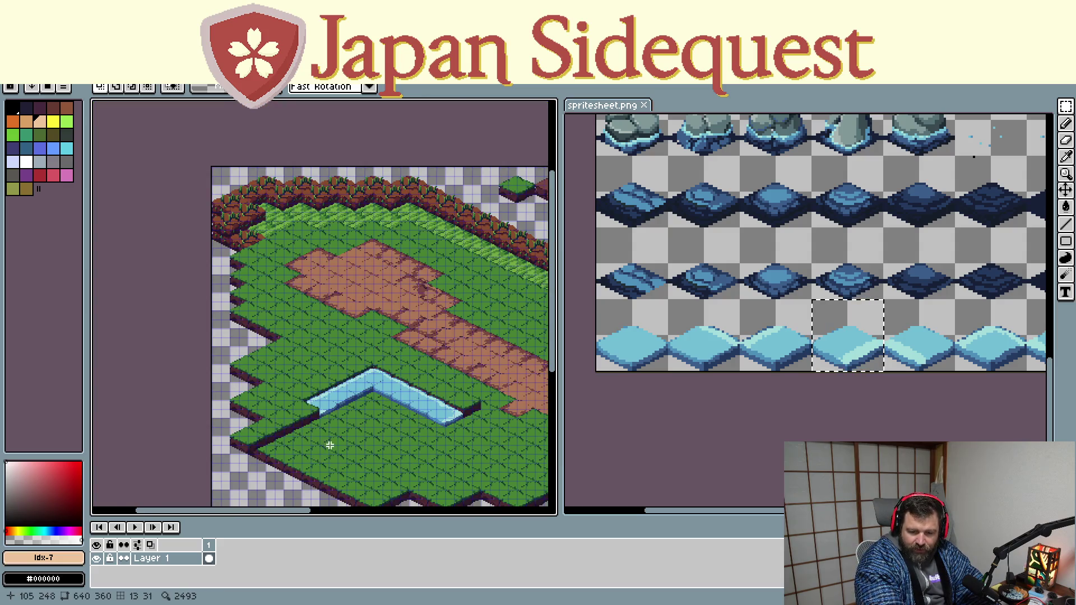
drag(329, 445, 407, 373)
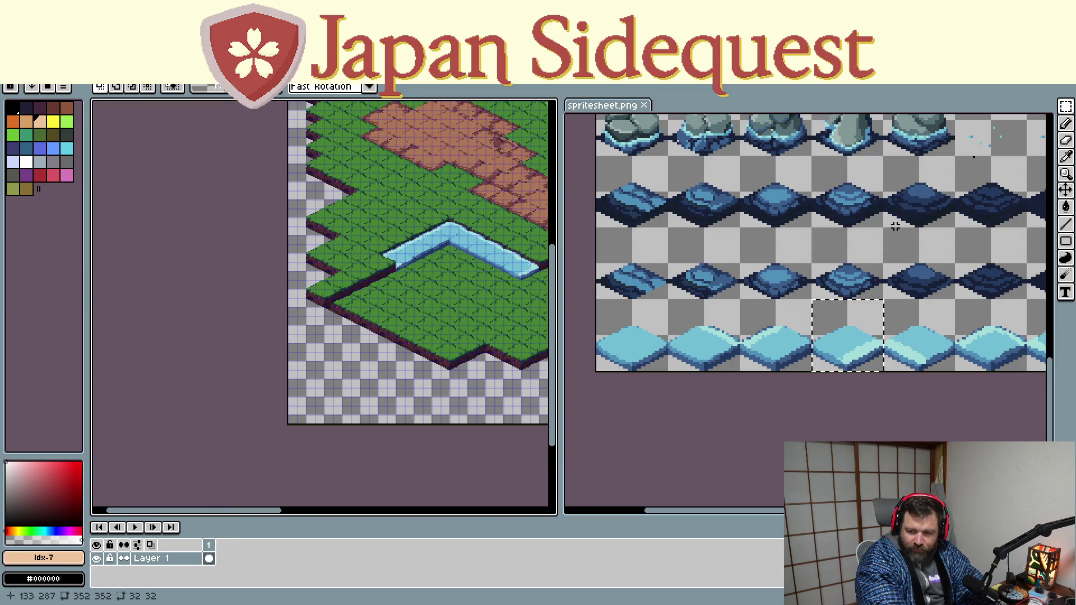
scroll(980, 156, up, 3)
drag(787, 208, 861, 284)
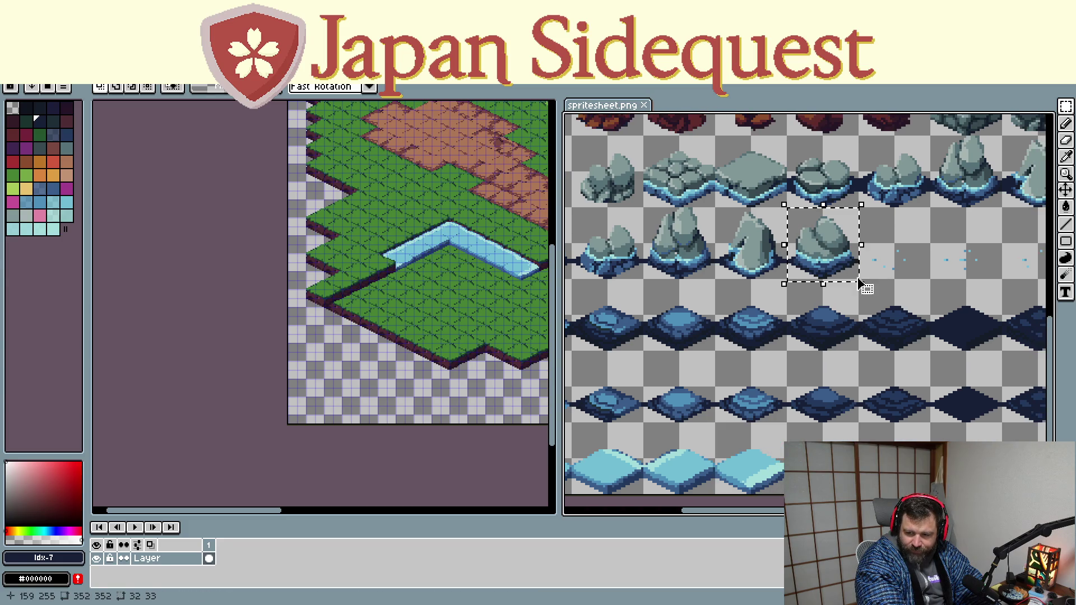
click(308, 498)
key(ctrl+v)
mouse_move(445, 284)
mouse_down()
mouse_move(351, 371)
mouse_move(344, 347)
mouse_up()
scroll(336, 408, up, 1)
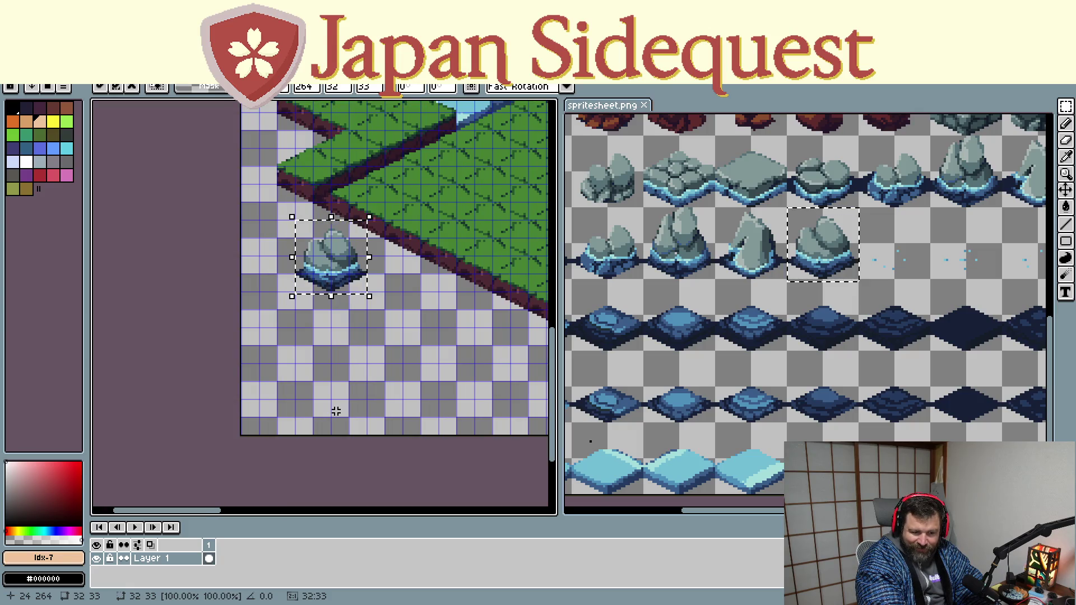
key(ctrl+Tab)
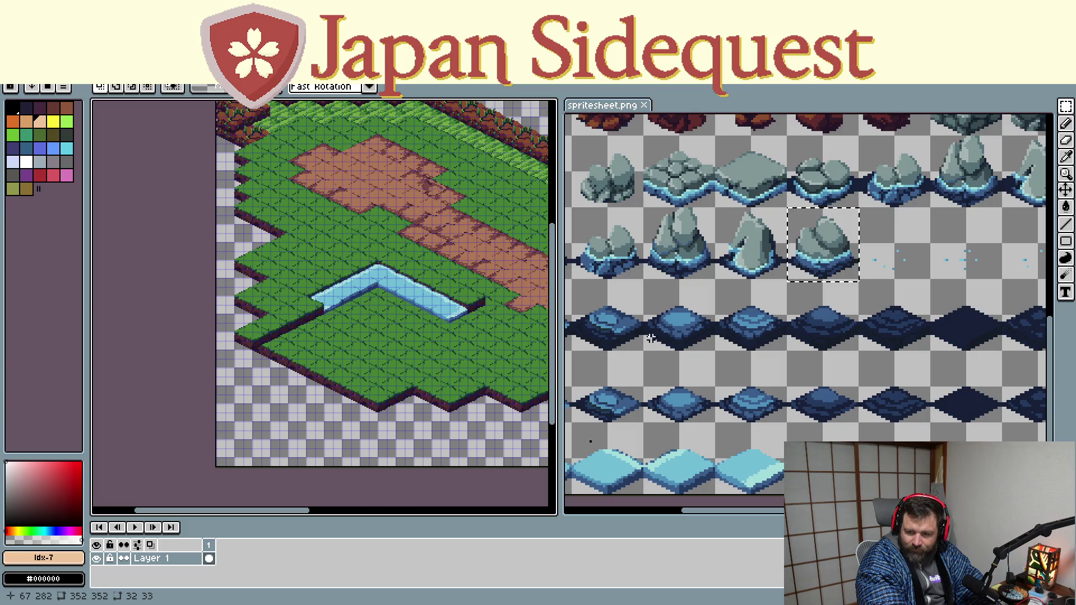
scroll(673, 341, down, 3)
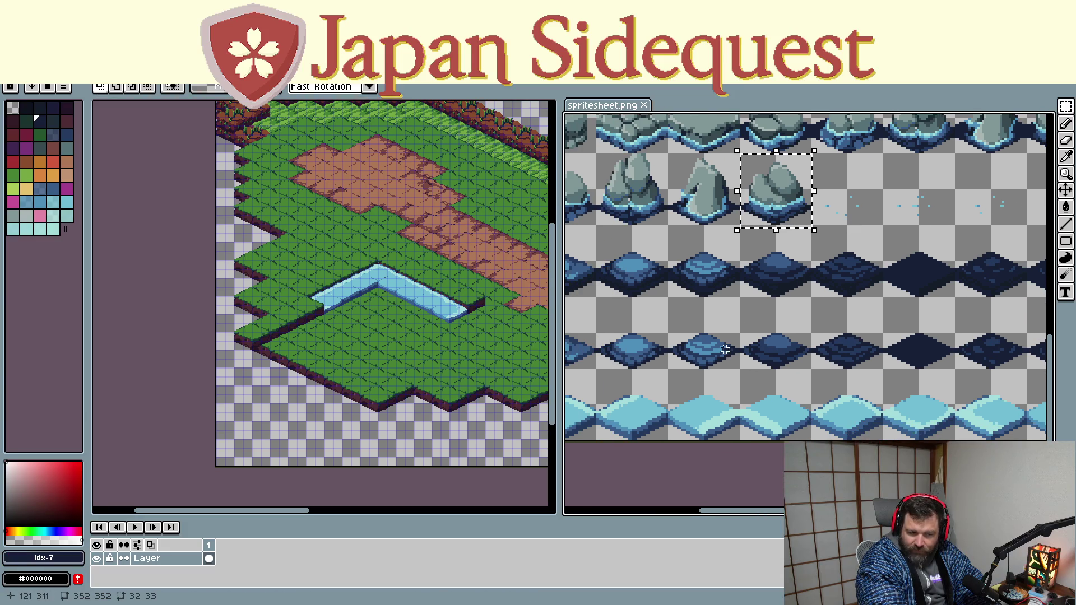
scroll(725, 349, down, 2)
scroll(721, 312, left, 3)
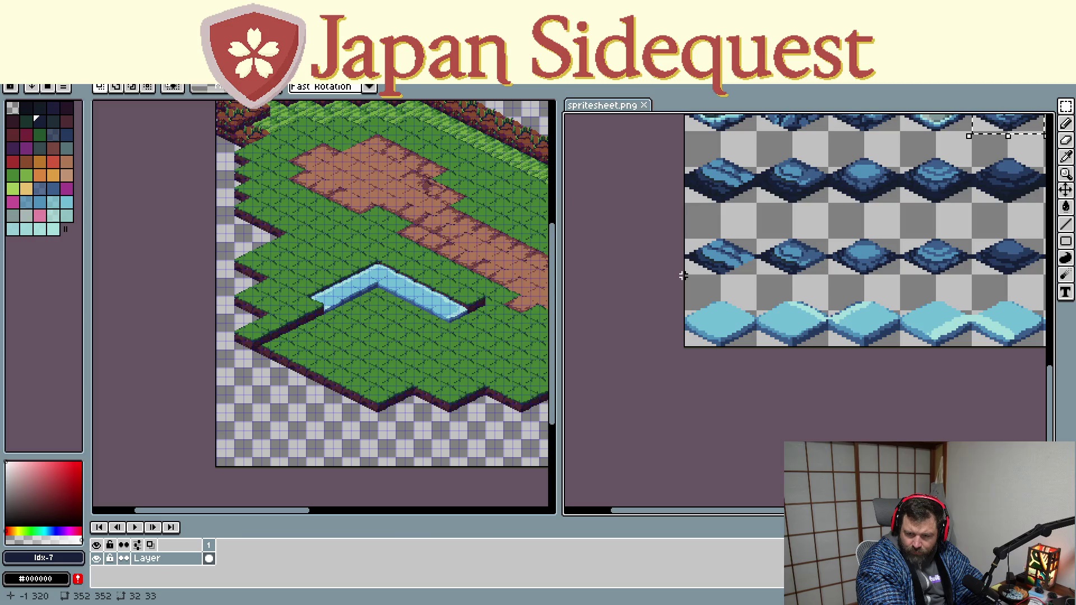
Copy a light water tile into the map and slot it into the pond's lower edge
mouse_move(683, 276)
mouse_down()
mouse_move(760, 371)
mouse_move(755, 387)
mouse_up()
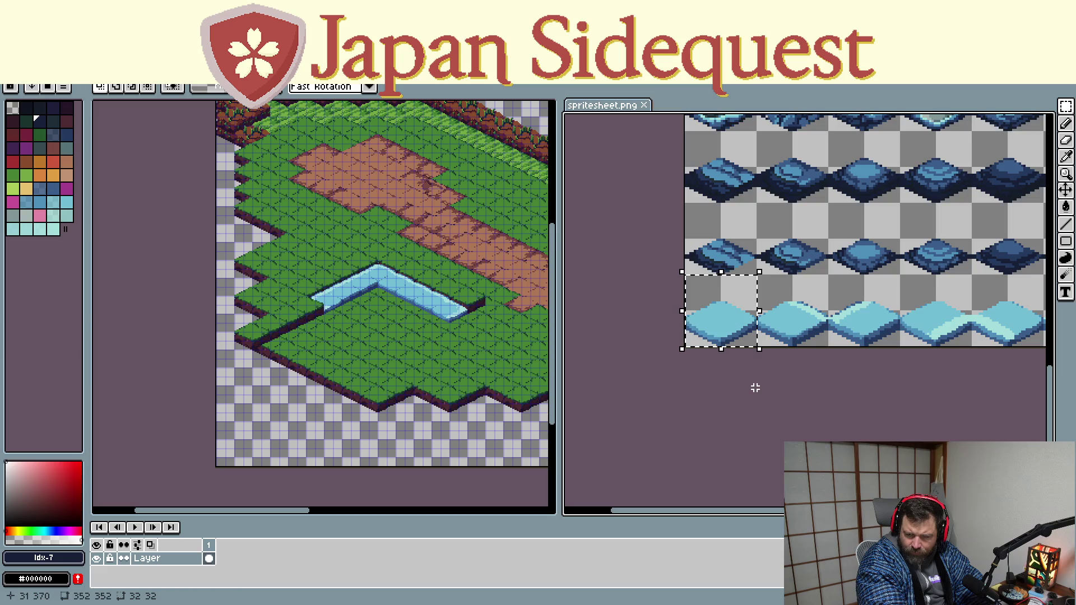
click(406, 336)
key(ctrl+v)
mouse_move(253, 431)
mouse_down()
mouse_move(368, 313)
mouse_move(426, 291)
mouse_up()
scroll(367, 312, up, 3)
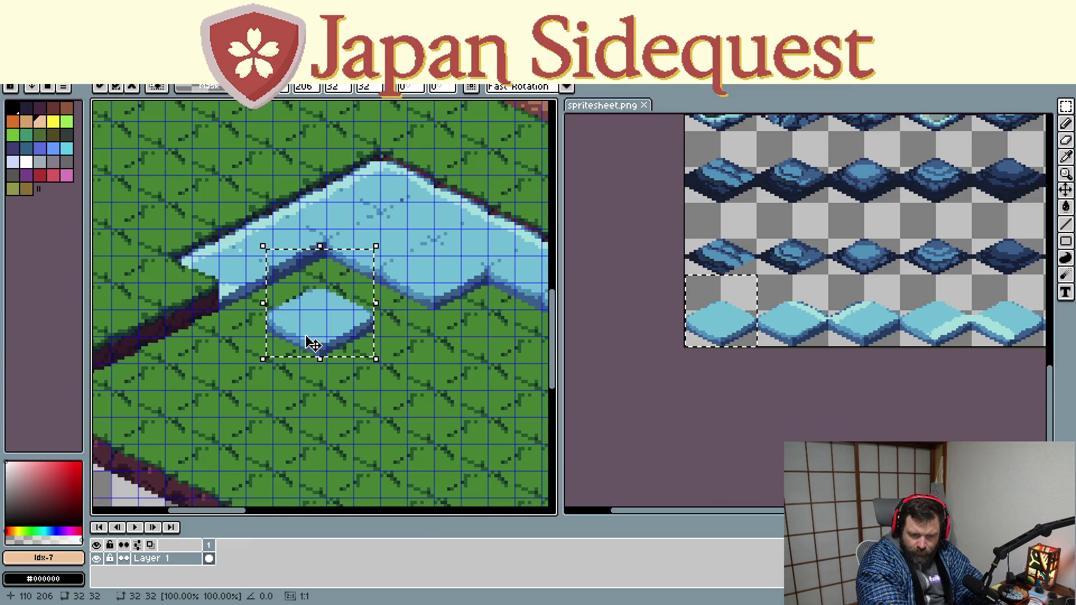
mouse_move(426, 292)
mouse_down()
mouse_move(486, 331)
mouse_move(319, 352)
mouse_move(381, 299)
mouse_move(372, 325)
mouse_move(463, 336)
mouse_up()
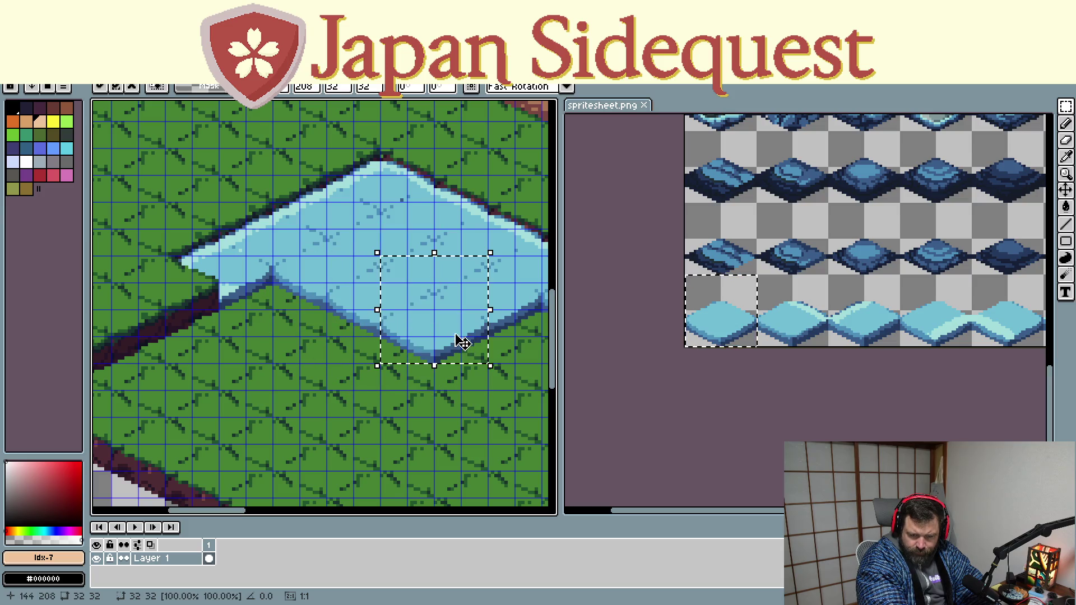
drag(444, 440, 336, 446)
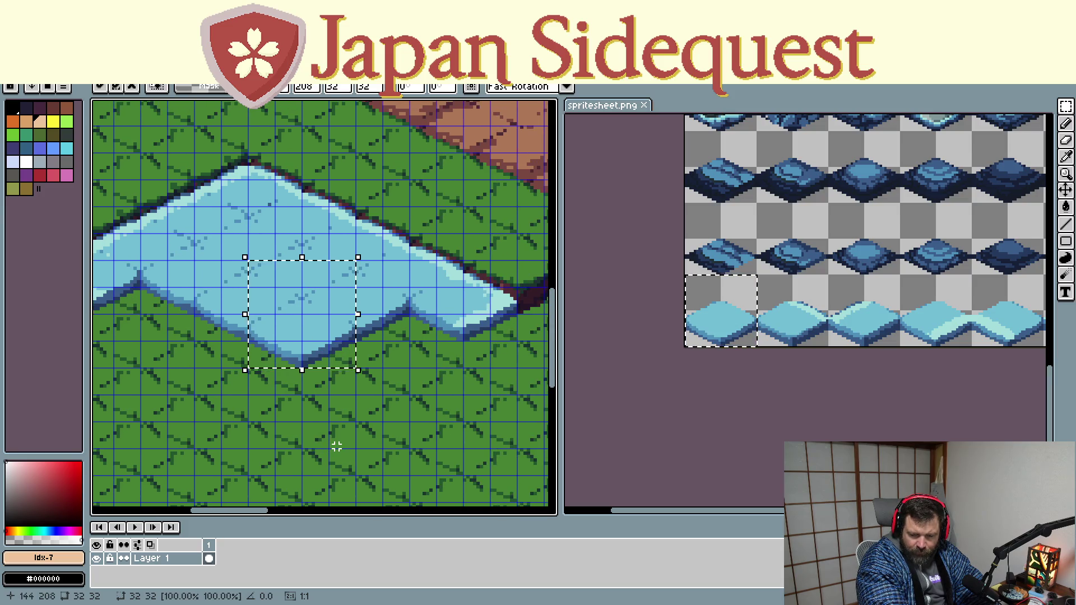
scroll(807, 378, down, 1)
scroll(816, 392, down, 1)
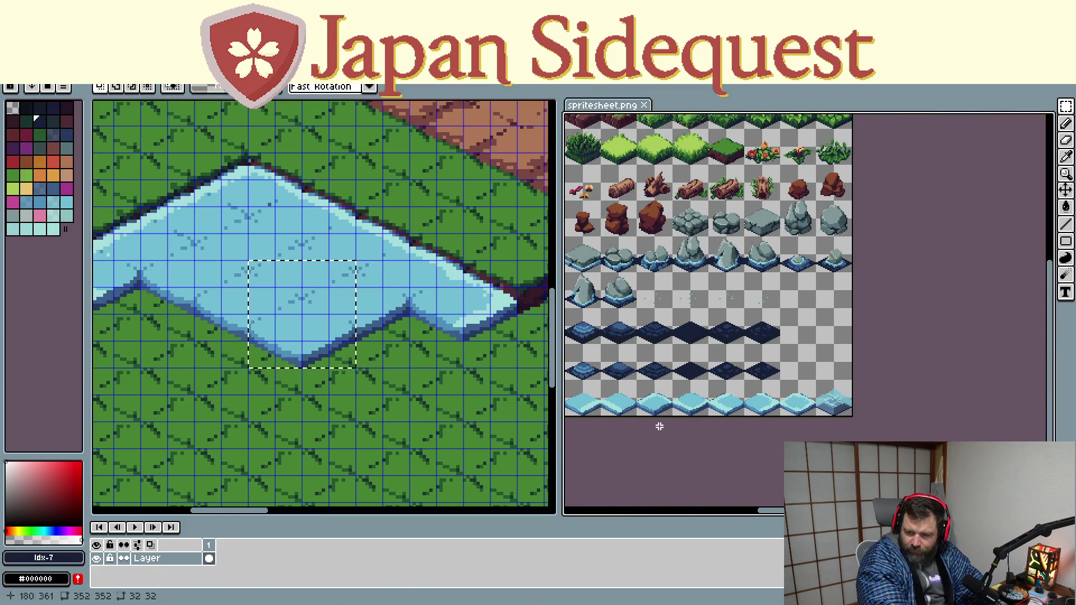
scroll(760, 290, down, 1)
scroll(760, 290, up, 1)
scroll(741, 302, up, 1)
scroll(721, 315, up, 1)
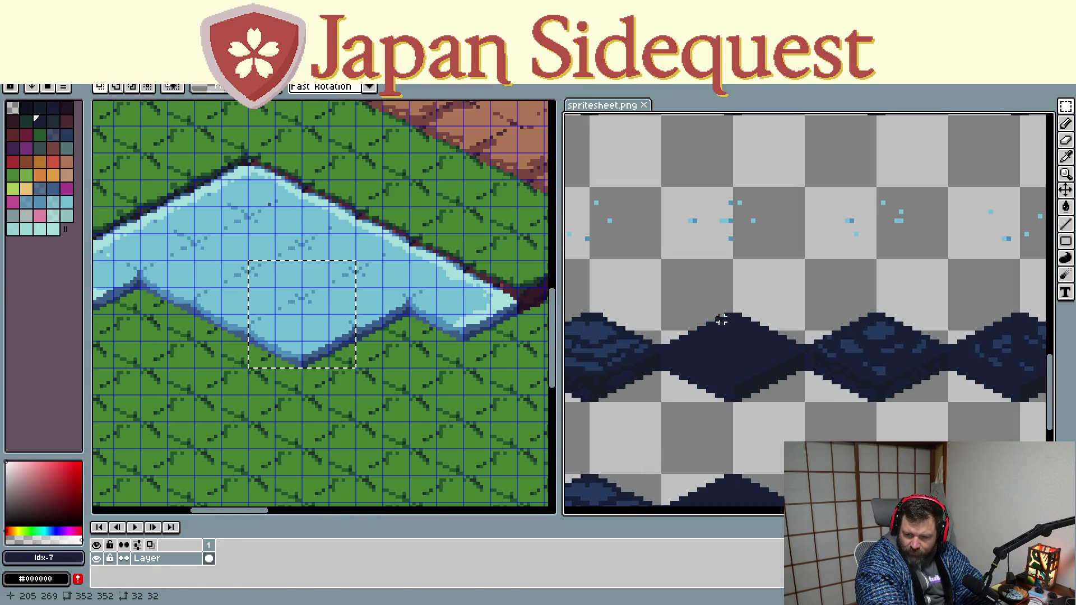
Pan the spritesheet to the sparkle row and select the faint water-sparkle tile
drag(691, 332, 943, 326)
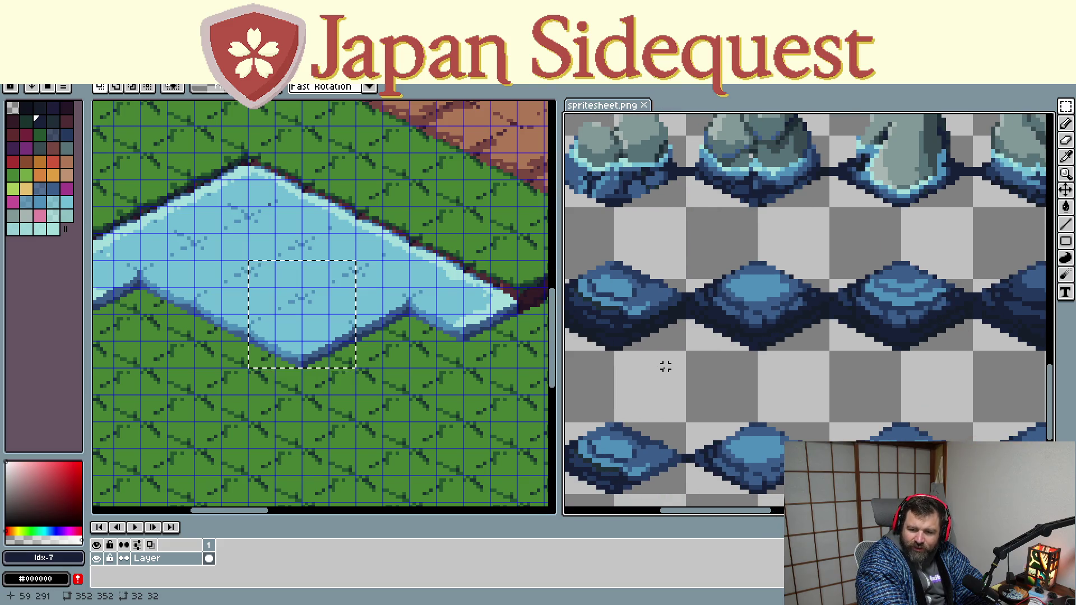
scroll(665, 366, down, 1)
drag(662, 365, 859, 324)
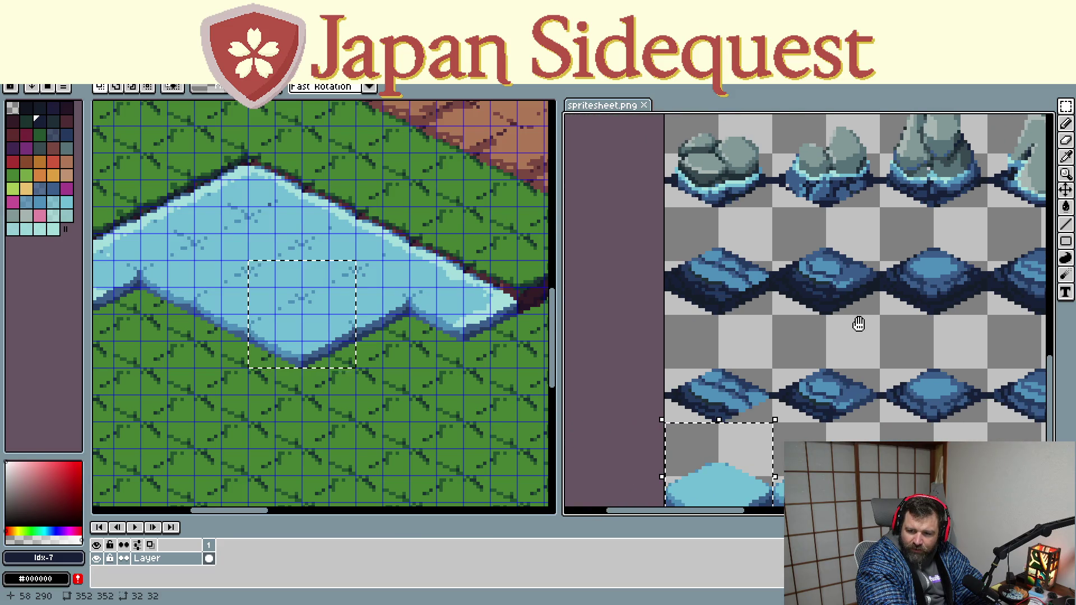
drag(858, 324, 671, 347)
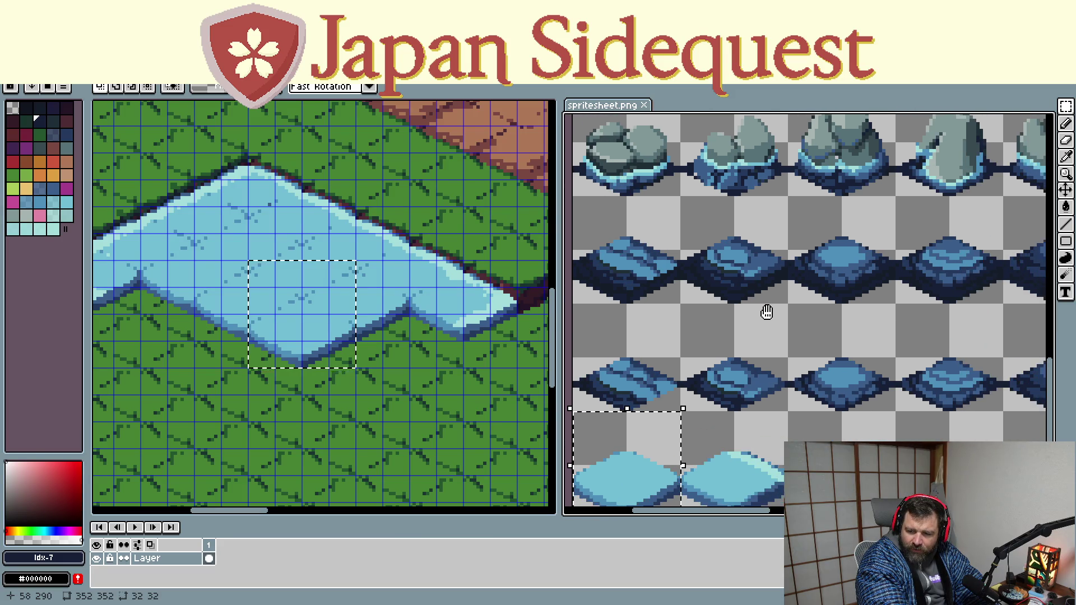
drag(861, 345, 722, 362)
mouse_move(809, 348)
mouse_down()
mouse_move(698, 396)
mouse_move(644, 396)
mouse_up()
mouse_move(825, 401)
mouse_down()
mouse_move(647, 404)
mouse_move(849, 393)
mouse_up()
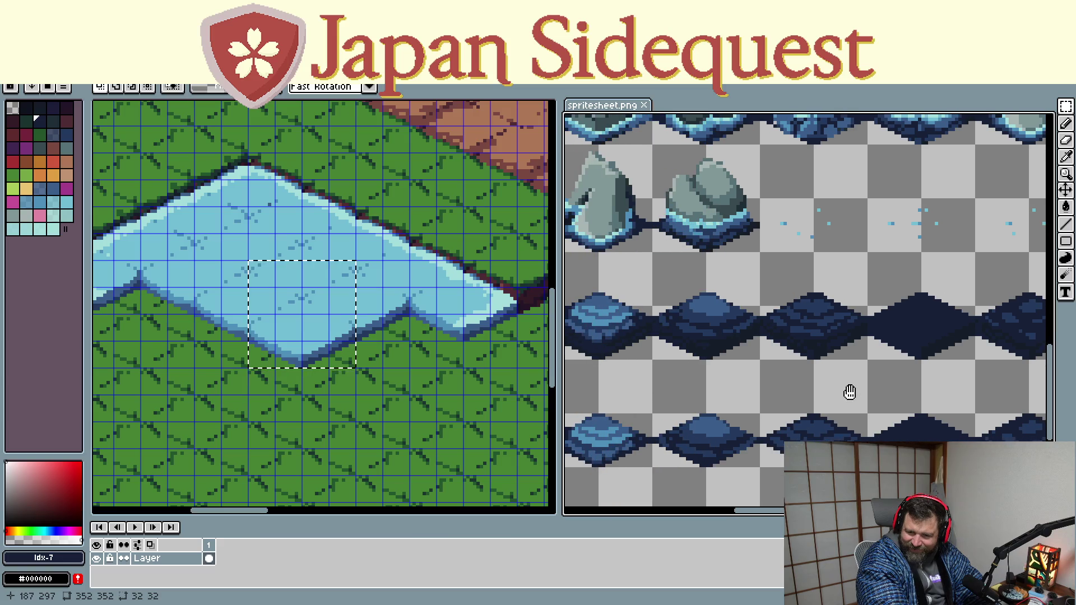
scroll(870, 396, up, 2)
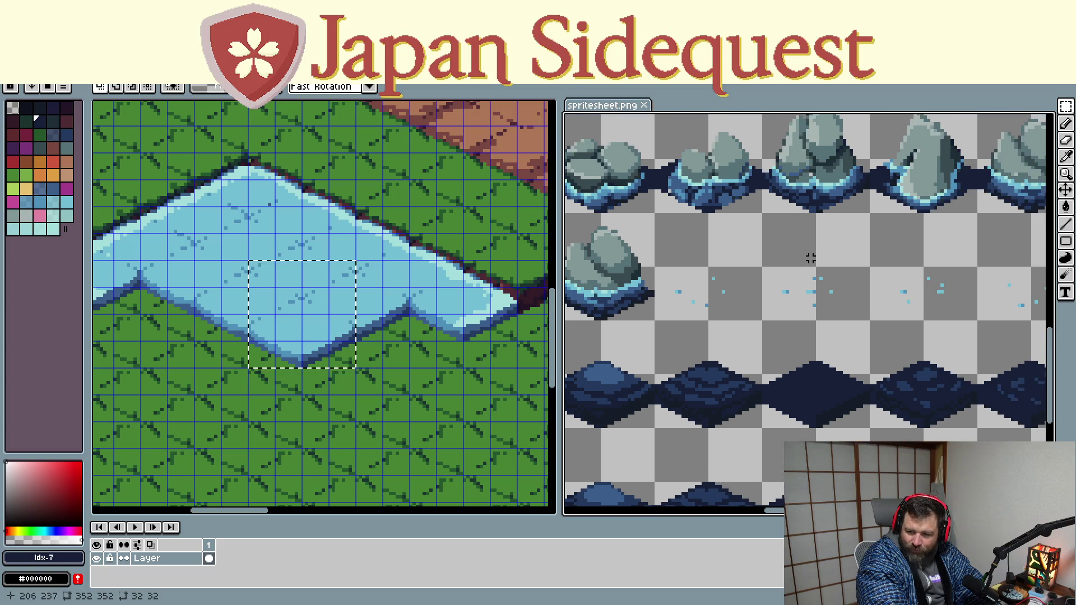
drag(818, 289, 733, 365)
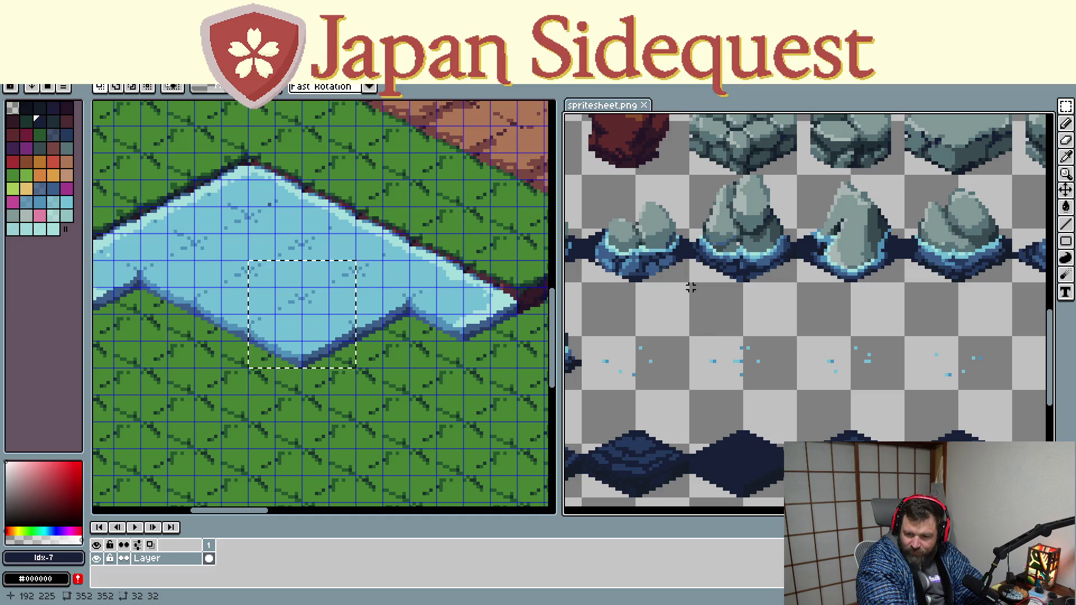
drag(690, 284, 800, 392)
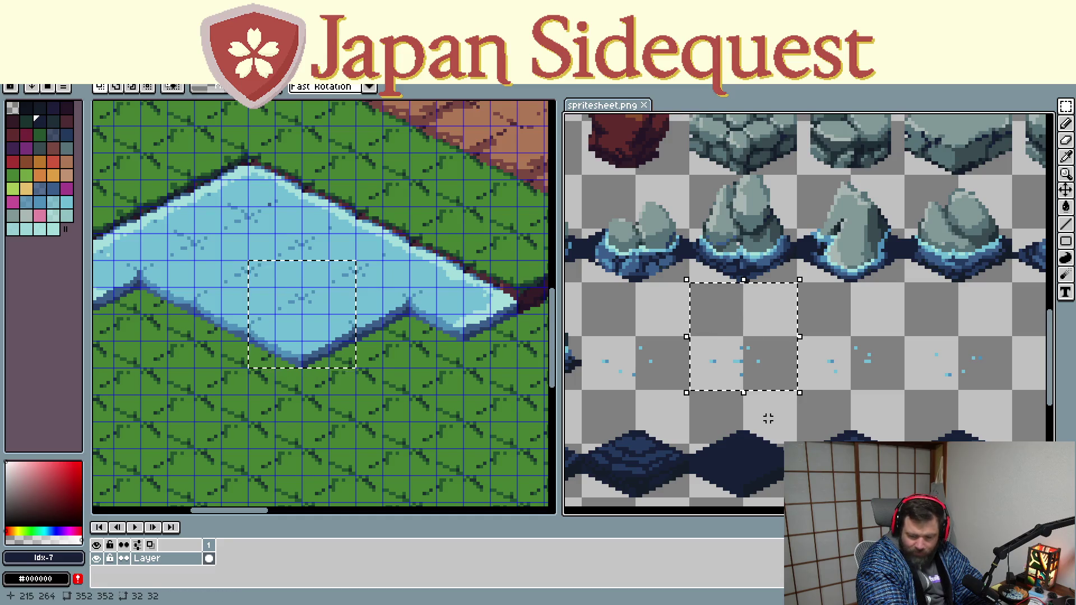
Copy the sparkle tile into the map, place it over the pond and commit it
key(ctrl+c)
key(ctrl+v)
mouse_move(284, 296)
mouse_down()
mouse_move(458, 355)
mouse_move(240, 266)
mouse_move(257, 240)
mouse_up()
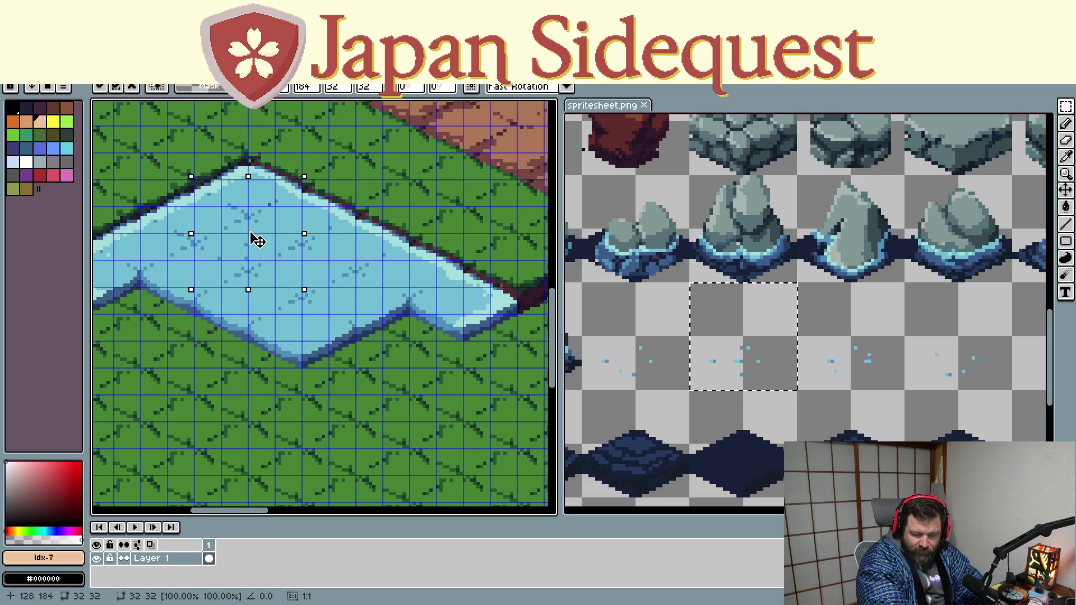
mouse_move(257, 240)
mouse_down()
mouse_move(257, 266)
mouse_move(432, 297)
mouse_move(447, 444)
mouse_move(368, 329)
mouse_move(379, 291)
mouse_up()
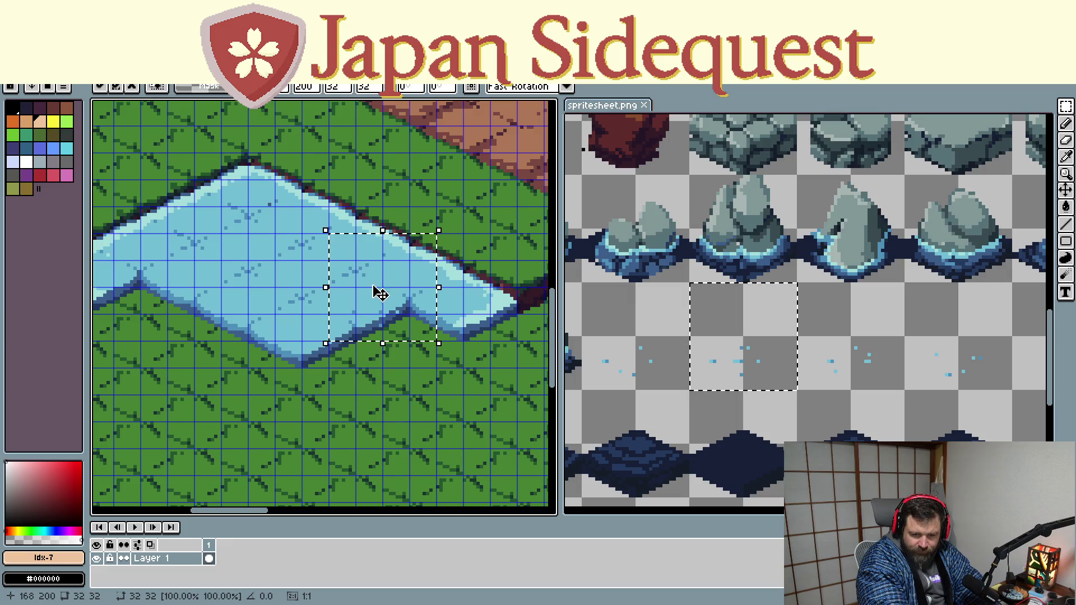
key(ctrl+d)
scroll(897, 383, down, 1)
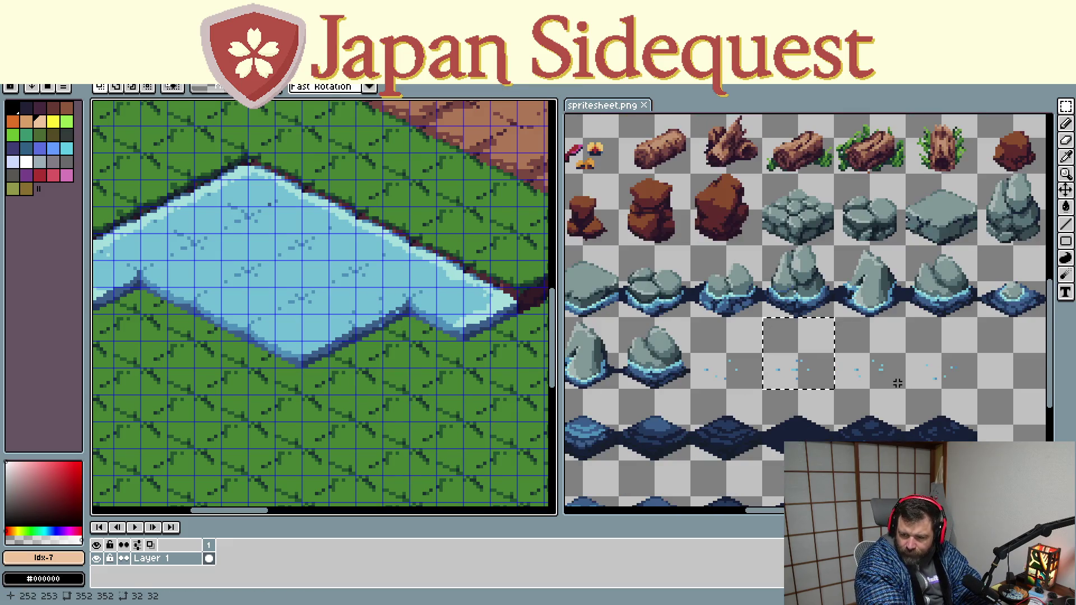
Copy the small rock-in-water tile into the pond, nudge it into position and commit it
drag(897, 383, 725, 412)
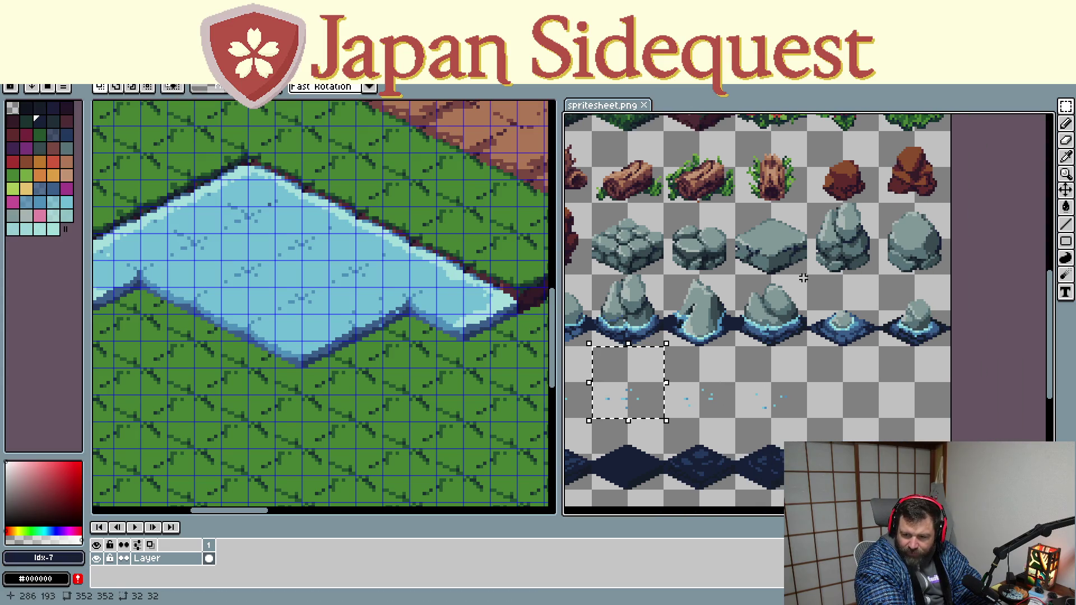
drag(807, 276, 880, 346)
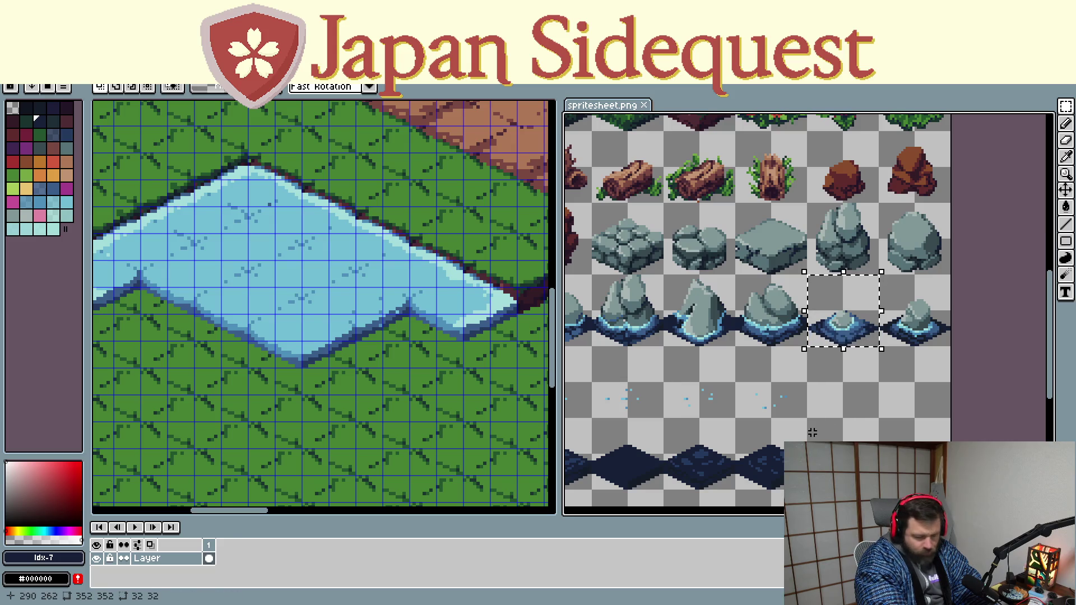
key(ctrl+c)
click(313, 277)
key(ctrl+v)
mouse_move(320, 281)
mouse_down()
mouse_move(313, 272)
mouse_move(261, 294)
mouse_move(210, 274)
mouse_up()
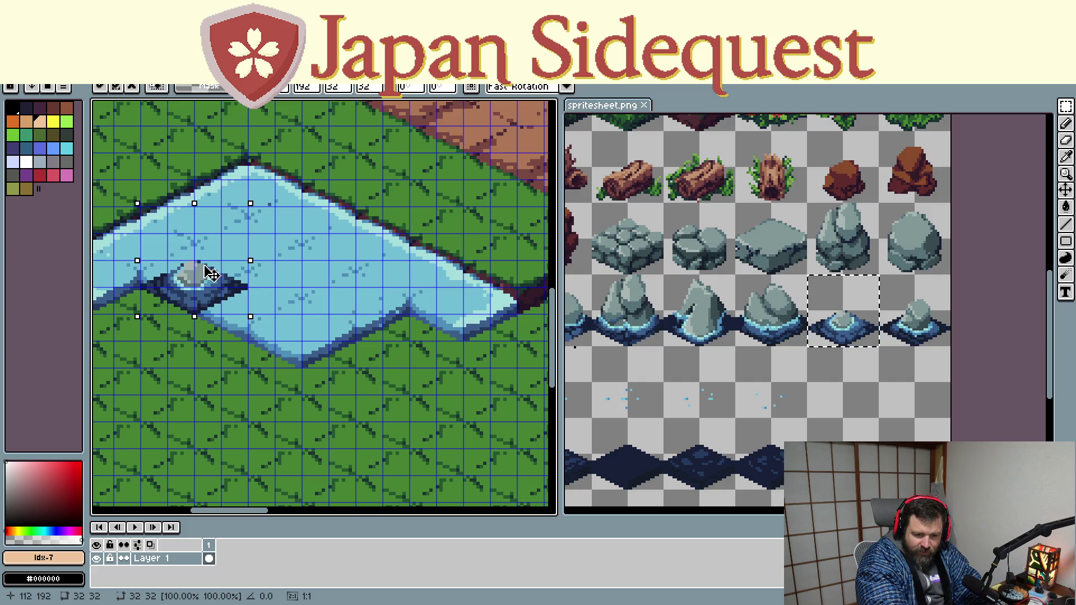
drag(210, 273, 273, 245)
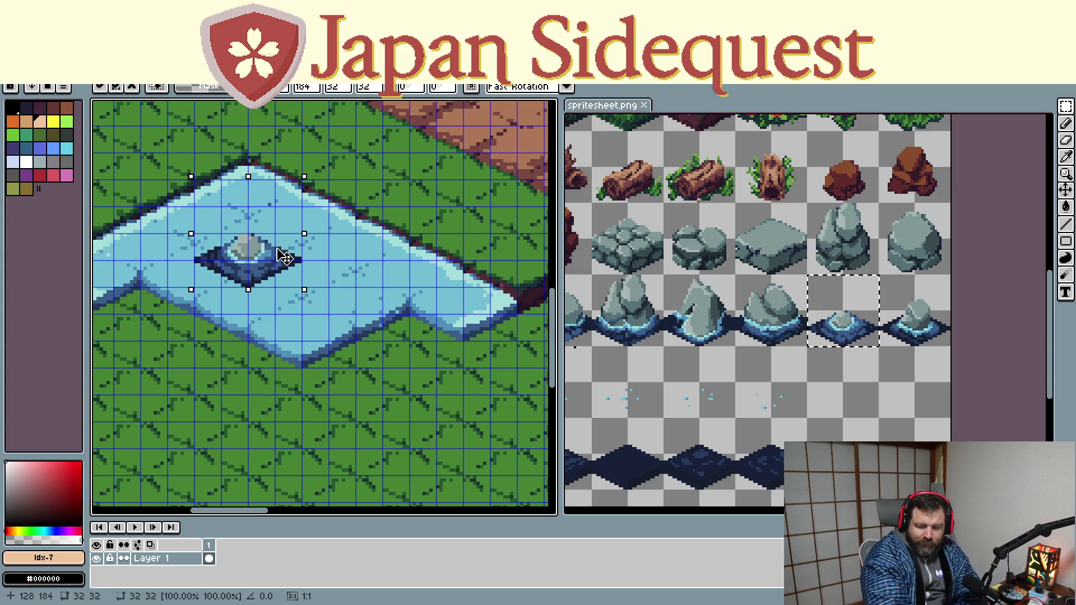
mouse_move(285, 257)
mouse_down()
mouse_move(286, 237)
mouse_move(310, 272)
mouse_up()
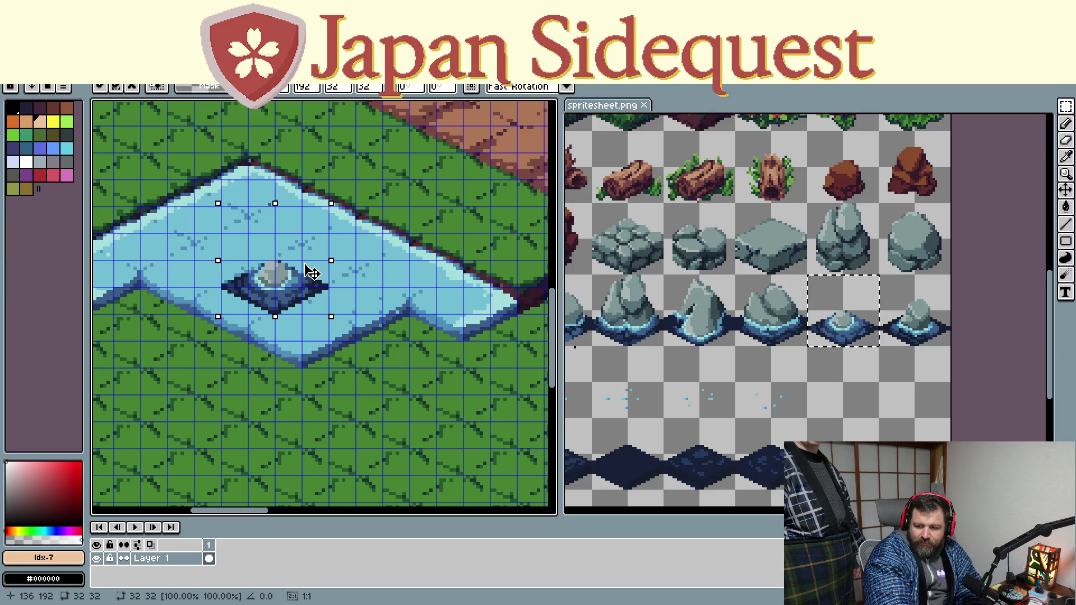
key(Return)
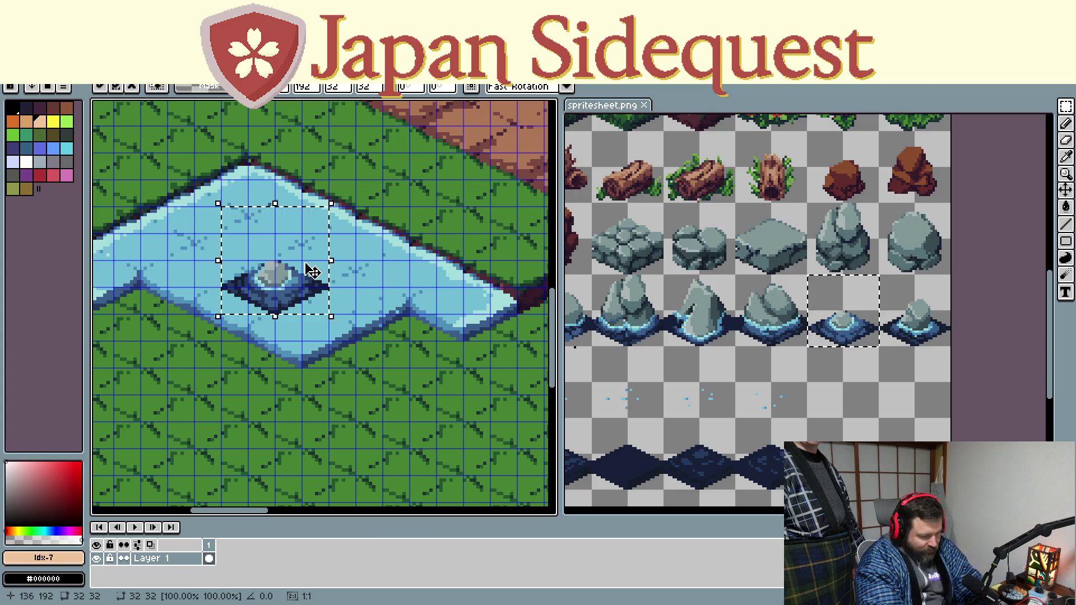
Delete the trial rock from the pond and select a dark deep-water tile on the spritesheet
drag(346, 299, 218, 193)
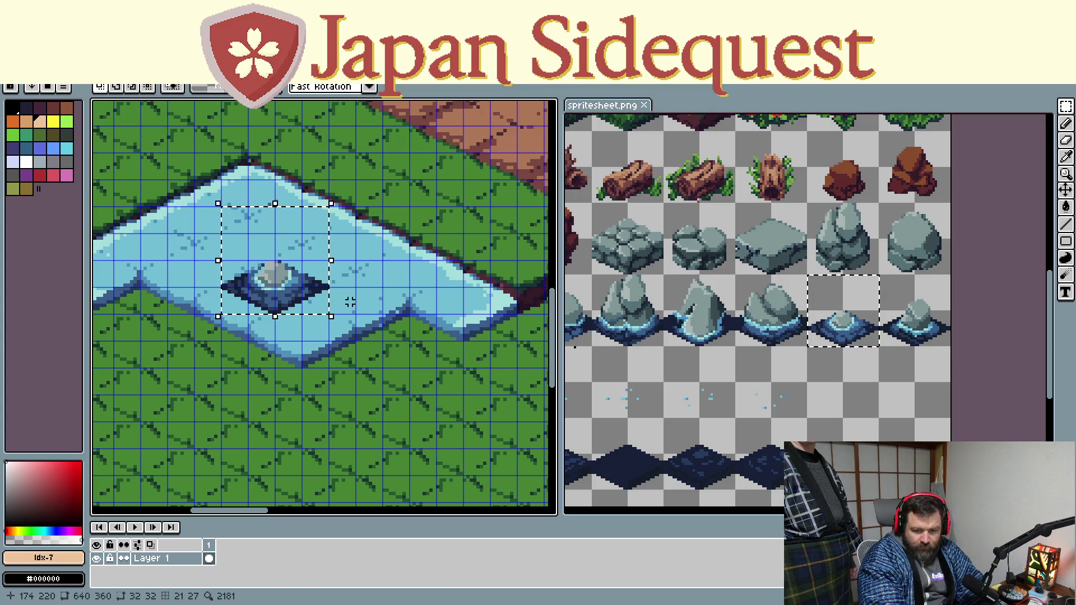
key(Delete)
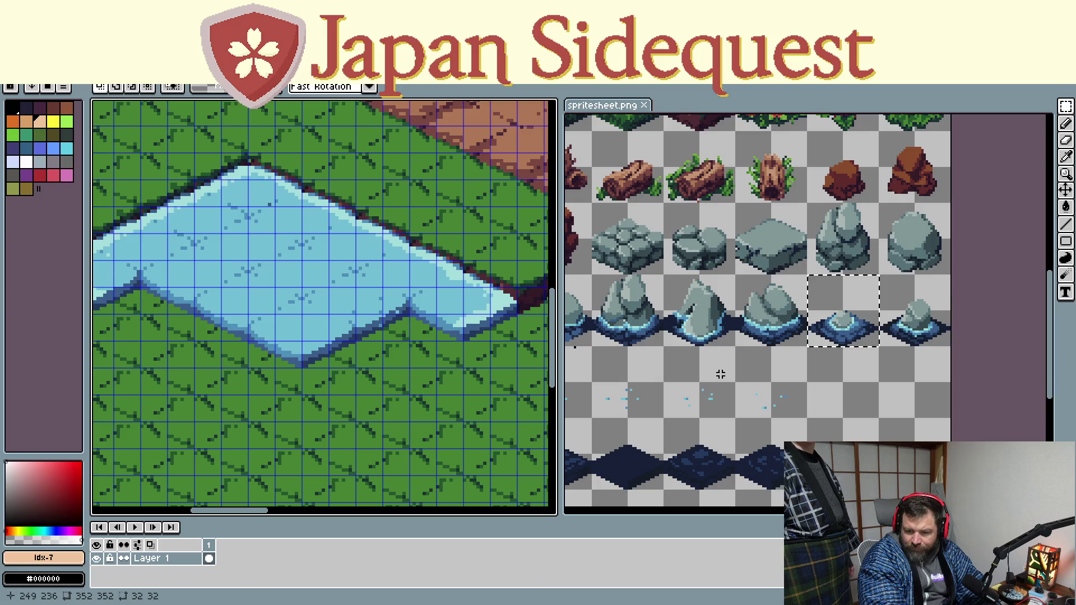
click(721, 375)
drag(731, 323, 798, 391)
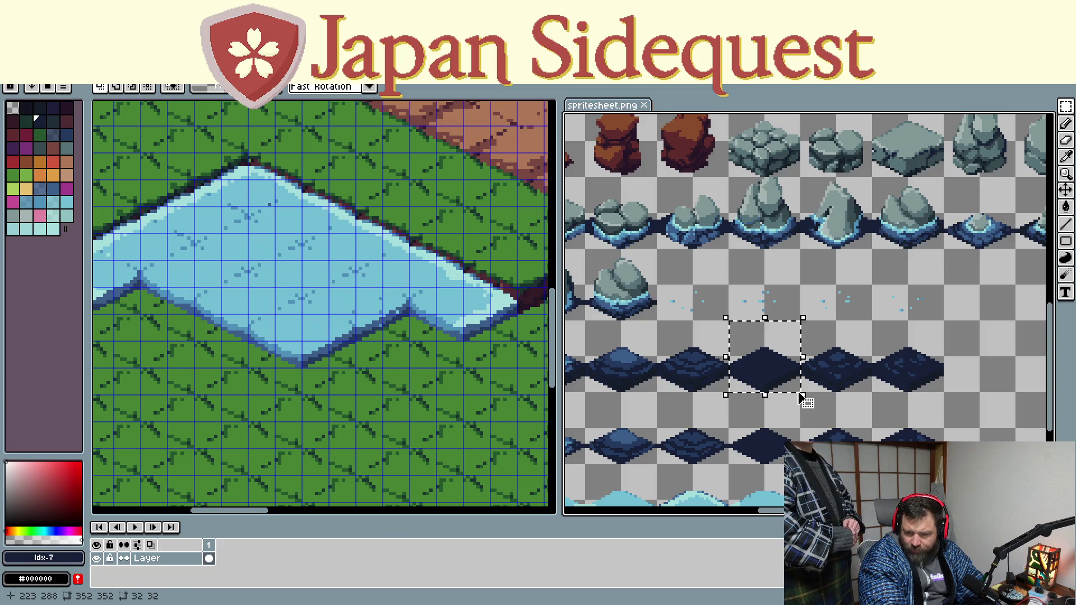
Paste the dark deep-water tile into the map and move it onto the pond
click(280, 248)
key(ctrl+v)
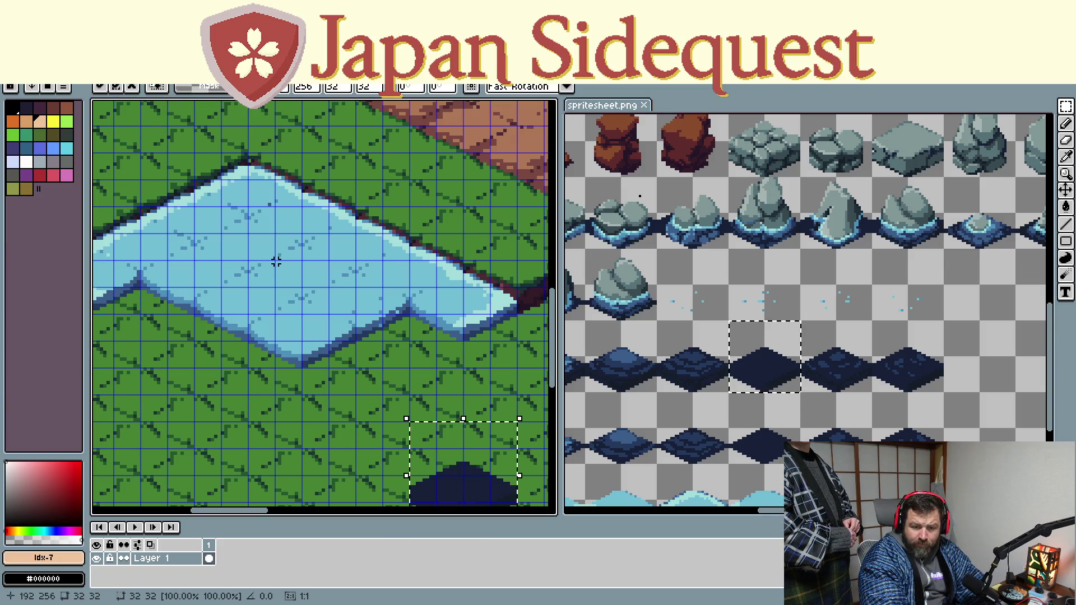
mouse_move(505, 480)
mouse_down()
mouse_move(335, 261)
mouse_move(463, 351)
mouse_move(186, 334)
mouse_move(179, 300)
mouse_move(332, 257)
mouse_move(332, 248)
mouse_move(337, 261)
mouse_up()
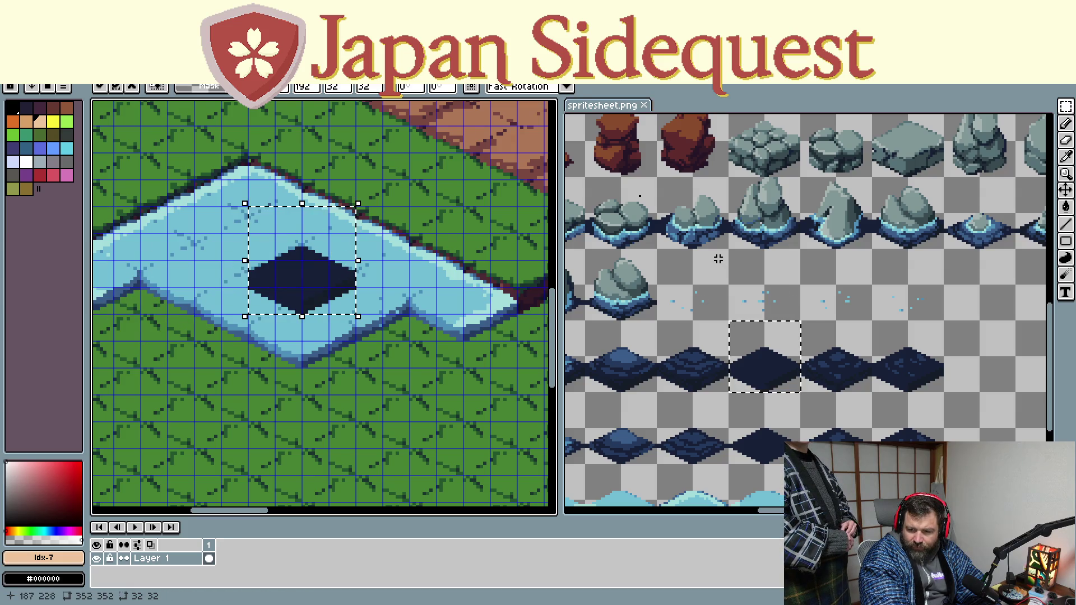
Copy the sparkle-speck tile, place it over the dark diamond and commit it
drag(732, 250, 803, 327)
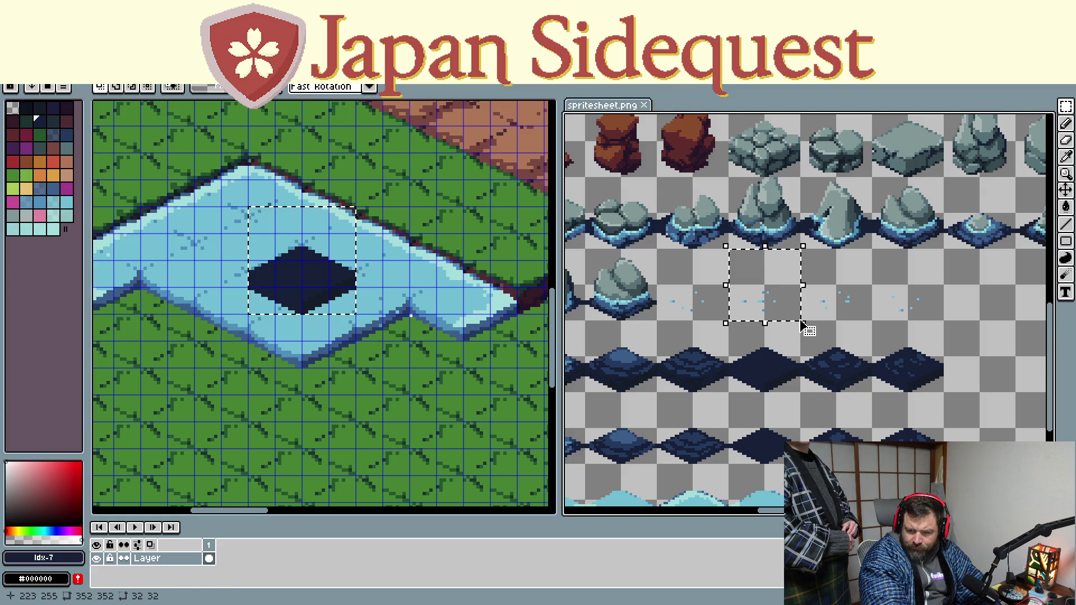
click(412, 269)
key(ctrl+v)
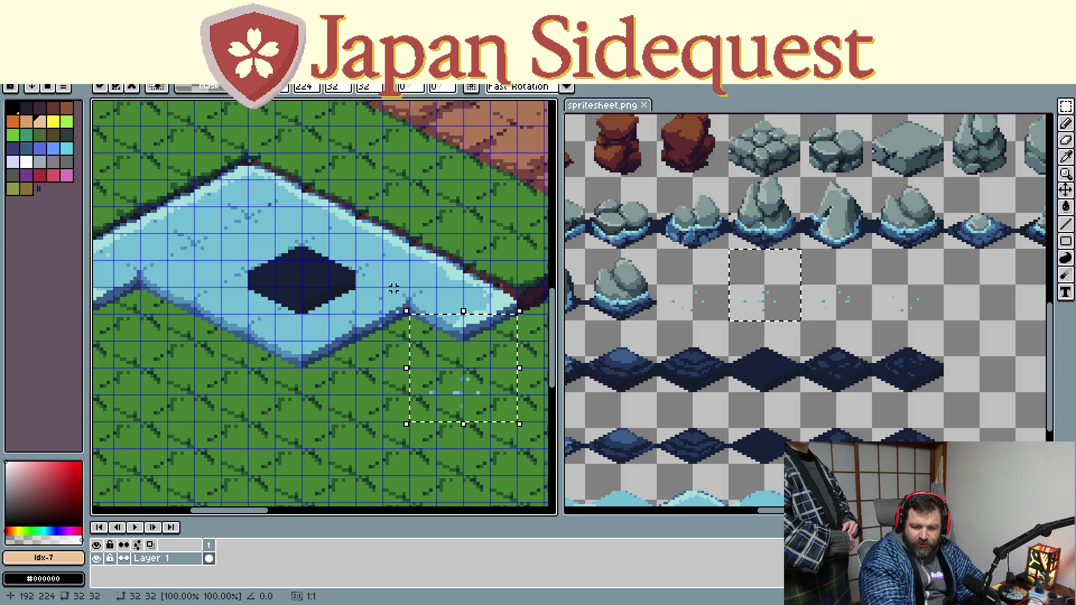
drag(469, 356, 313, 246)
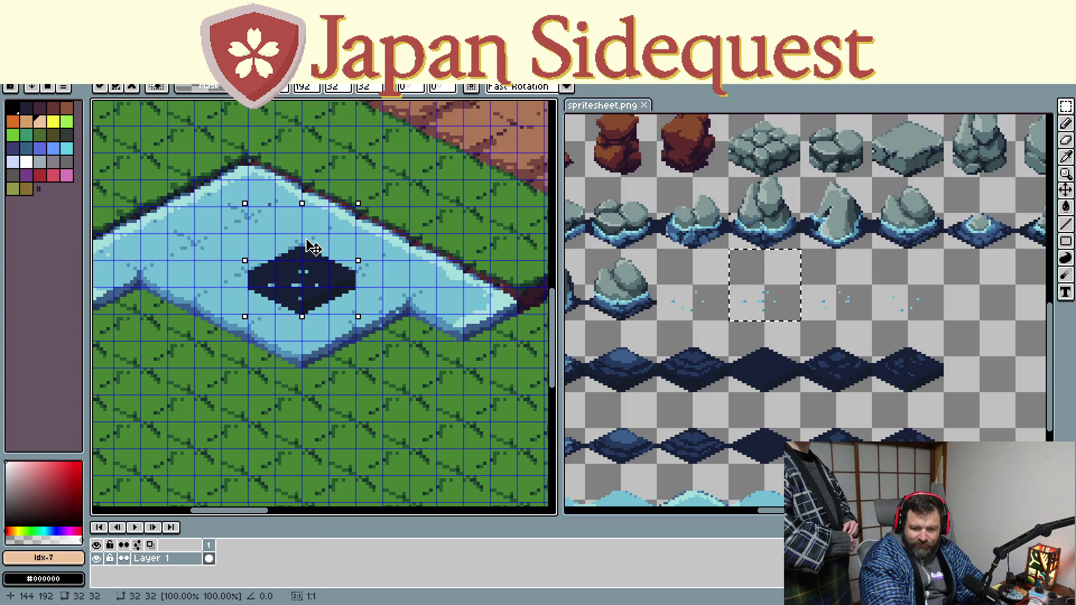
key(Return)
click(363, 409)
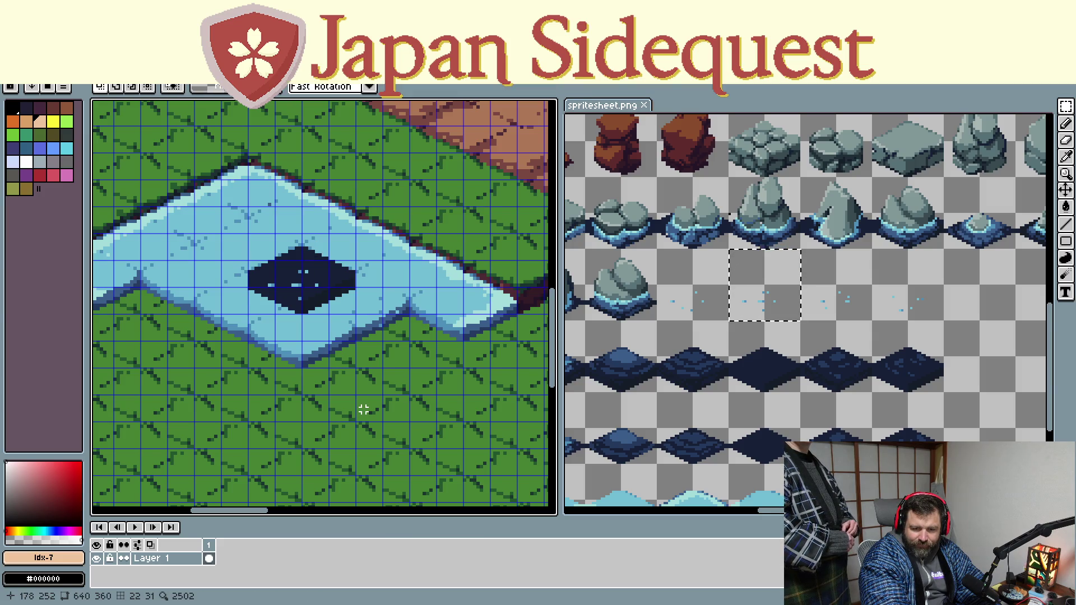
Undo both the specks and the dark diamond, leaving the pond plain light blue
key(ctrl+z)
key(ctrl+z)
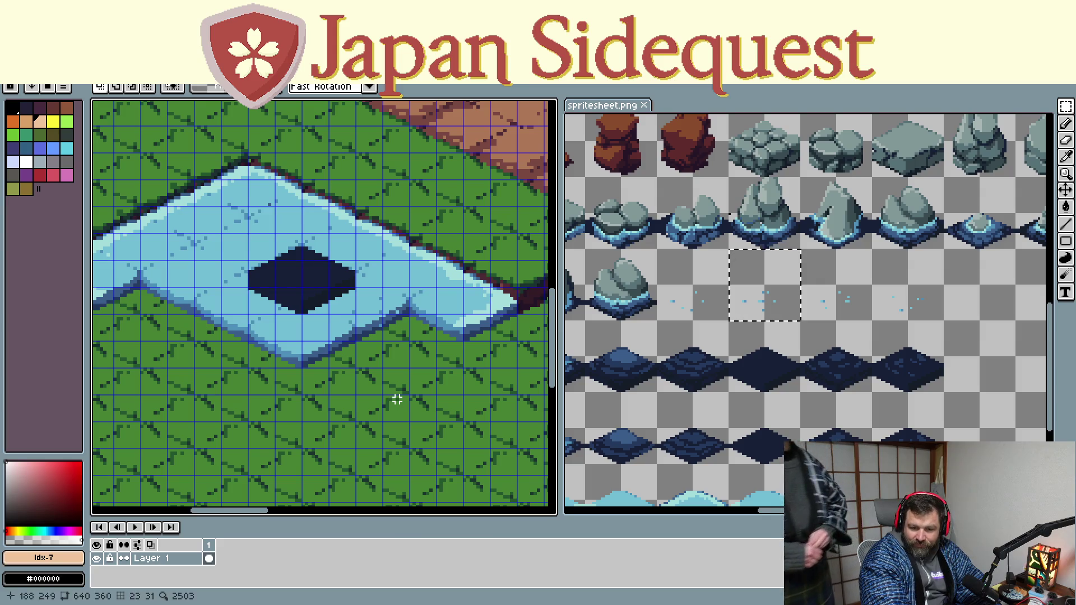
key(ctrl+z)
scroll(702, 403, down, 1)
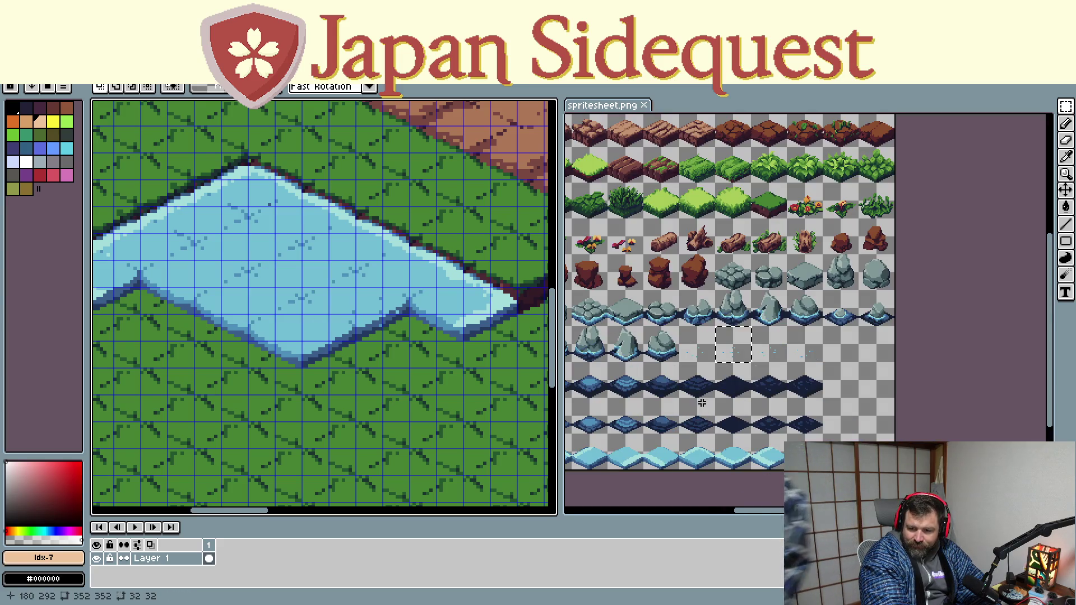
scroll(702, 403, up, 2)
drag(713, 317, 784, 299)
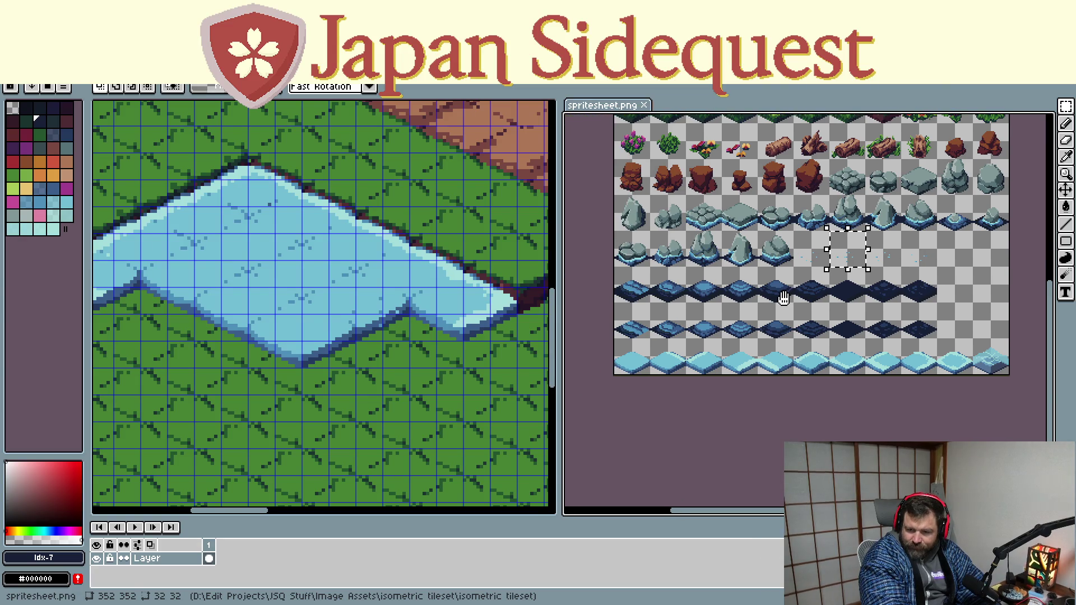
scroll(783, 298, up, 2)
mouse_move(654, 165)
mouse_down()
mouse_move(656, 208)
mouse_move(700, 264)
mouse_up()
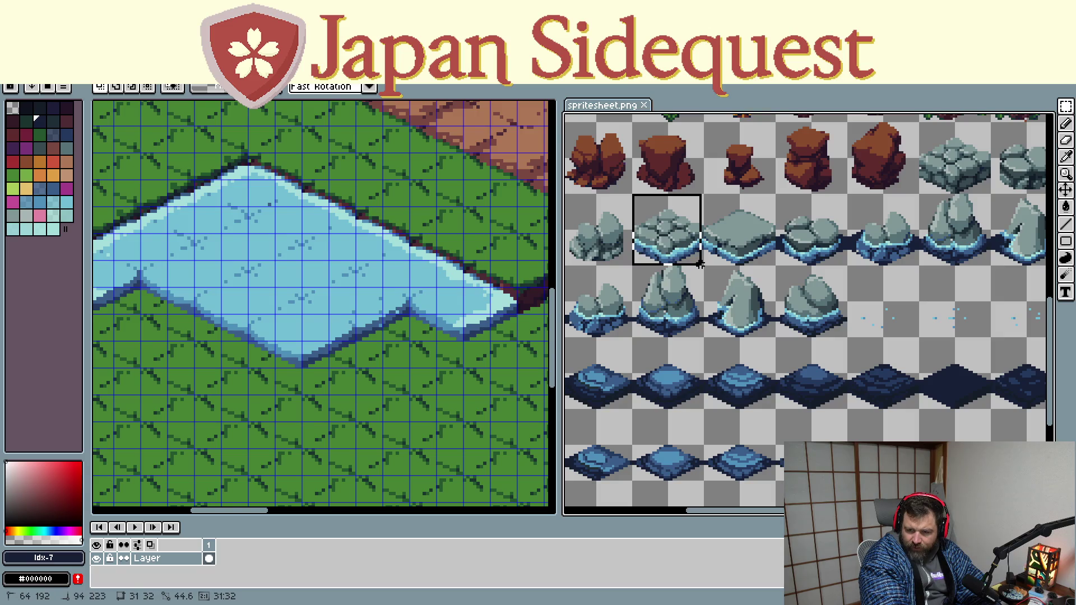
drag(704, 263, 705, 265)
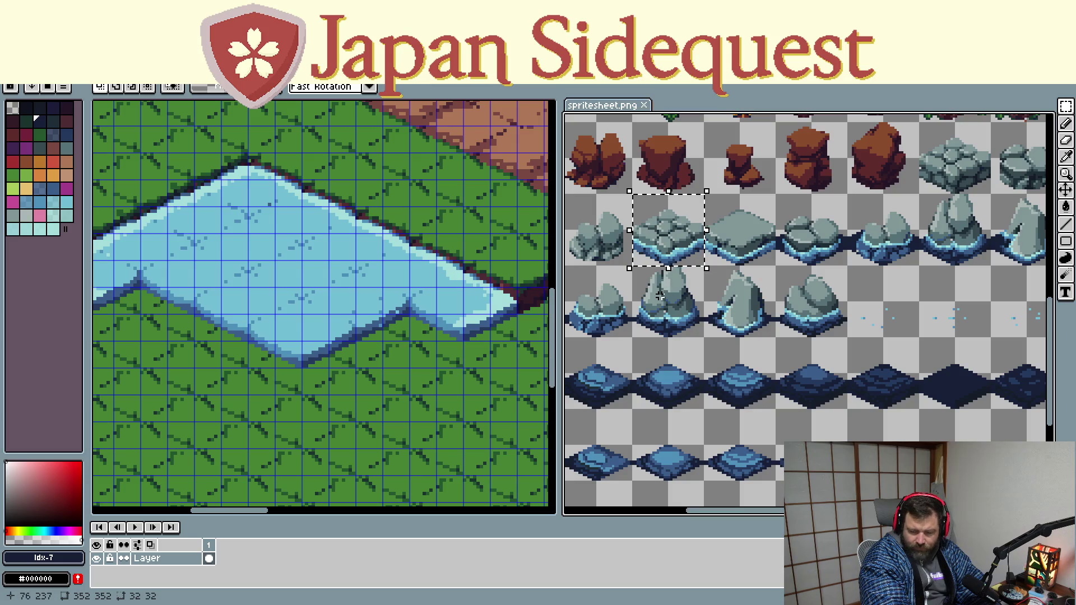
key(ctrl+c)
click(247, 247)
key(ctrl+v)
mouse_move(322, 280)
mouse_down()
mouse_move(276, 282)
mouse_move(294, 269)
mouse_up()
key(Return)
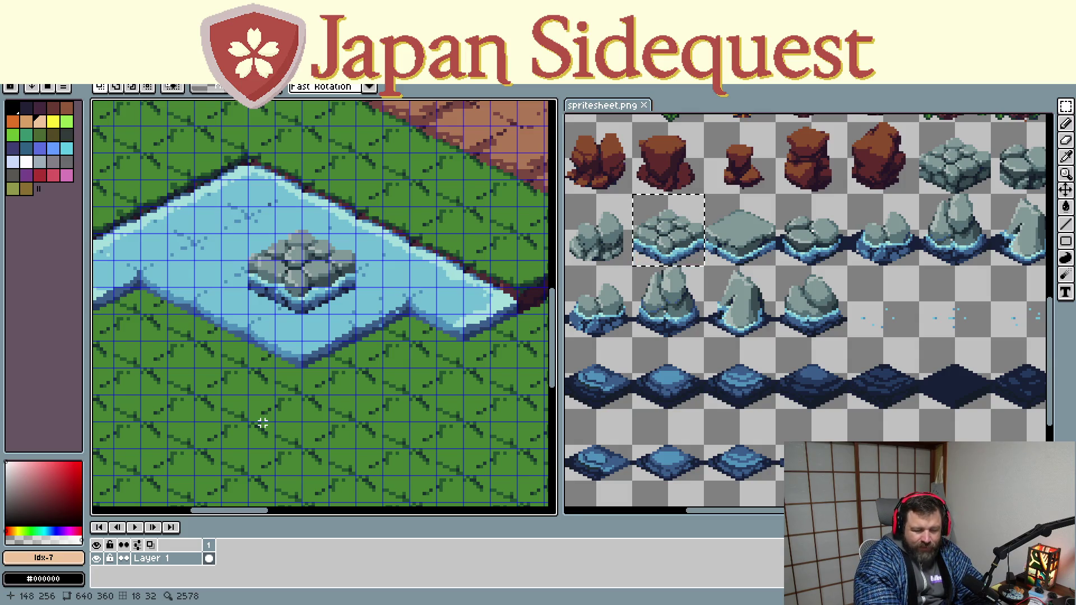
key(ctrl+z)
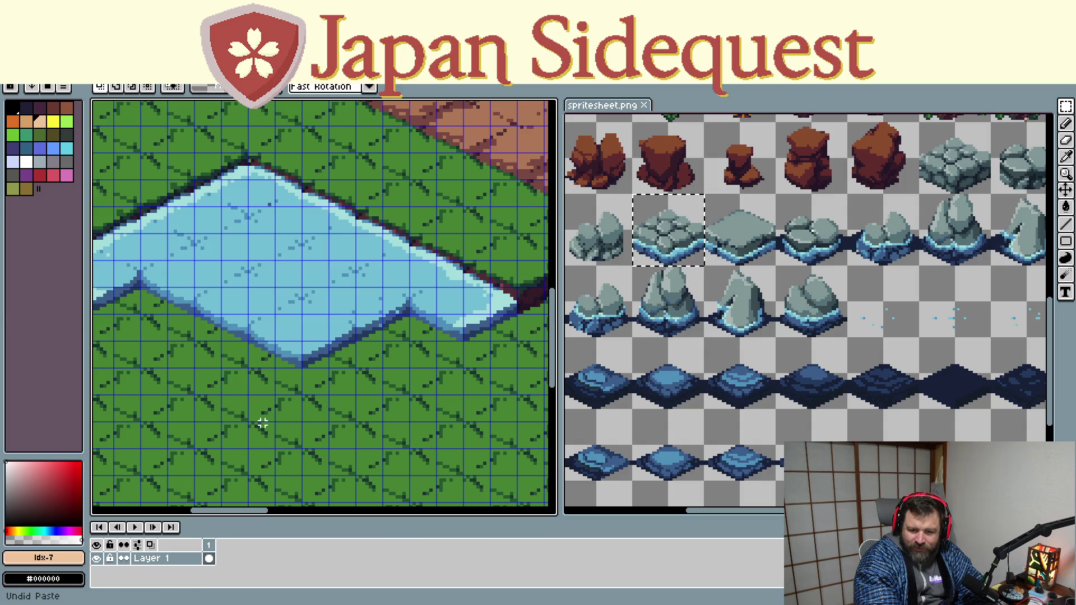
scroll(854, 380, down, 1)
mouse_move(853, 380)
mouse_down()
mouse_move(784, 348)
mouse_move(839, 248)
mouse_up()
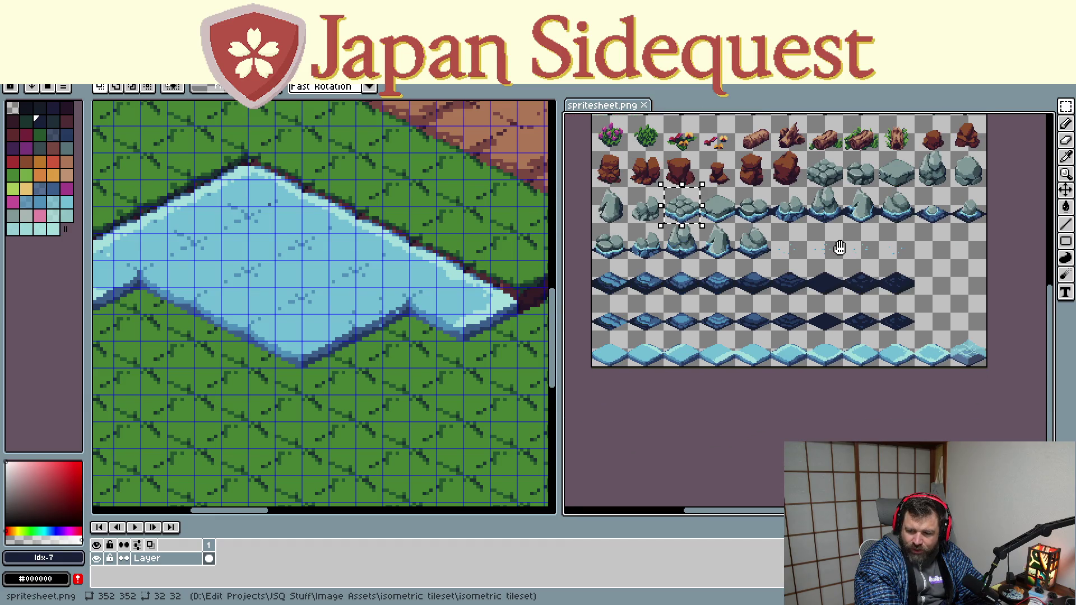
scroll(934, 311, up, 2)
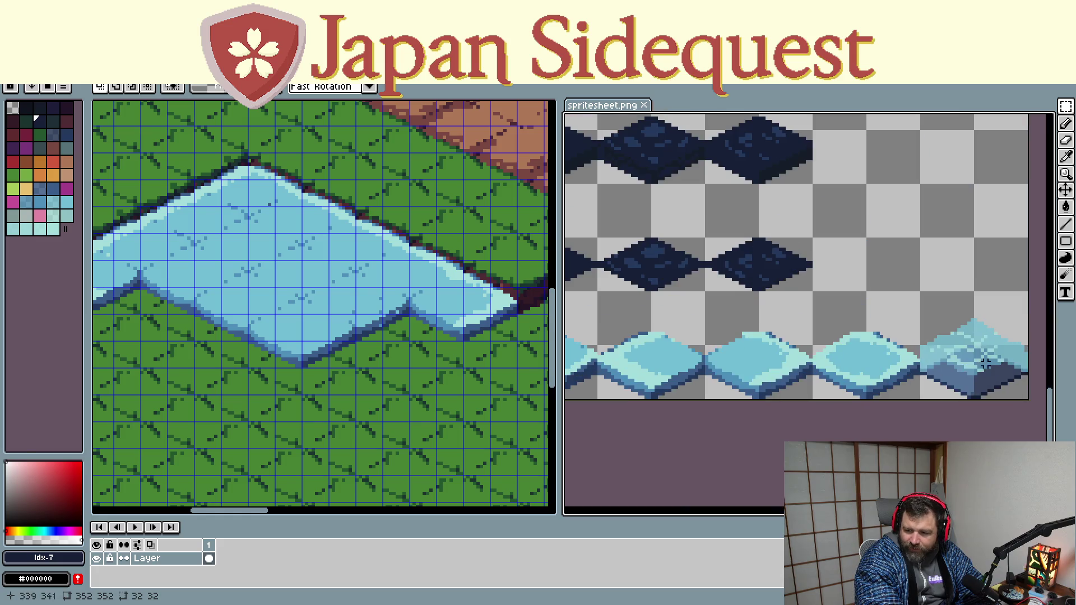
scroll(942, 316, up, 1)
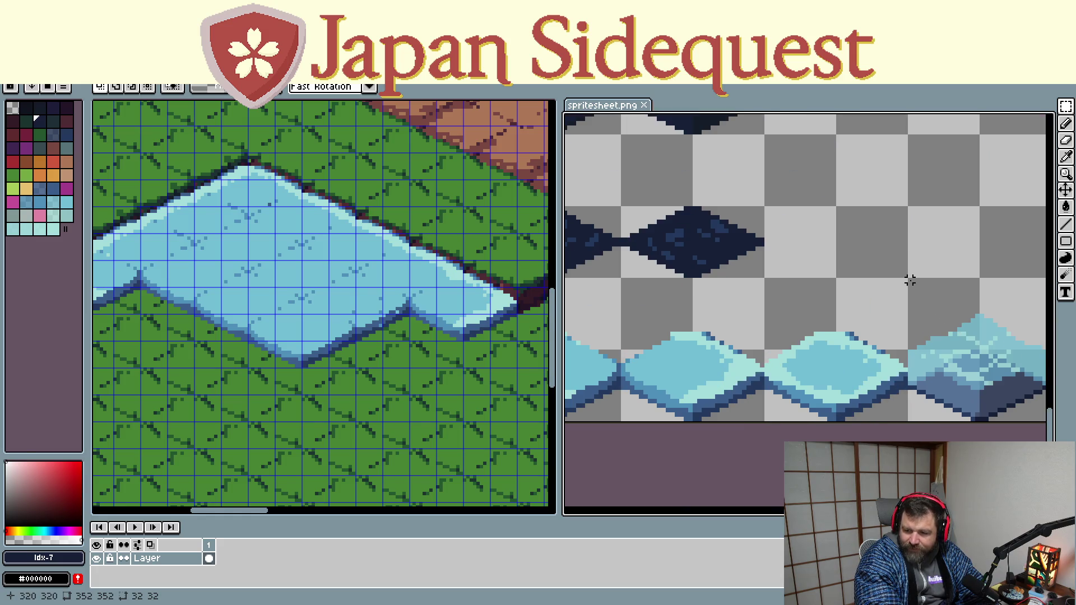
drag(910, 280, 1026, 420)
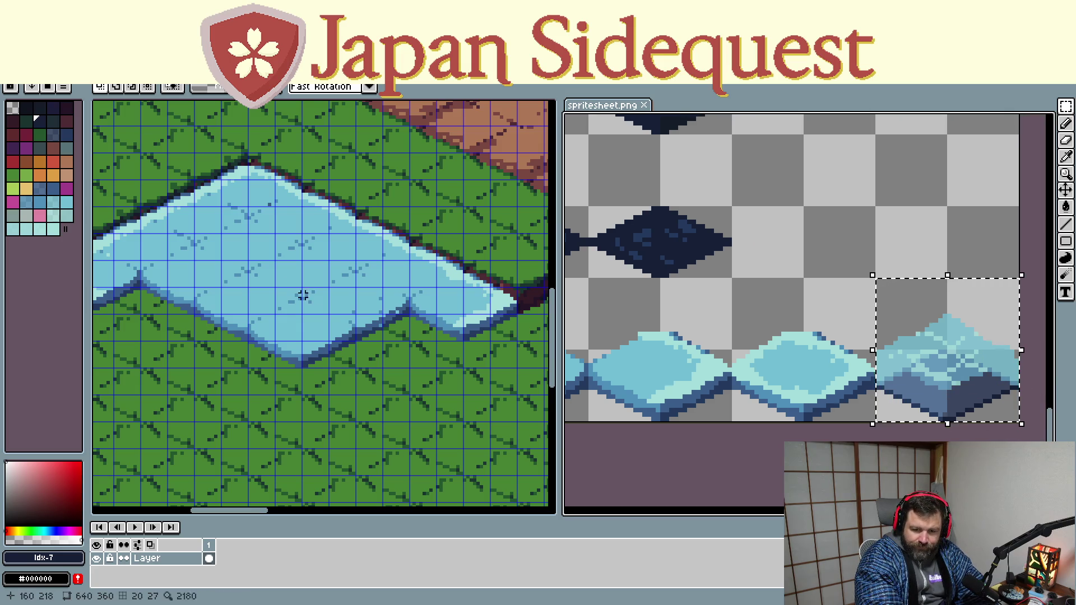
click(303, 296)
key(ctrl+v)
mouse_move(329, 305)
mouse_down()
mouse_move(309, 262)
mouse_move(203, 409)
mouse_move(200, 373)
mouse_move(217, 360)
mouse_move(423, 327)
mouse_move(240, 320)
mouse_move(173, 425)
mouse_up()
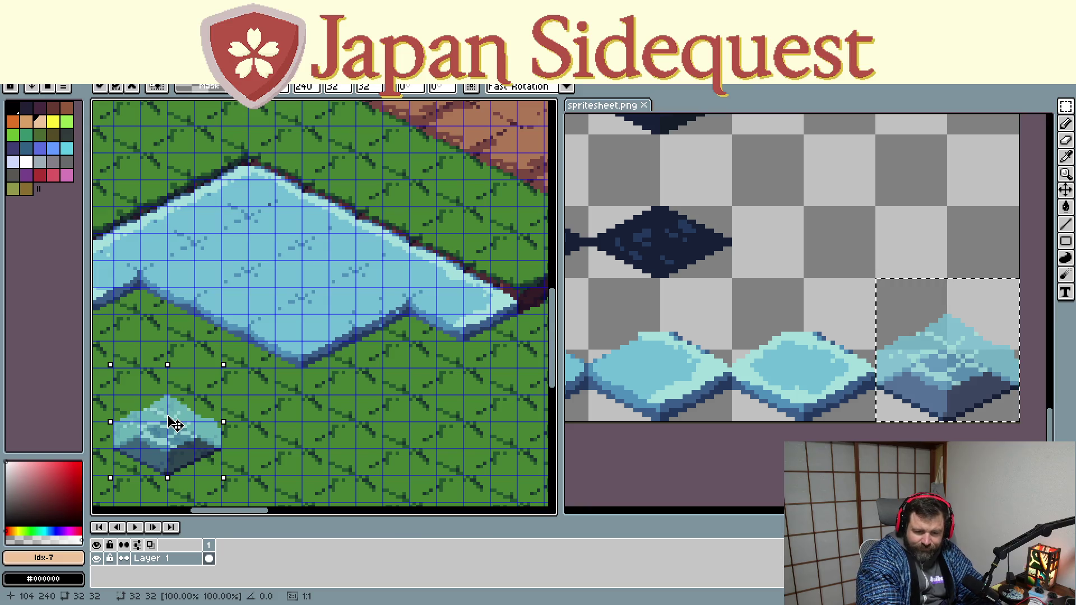
key(Return)
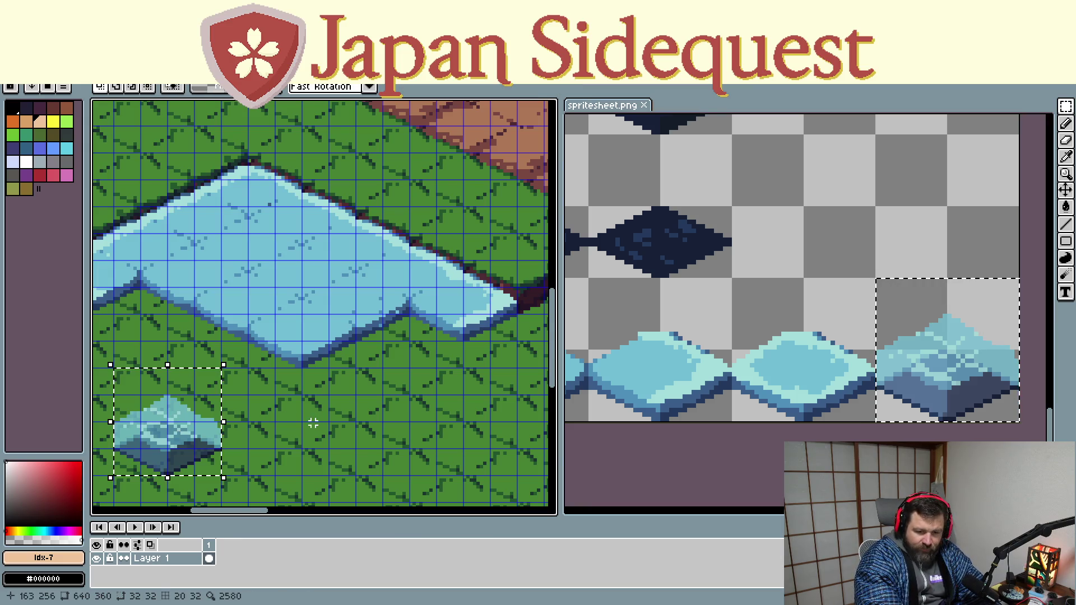
mouse_move(326, 423)
mouse_down()
mouse_move(428, 417)
mouse_move(355, 418)
mouse_up()
scroll(684, 360, down, 2)
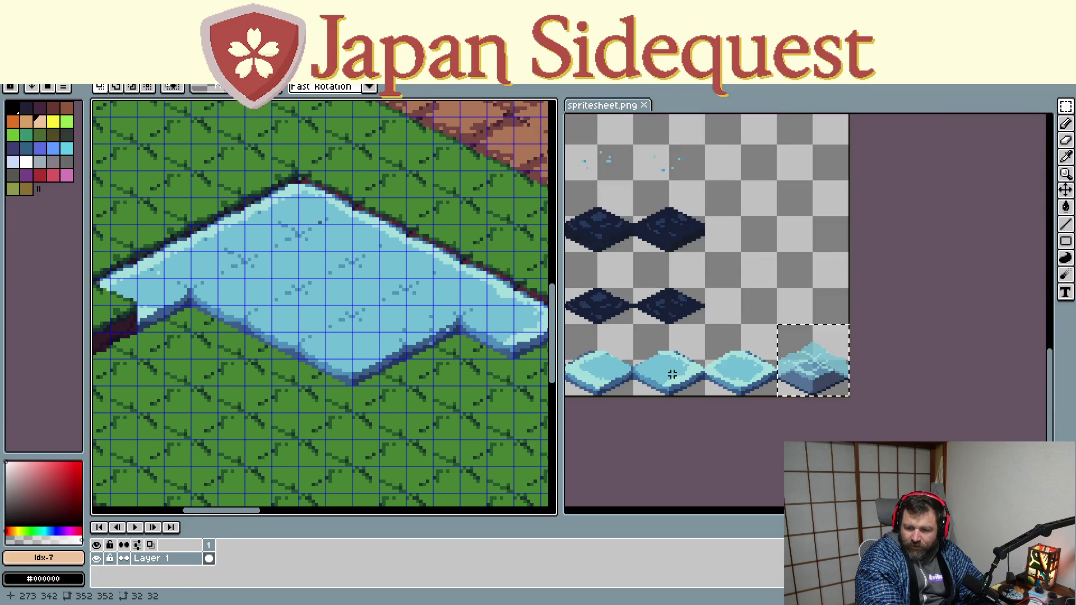
scroll(685, 360, down, 2)
scroll(831, 343, up, 1)
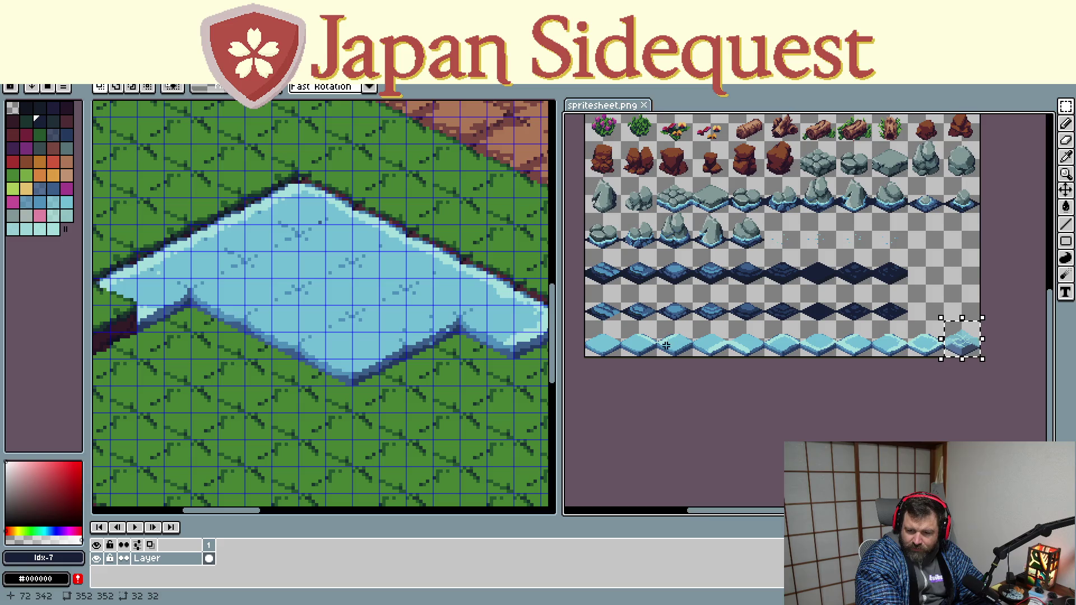
scroll(659, 362, up, 1)
scroll(728, 350, up, 1)
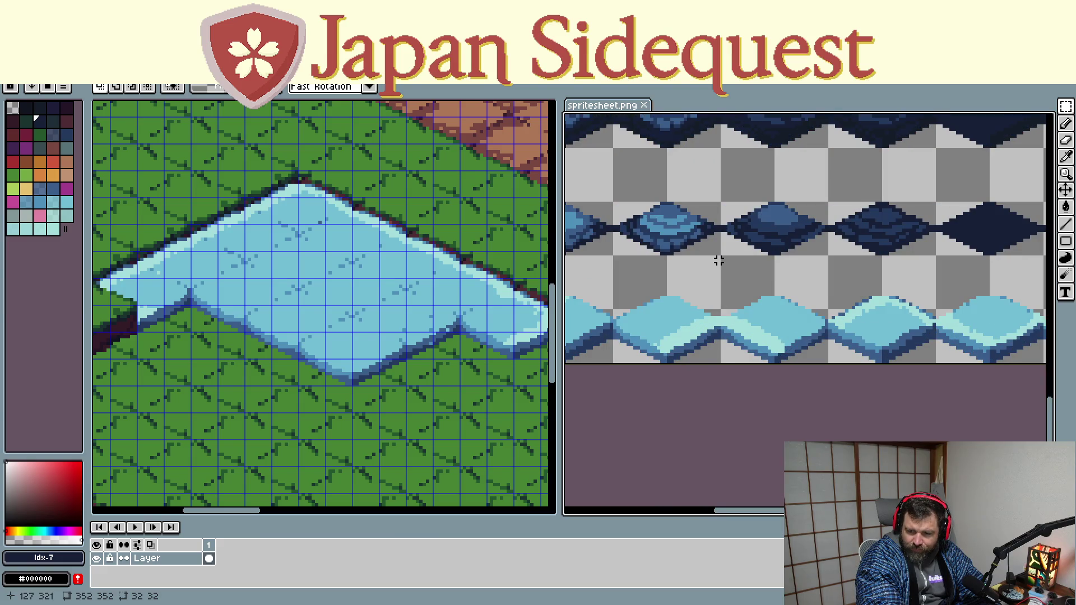
Paste a plain water tile into the pond's lower-left notch
drag(720, 258, 829, 364)
click(311, 416)
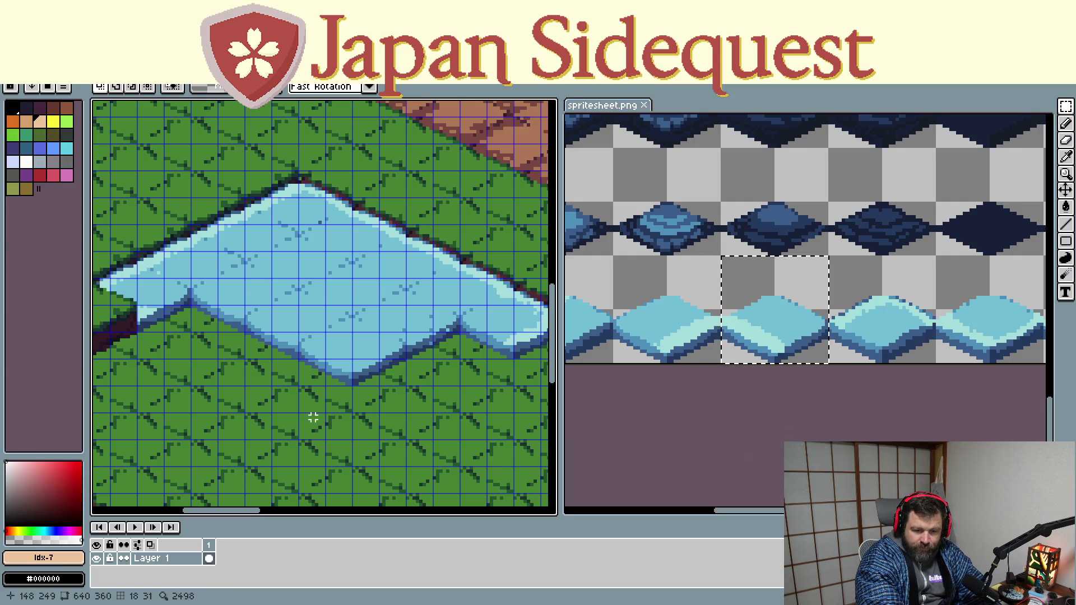
key(ctrl+v)
drag(337, 342, 227, 362)
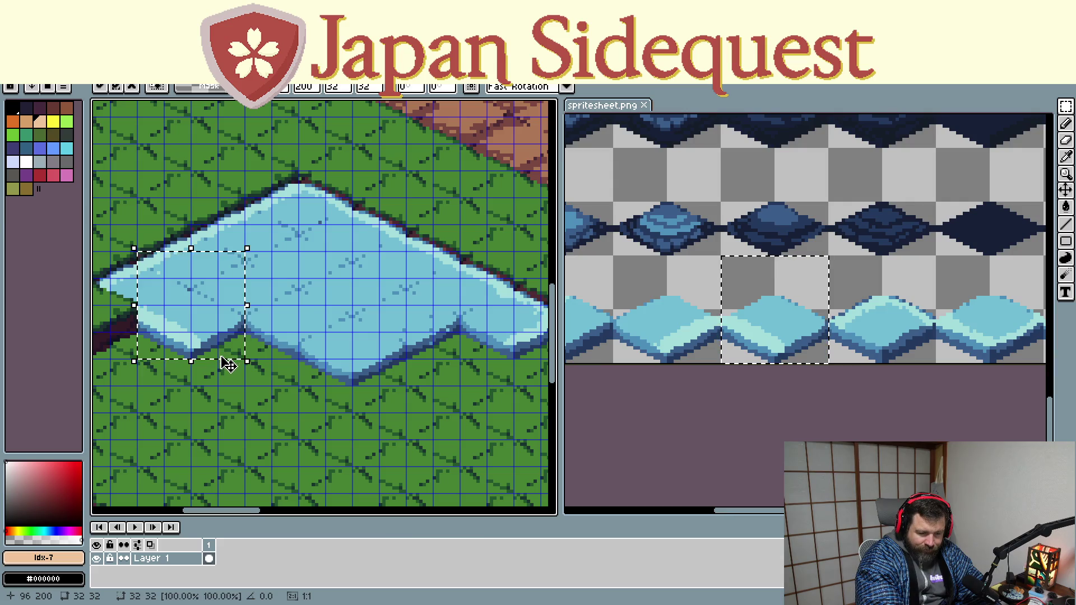
mouse_move(227, 361)
mouse_down()
mouse_move(276, 397)
mouse_move(306, 358)
mouse_move(329, 416)
mouse_up()
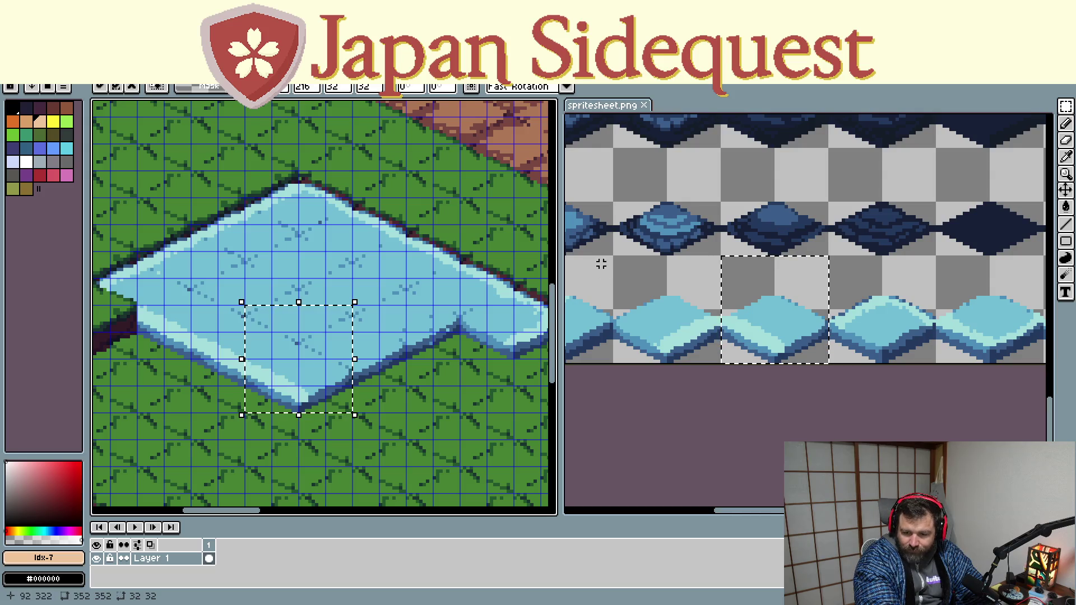
Paste two copies of a water edge tile along the pond's lower edge and lower-right corner
drag(615, 258, 715, 362)
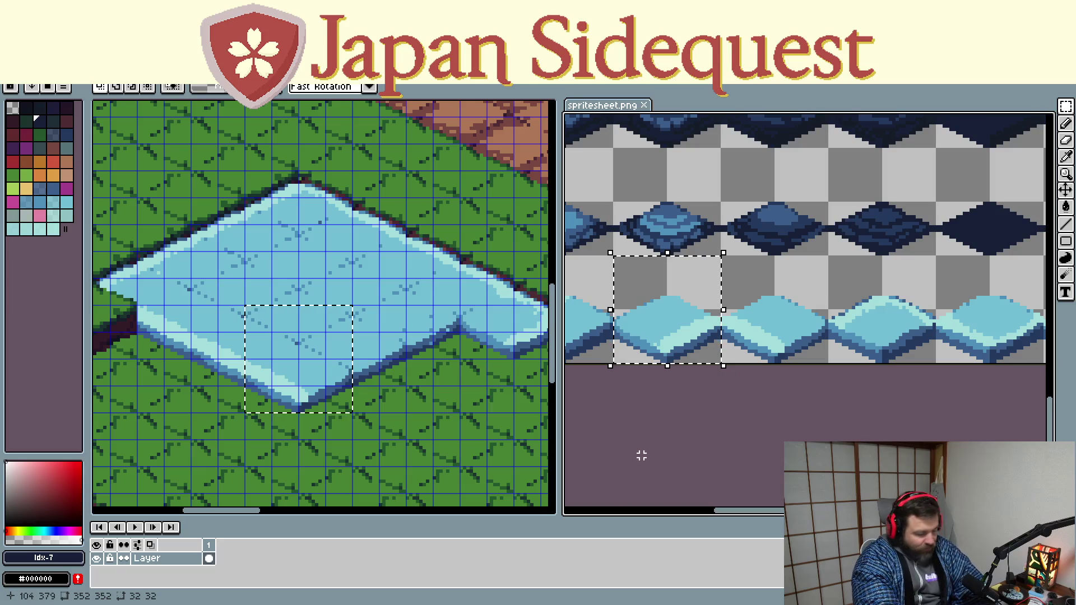
click(437, 414)
key(ctrl+v)
mouse_move(284, 338)
mouse_down()
mouse_move(248, 325)
mouse_move(430, 373)
mouse_move(444, 355)
mouse_up()
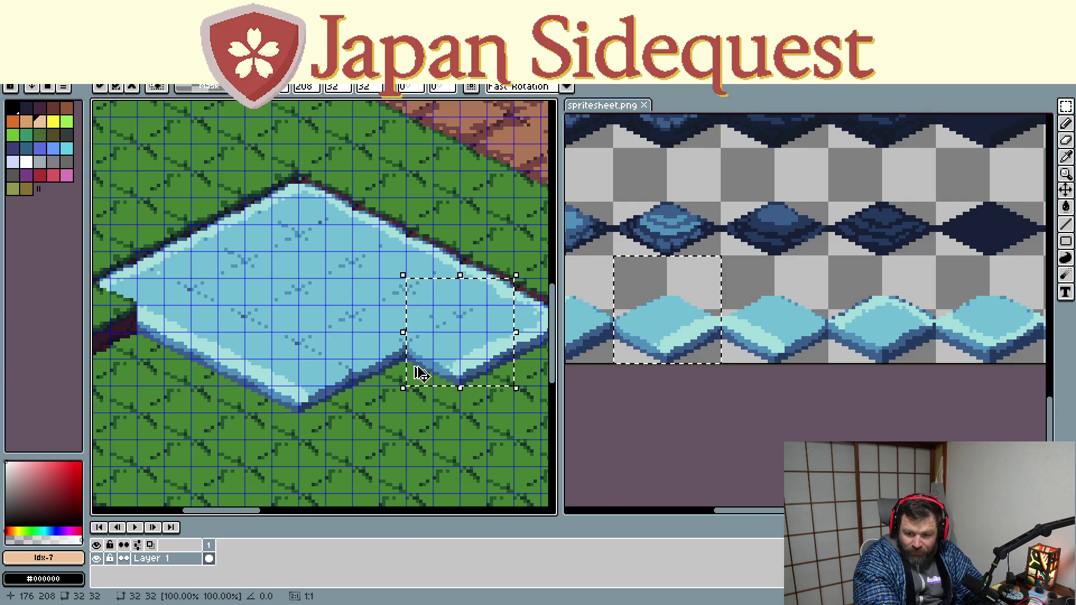
key(ctrl+v)
drag(209, 332, 420, 375)
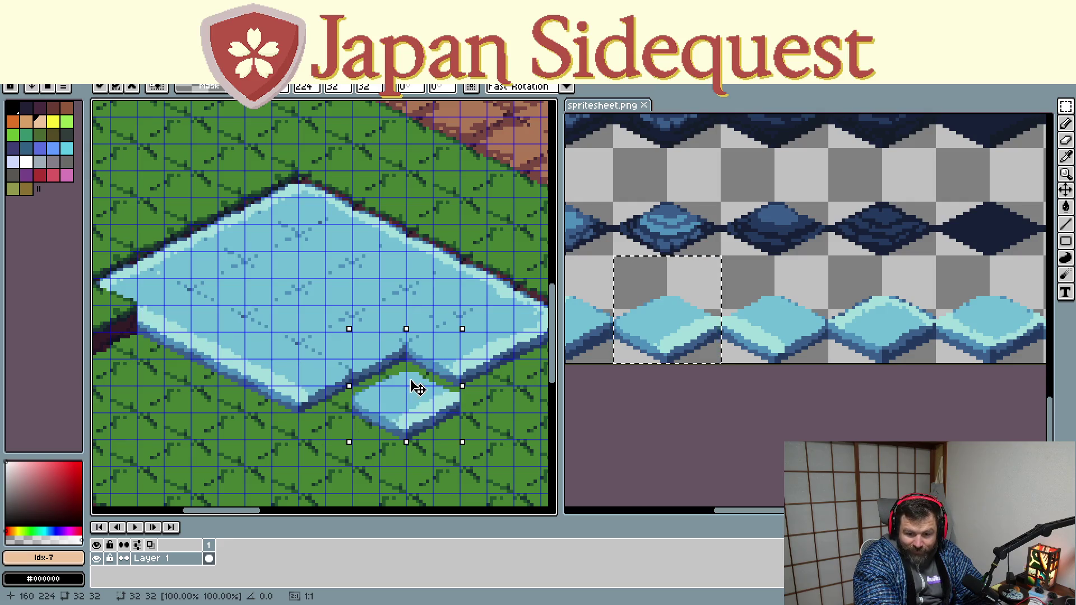
scroll(824, 386, down, 3)
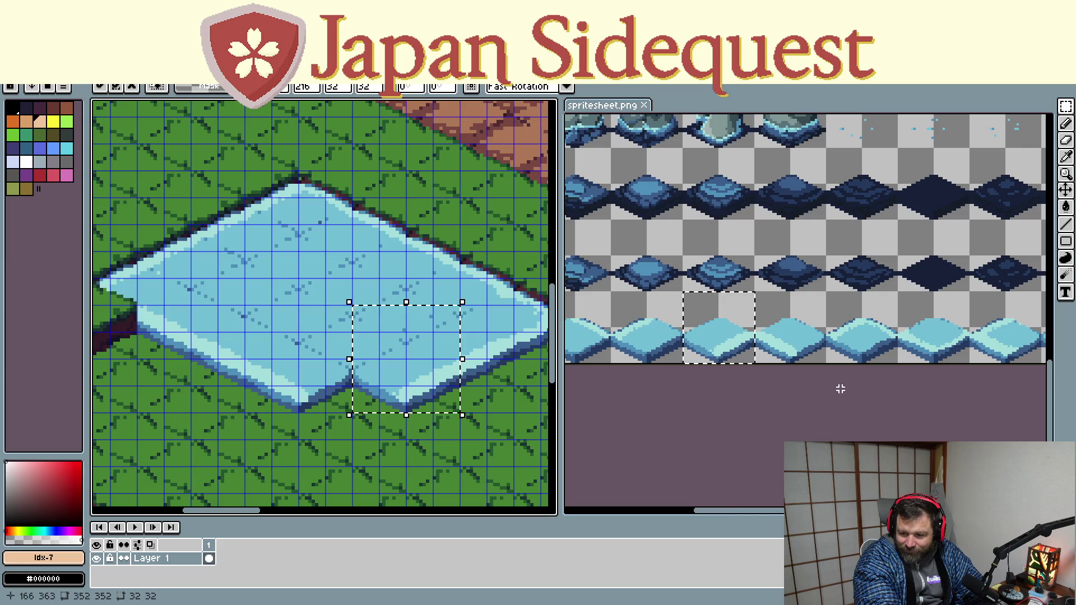
scroll(756, 409, up, 1)
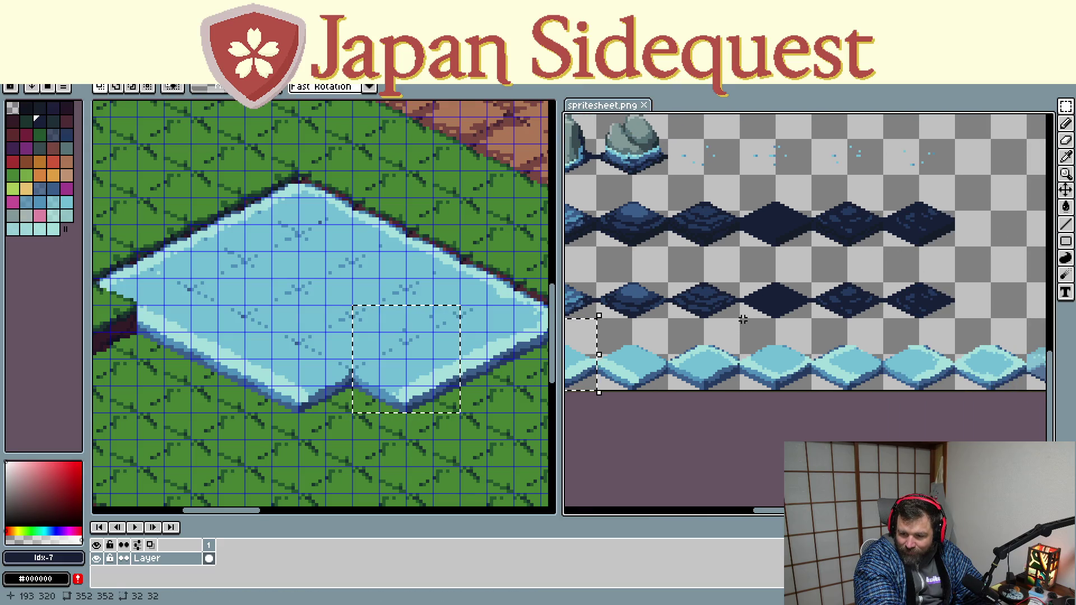
Copy a rippled water tile and move it to the pond's right edge
drag(774, 360, 813, 392)
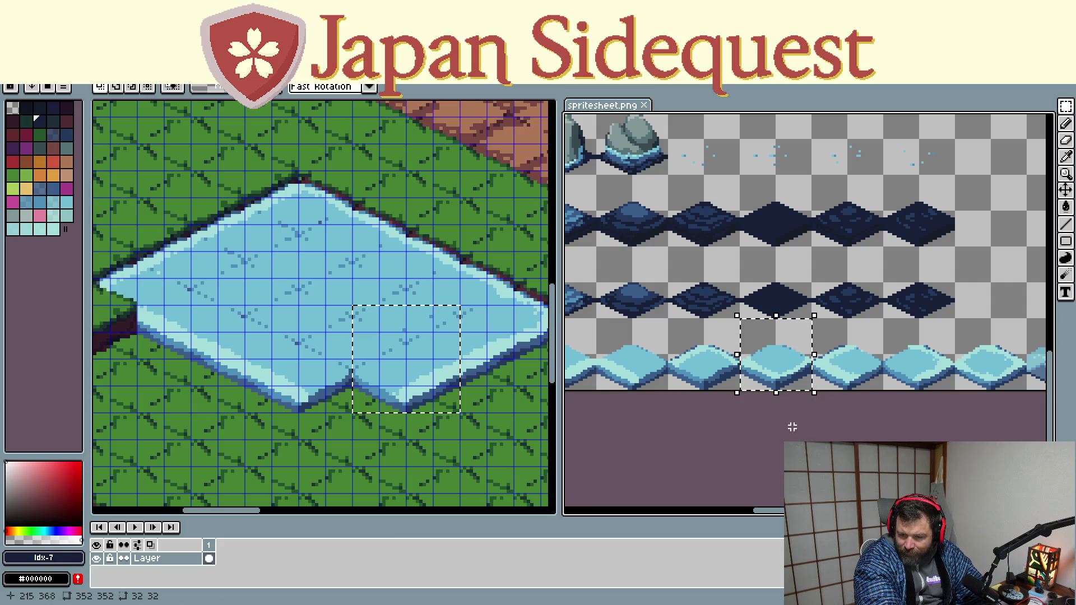
key(ctrl+c)
key(ctrl+v)
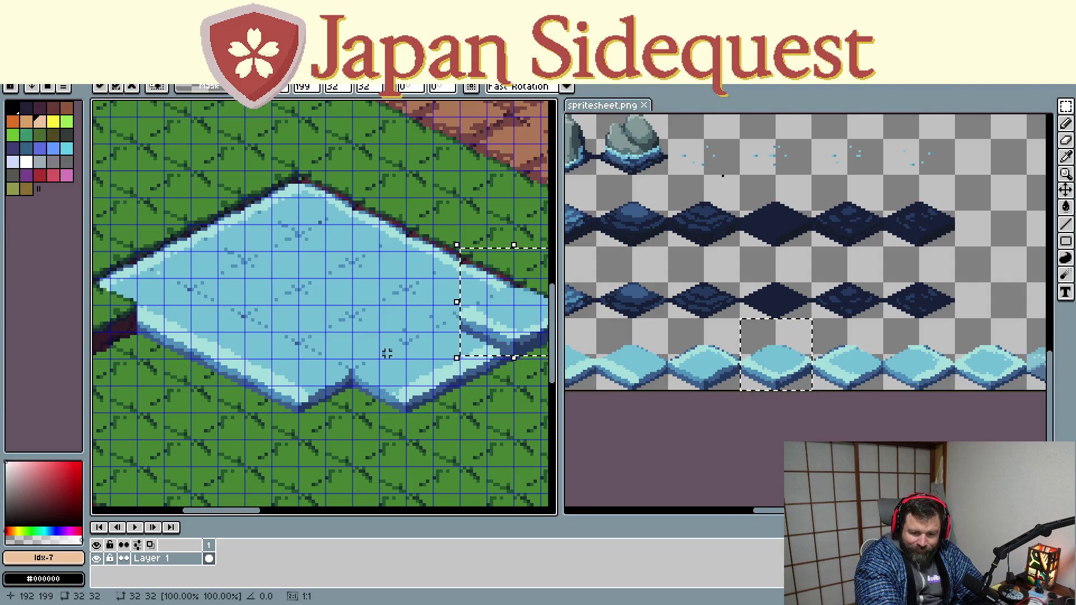
drag(398, 384, 357, 409)
scroll(357, 409, down, 1)
scroll(365, 412, down, 1)
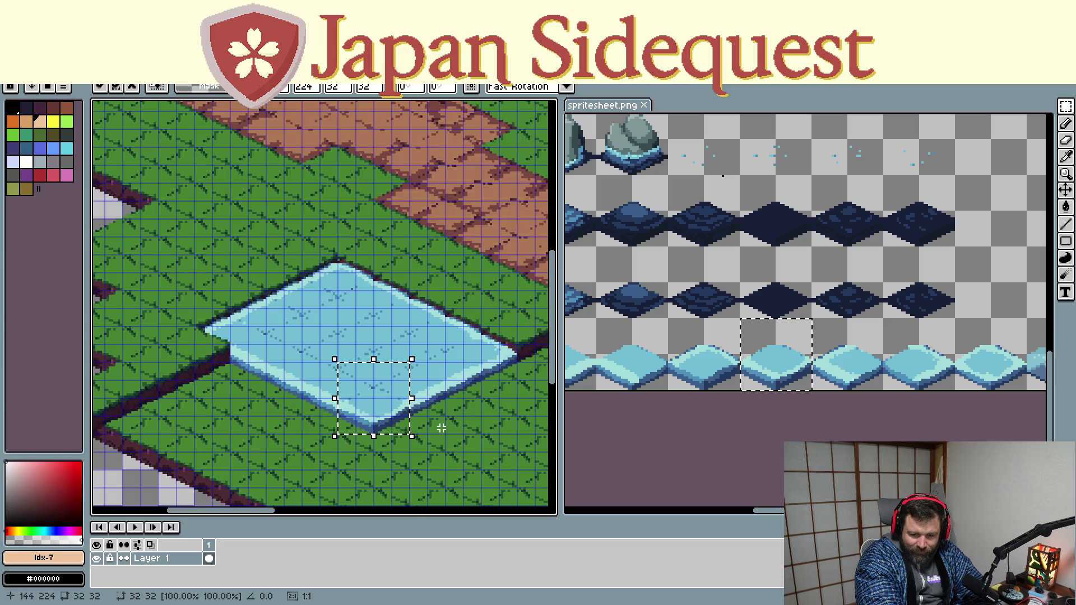
scroll(446, 425, down, 1)
Scroll the spritesheet to the dark grass tile, select and copy it
drag(460, 420, 430, 406)
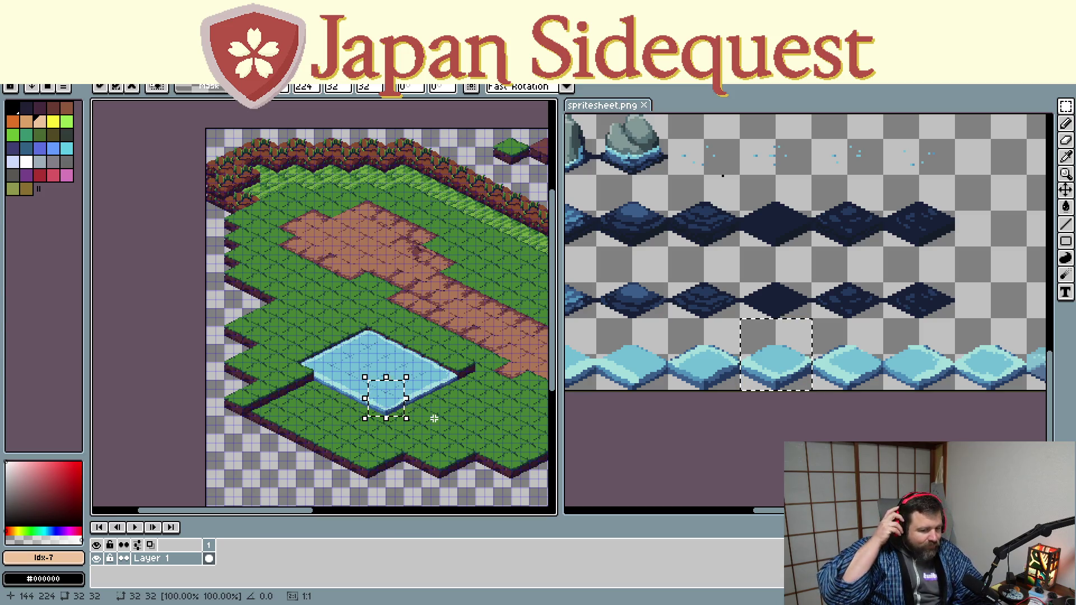
drag(648, 421, 760, 432)
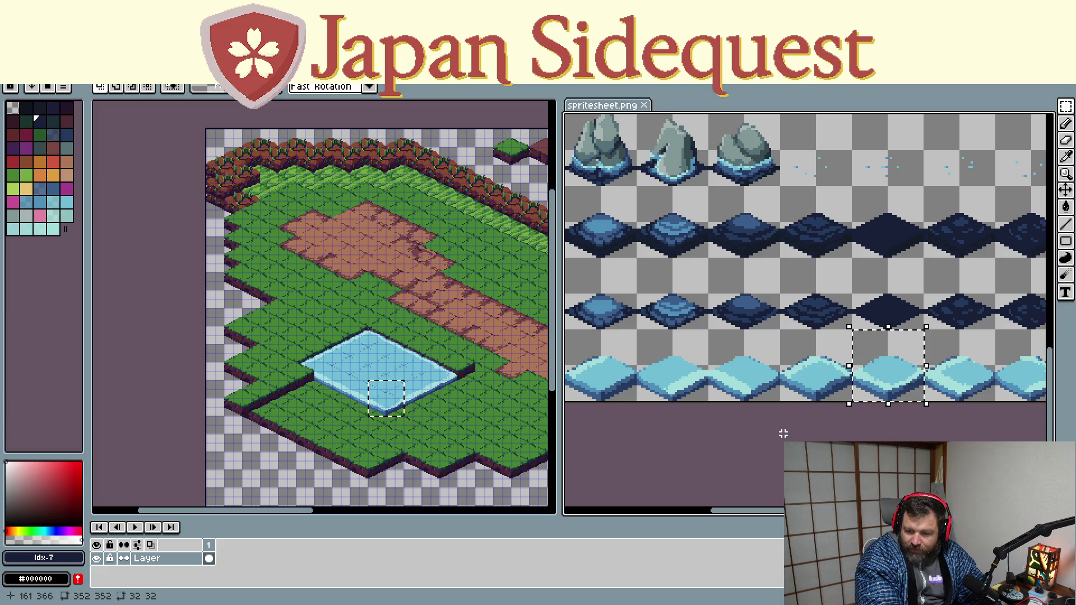
drag(782, 433, 741, 488)
scroll(742, 489, up, 3)
scroll(749, 454, up, 3)
scroll(752, 432, up, 3)
scroll(757, 418, up, 1)
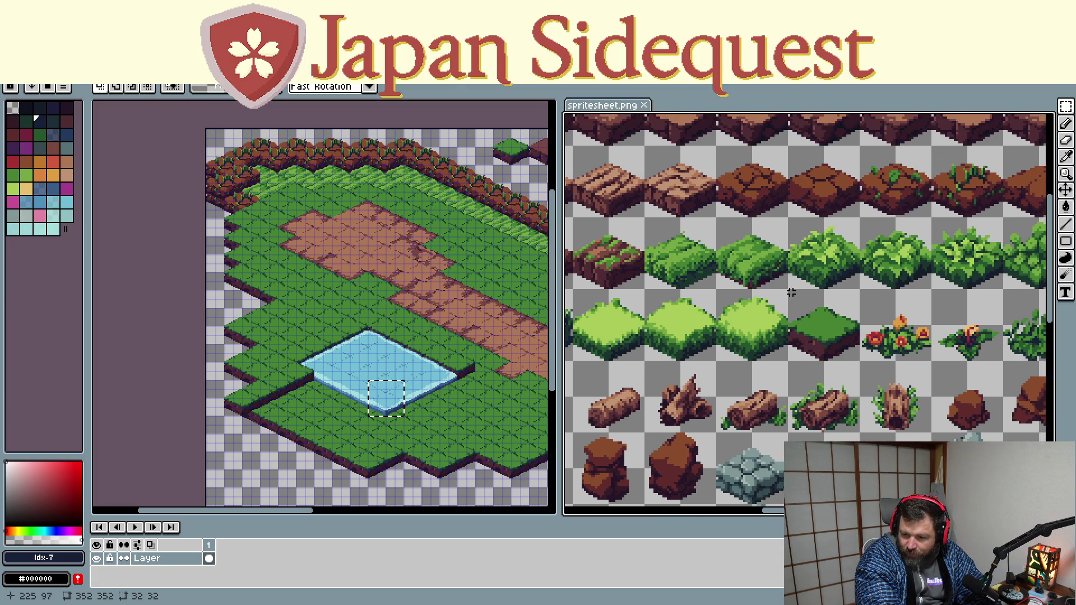
drag(788, 290, 856, 357)
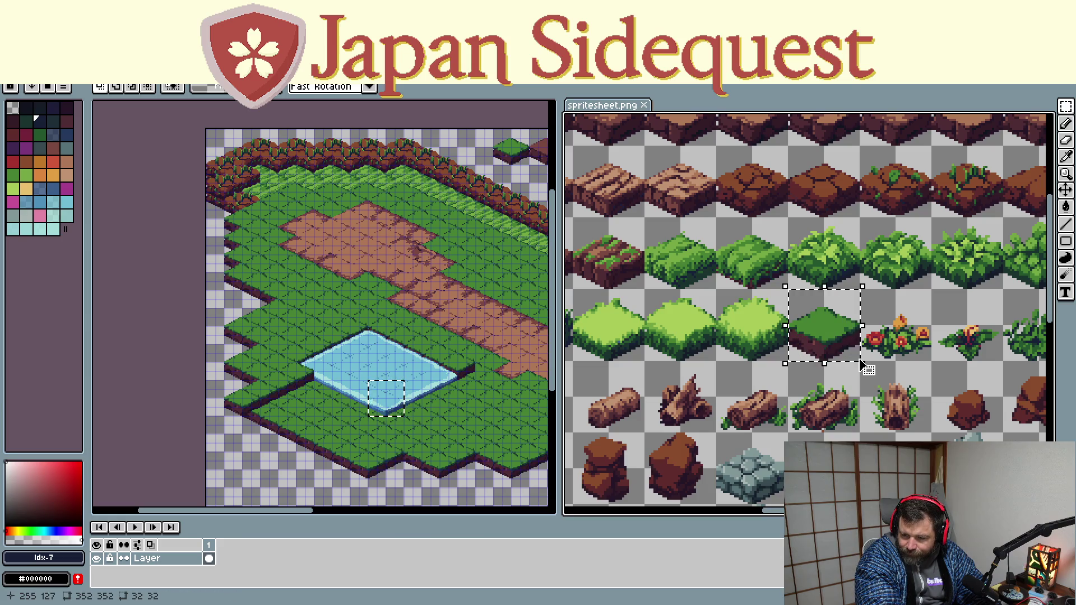
key(ctrl+v)
Paste the dark grass tile onto the pond's lower corner, then paste a second copy
click(424, 437)
key(ctrl+v)
mouse_move(484, 252)
mouse_down()
mouse_move(488, 387)
mouse_move(489, 376)
mouse_up()
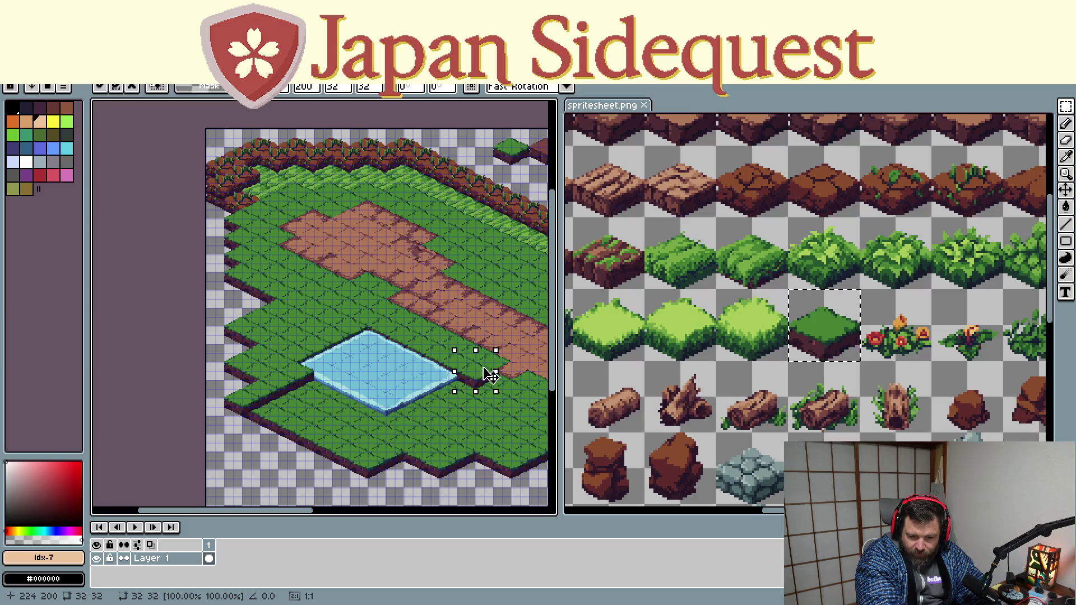
mouse_move(490, 374)
mouse_down()
mouse_move(470, 391)
mouse_move(475, 252)
mouse_move(424, 425)
mouse_move(474, 244)
mouse_move(416, 396)
mouse_move(429, 415)
mouse_move(469, 240)
mouse_move(410, 411)
mouse_move(469, 240)
mouse_move(312, 408)
mouse_move(285, 467)
mouse_move(306, 395)
mouse_up()
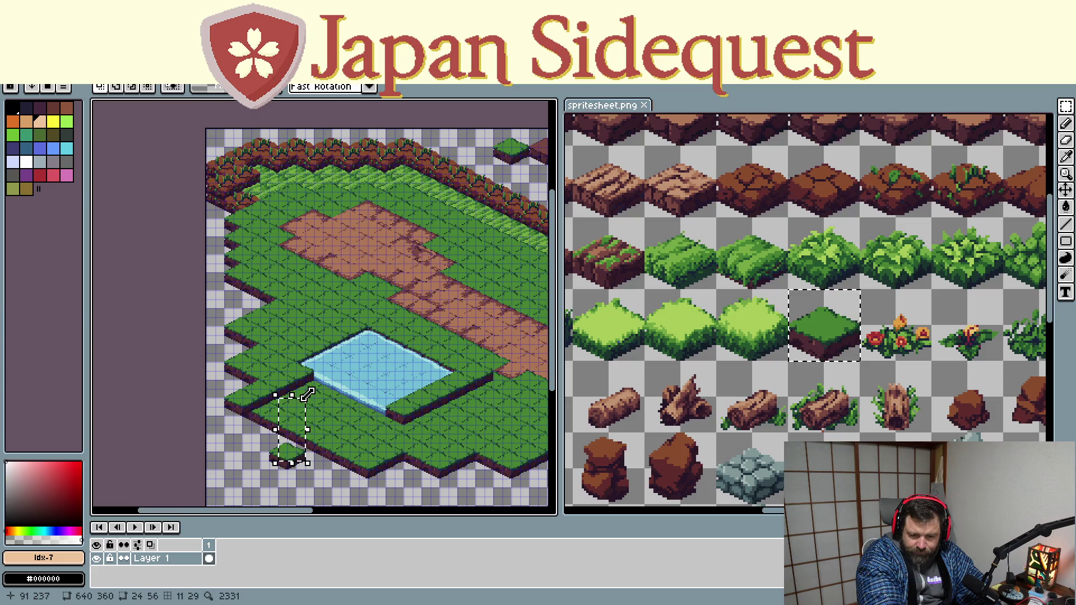
drag(288, 446, 406, 397)
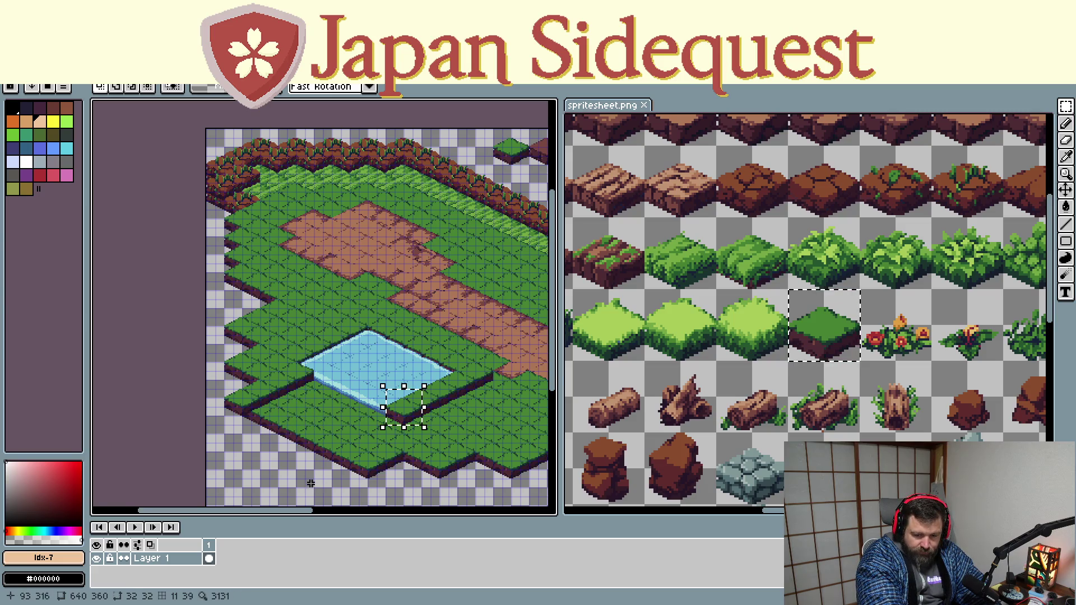
drag(309, 477, 400, 333)
key(ctrl+v)
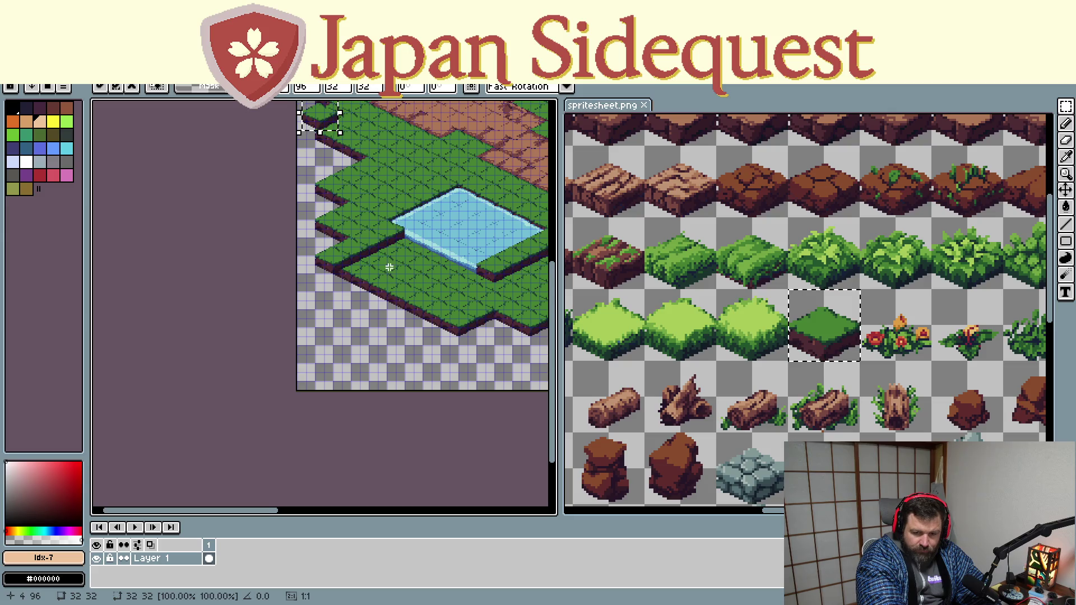
Move the new grass tile into the empty lower-left area and align it with the grid
drag(334, 127, 339, 373)
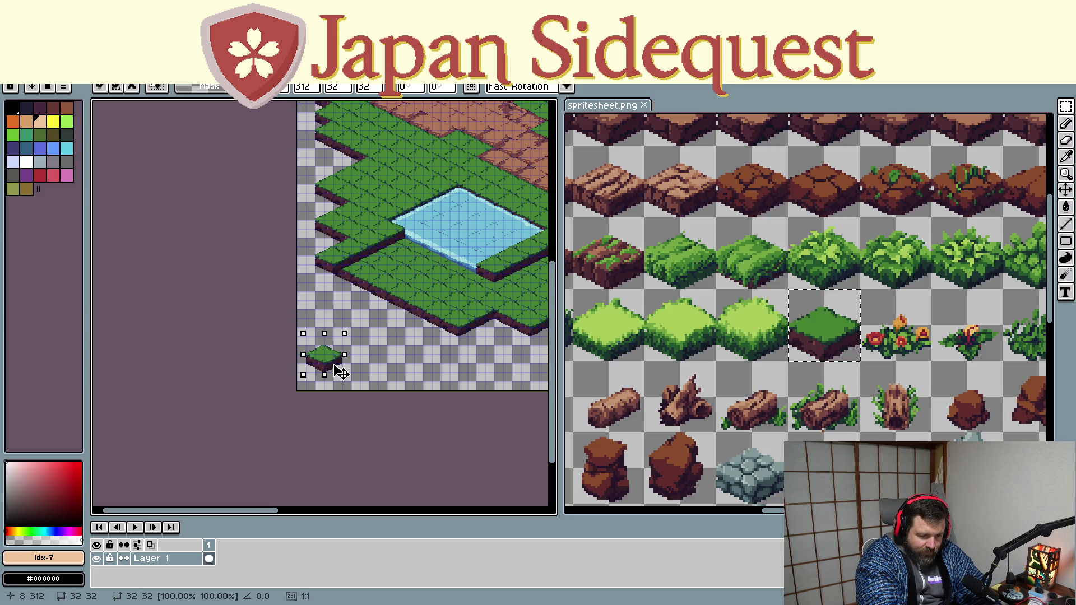
drag(339, 373, 346, 383)
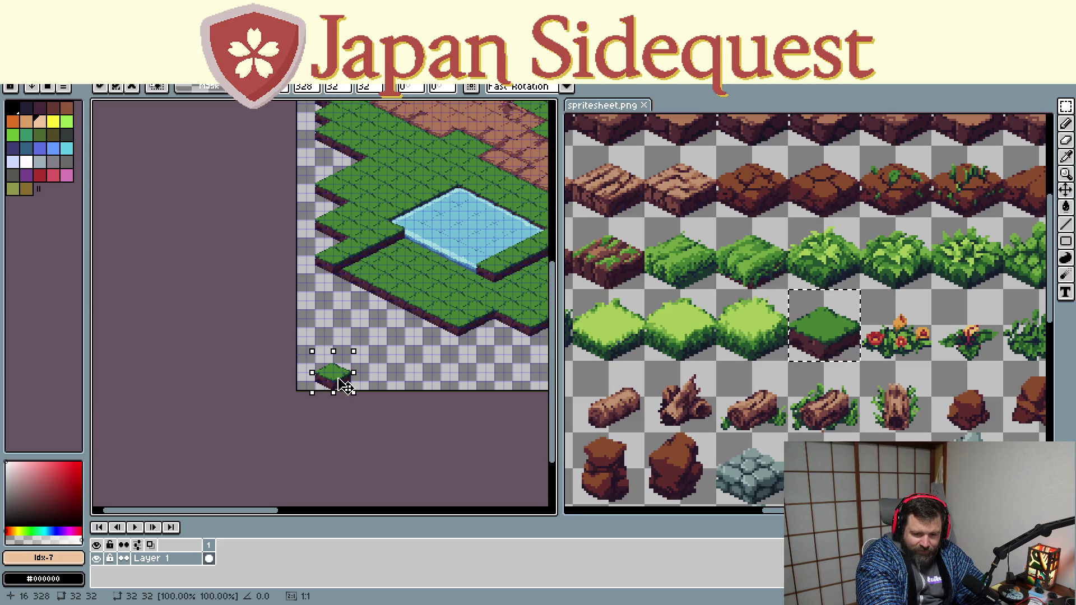
drag(343, 386, 363, 387)
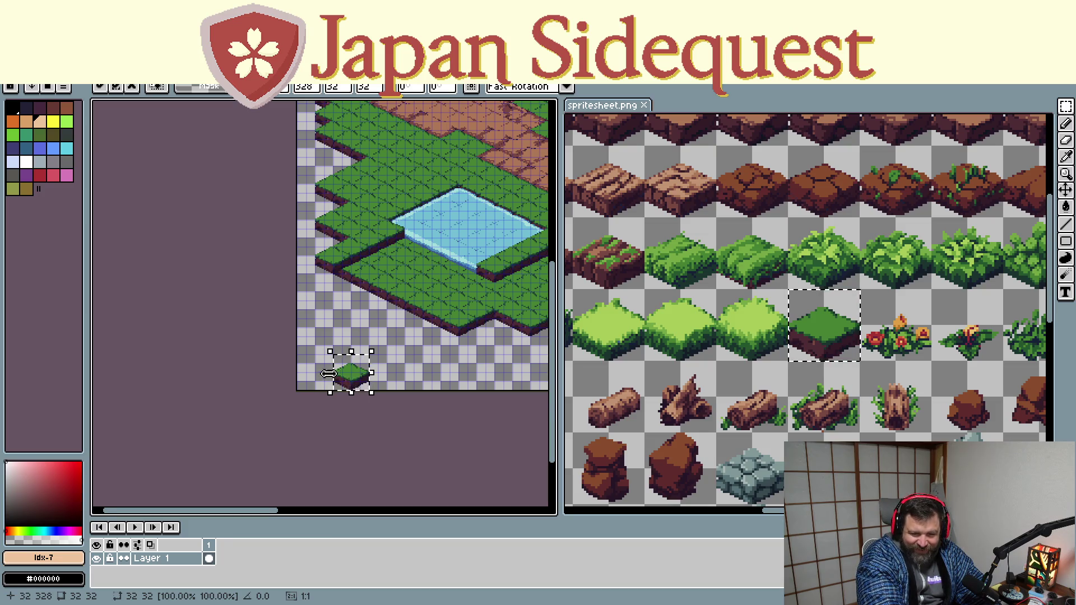
scroll(349, 377, up, 1)
scroll(335, 370, up, 1)
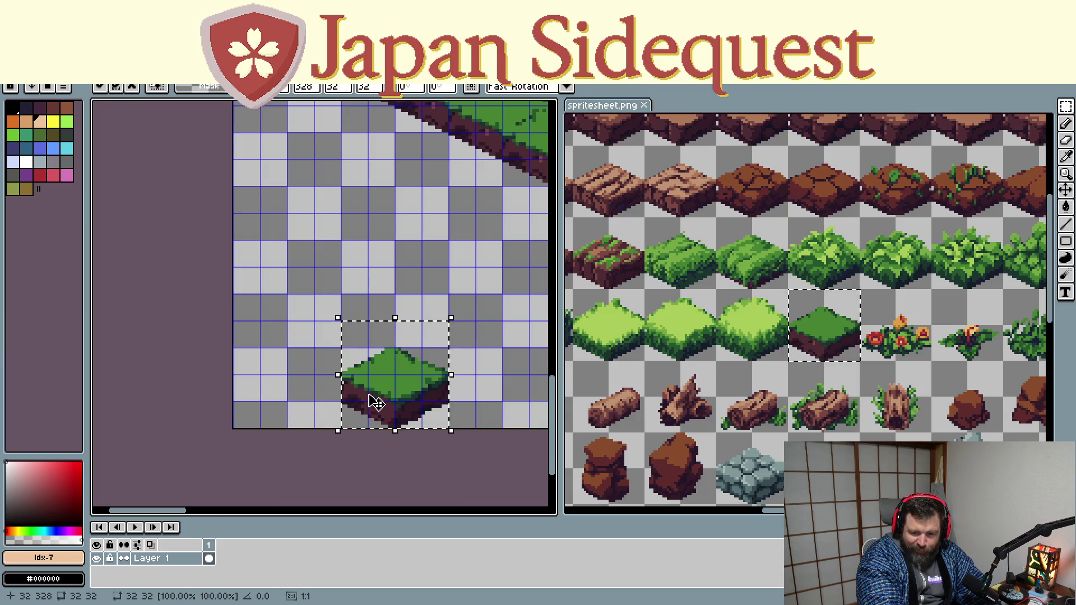
mouse_move(376, 401)
mouse_down()
mouse_move(318, 357)
mouse_move(318, 375)
mouse_up()
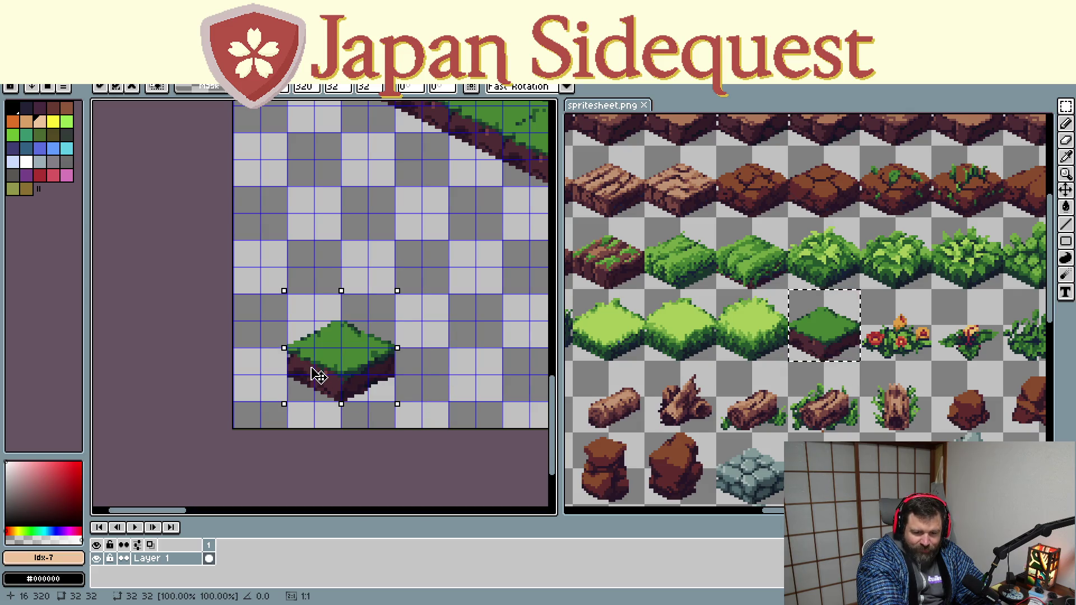
Alt-drag copies to form a 2x2 grass slab and marquee-select the whole block
drag(318, 375, 395, 402)
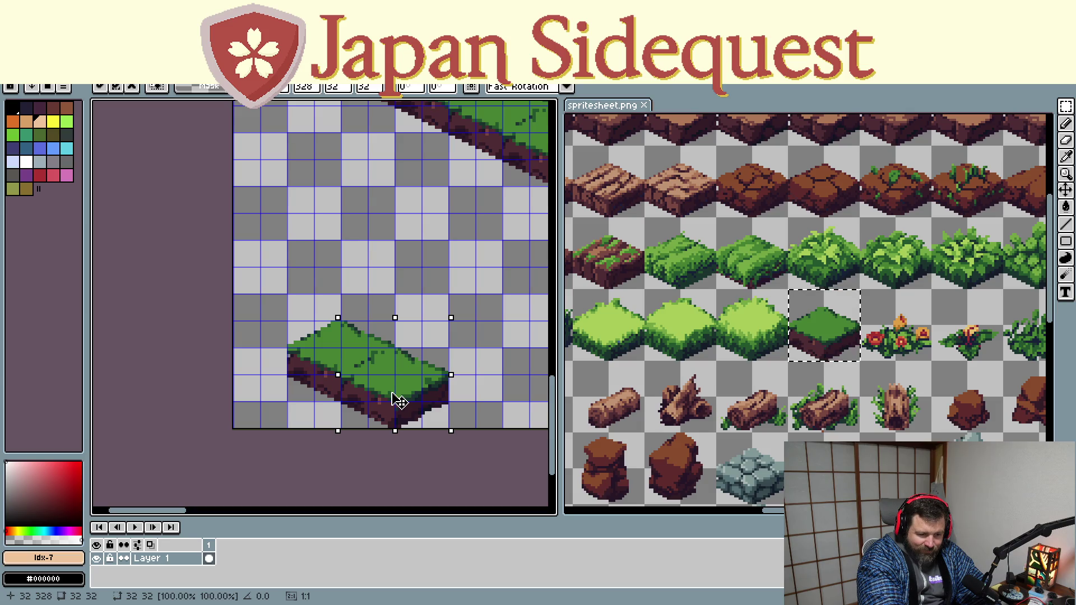
mouse_move(386, 383)
mouse_down()
mouse_move(325, 303)
mouse_move(361, 284)
mouse_move(391, 308)
mouse_move(348, 338)
mouse_move(464, 361)
mouse_move(437, 368)
mouse_move(294, 309)
mouse_move(261, 336)
mouse_move(312, 354)
mouse_move(392, 424)
mouse_move(418, 370)
mouse_up()
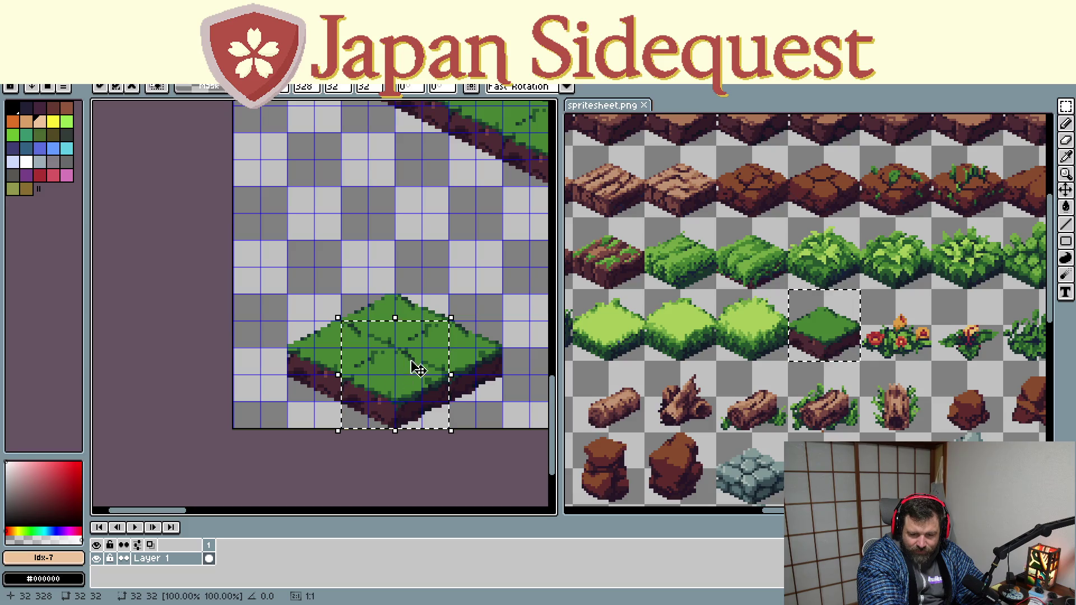
mouse_move(262, 269)
mouse_down()
mouse_move(449, 428)
mouse_move(527, 440)
mouse_up()
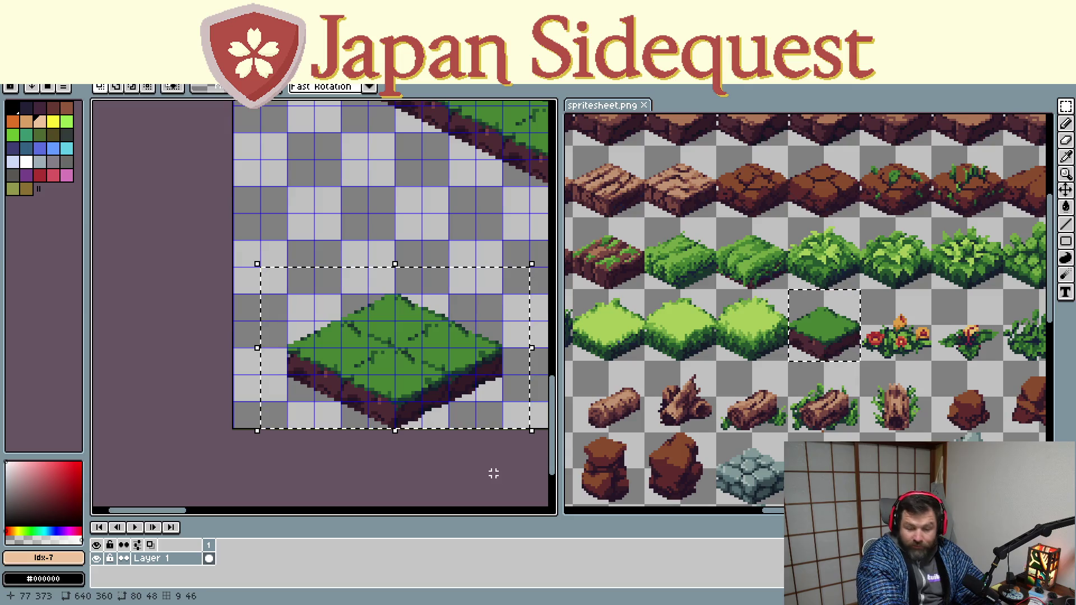
scroll(511, 263, down, 3)
scroll(439, 288, up, 2)
scroll(381, 246, down, 2)
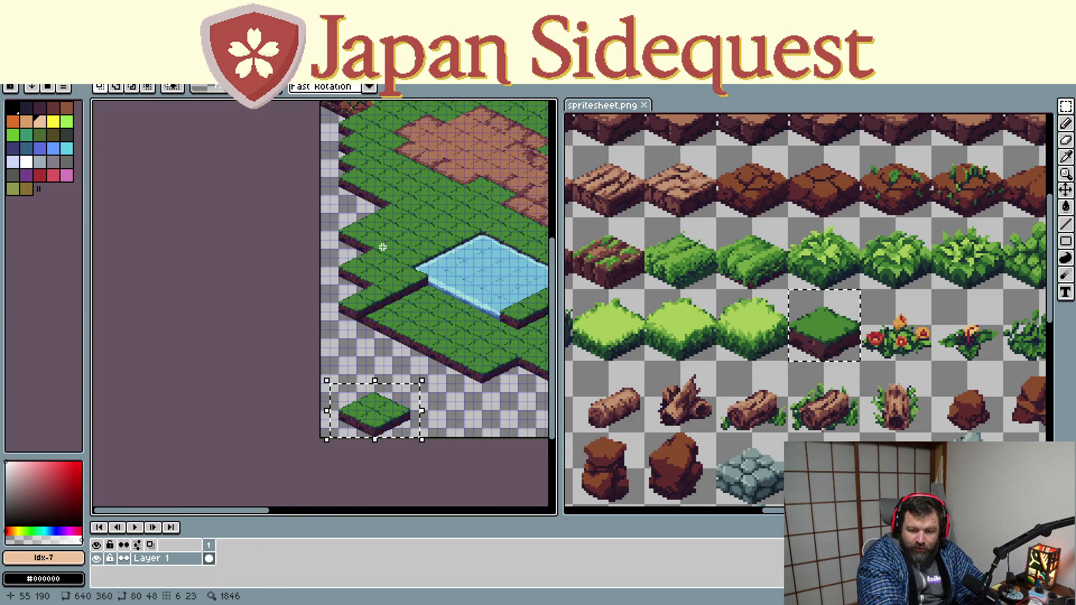
Move the grass slab into the grass beside the pond's water and drop it in place
drag(385, 409, 439, 315)
key(Escape)
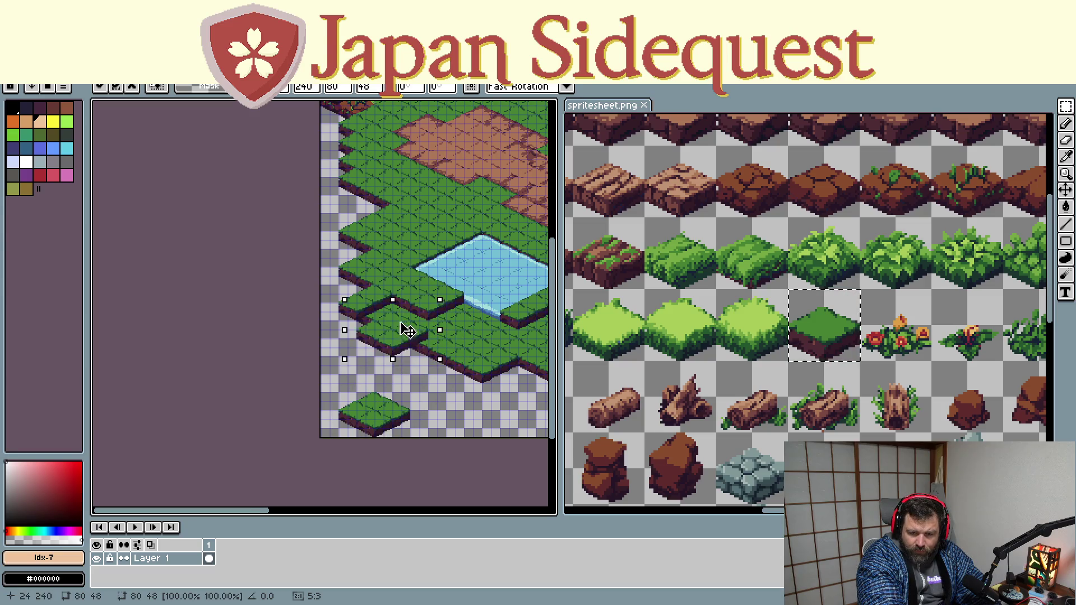
mouse_move(376, 405)
mouse_down()
mouse_move(473, 335)
mouse_move(468, 325)
mouse_up()
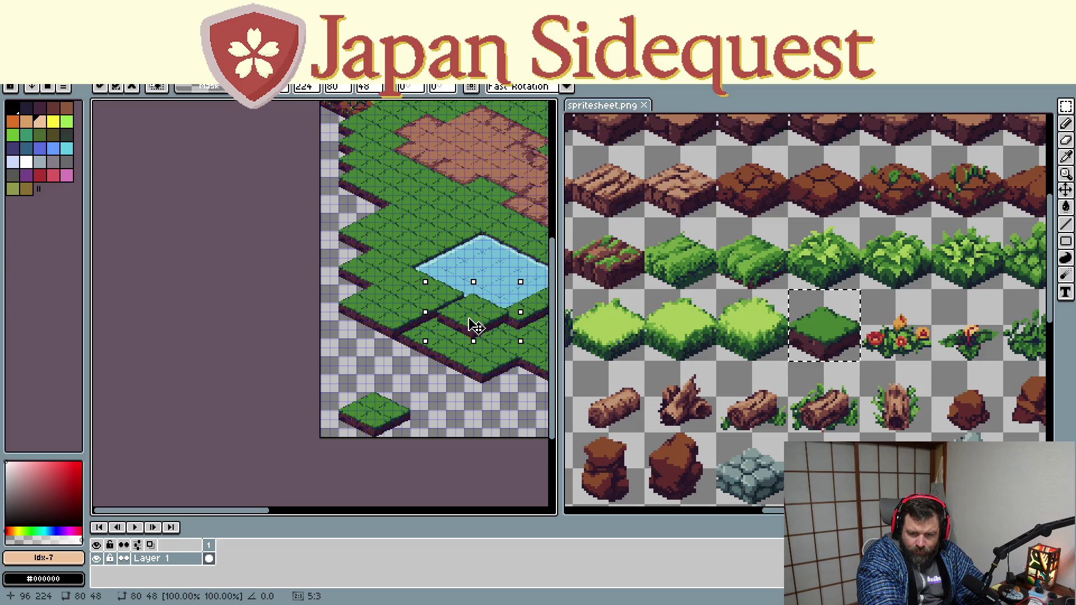
mouse_move(357, 420)
mouse_down()
mouse_move(427, 353)
mouse_move(426, 337)
mouse_move(507, 367)
mouse_move(373, 403)
mouse_move(475, 360)
mouse_move(493, 397)
mouse_move(337, 427)
mouse_up()
mouse_move(351, 382)
mouse_down()
mouse_move(471, 330)
mouse_move(241, 440)
mouse_move(479, 347)
mouse_move(510, 354)
mouse_move(252, 449)
mouse_move(396, 384)
mouse_move(431, 344)
mouse_move(404, 337)
mouse_move(227, 437)
mouse_move(368, 401)
mouse_move(385, 361)
mouse_move(204, 433)
mouse_move(295, 413)
mouse_move(355, 384)
mouse_move(214, 434)
mouse_move(227, 438)
mouse_move(290, 391)
mouse_move(311, 402)
mouse_move(214, 437)
mouse_move(513, 370)
mouse_move(456, 373)
mouse_up()
key(Return)
Alt-drag copies of the spare slab into the gaps along the lower grass border and deselect
mouse_move(166, 407)
mouse_down()
mouse_move(261, 464)
mouse_move(413, 413)
mouse_move(433, 385)
mouse_up()
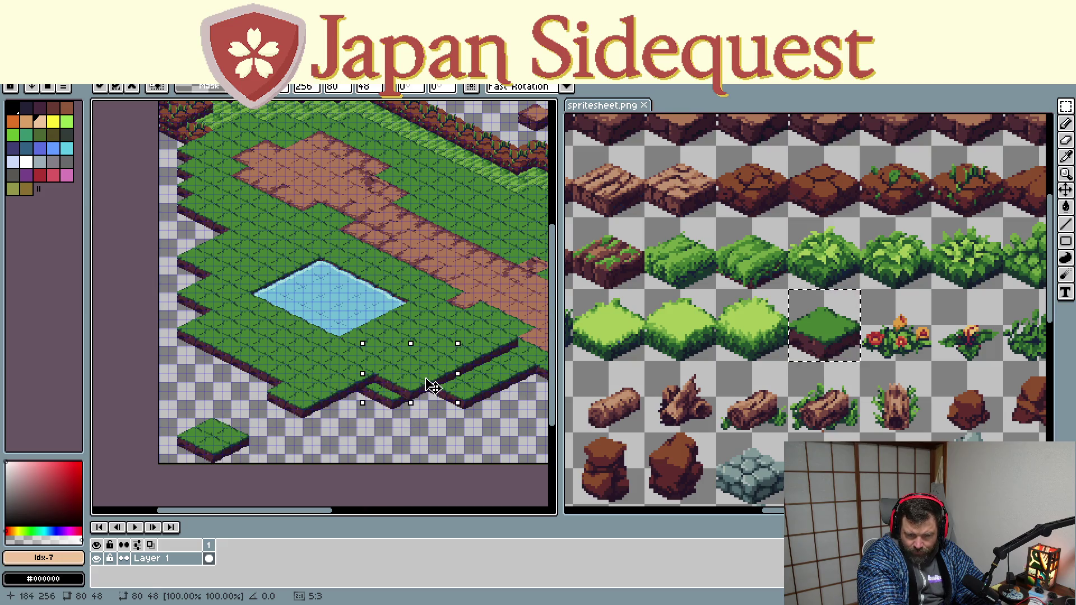
key(ctrl+z)
mouse_move(239, 457)
ctrl+mouse_down()
mouse_move(409, 409)
mouse_move(383, 412)
ctrl+mouse_up()
drag(173, 412, 252, 463)
mouse_move(222, 445)
ctrl+mouse_down()
mouse_move(432, 432)
mouse_move(525, 373)
mouse_move(370, 422)
ctrl+mouse_up()
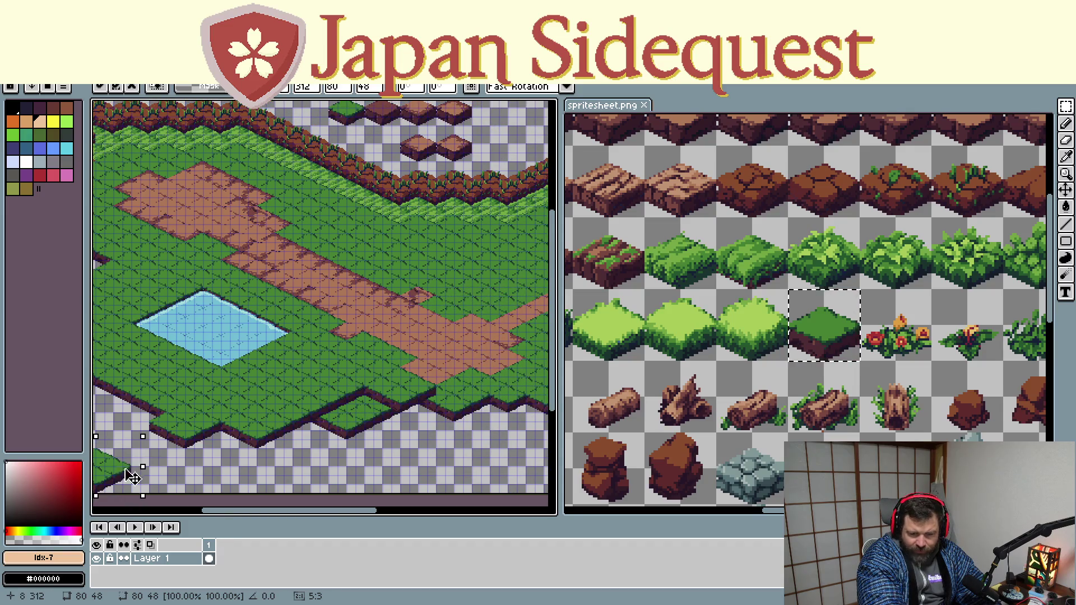
mouse_move(429, 401)
mouse_down()
mouse_move(456, 418)
mouse_move(327, 467)
mouse_move(403, 414)
mouse_move(150, 474)
mouse_move(360, 444)
mouse_up()
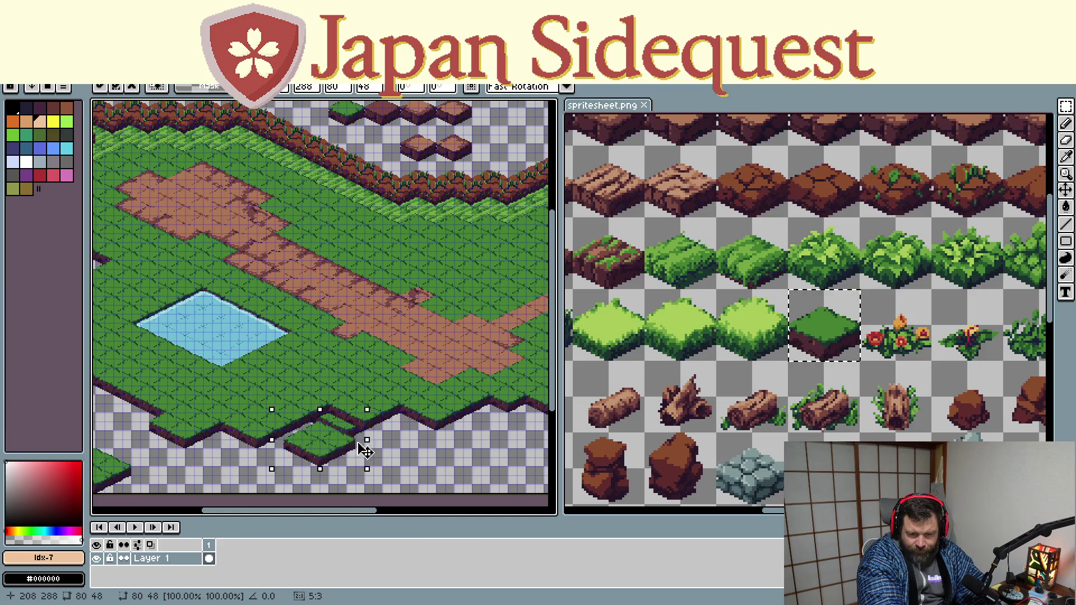
mouse_move(156, 478)
mouse_down()
mouse_move(317, 468)
mouse_move(331, 458)
mouse_move(326, 437)
mouse_move(363, 462)
mouse_up()
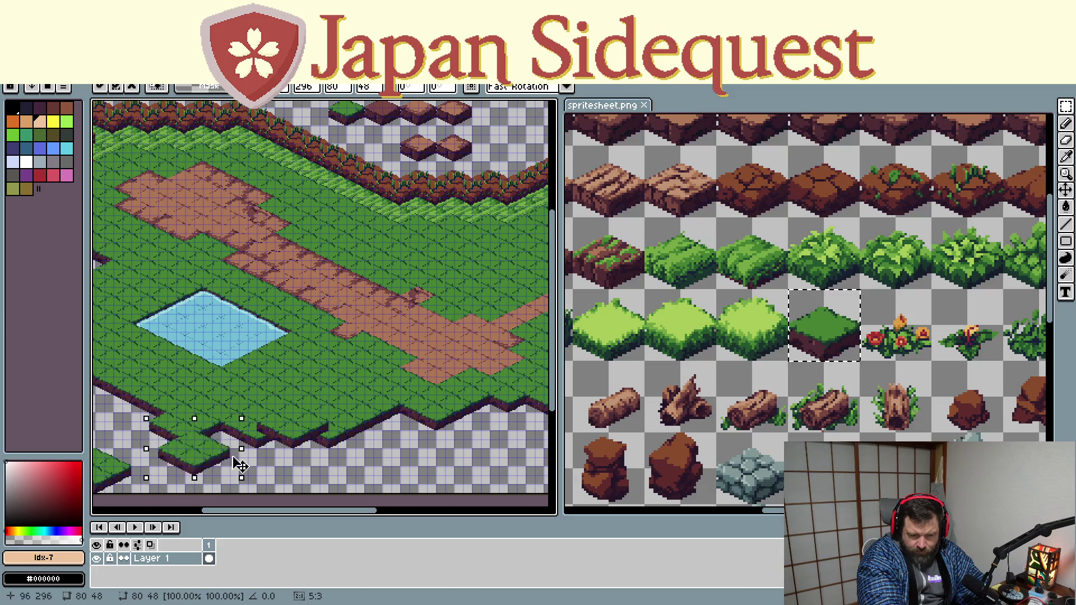
mouse_move(363, 460)
mouse_down()
mouse_move(132, 458)
mouse_move(289, 468)
mouse_move(289, 455)
mouse_up()
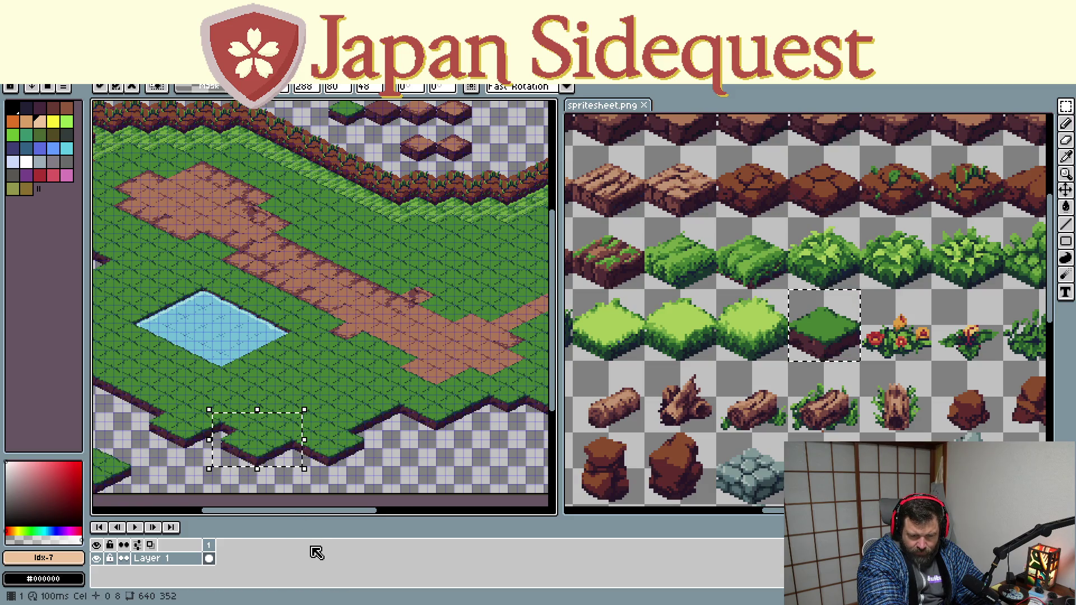
key(ctrl+d)
scroll(414, 290, down, 2)
mouse_move(416, 301)
mouse_down()
mouse_move(316, 373)
mouse_move(326, 361)
mouse_up()
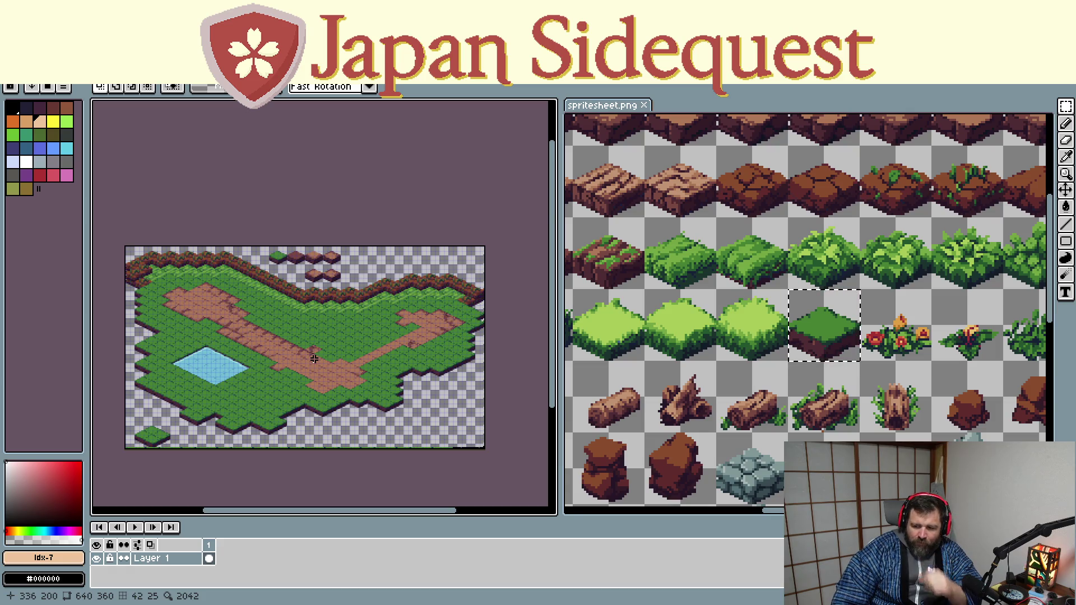
scroll(197, 291, up, 3)
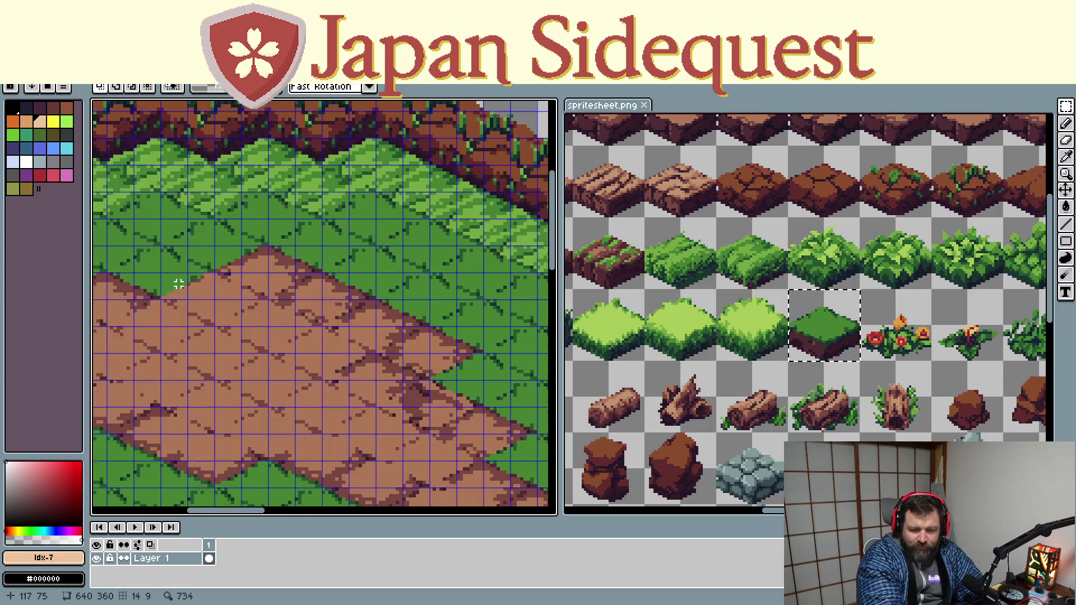
scroll(212, 352, down, 1)
Pan the spritesheet to the log row and select the log tile with grass tufts
mouse_move(858, 397)
mouse_down()
mouse_move(745, 386)
mouse_move(941, 341)
mouse_up()
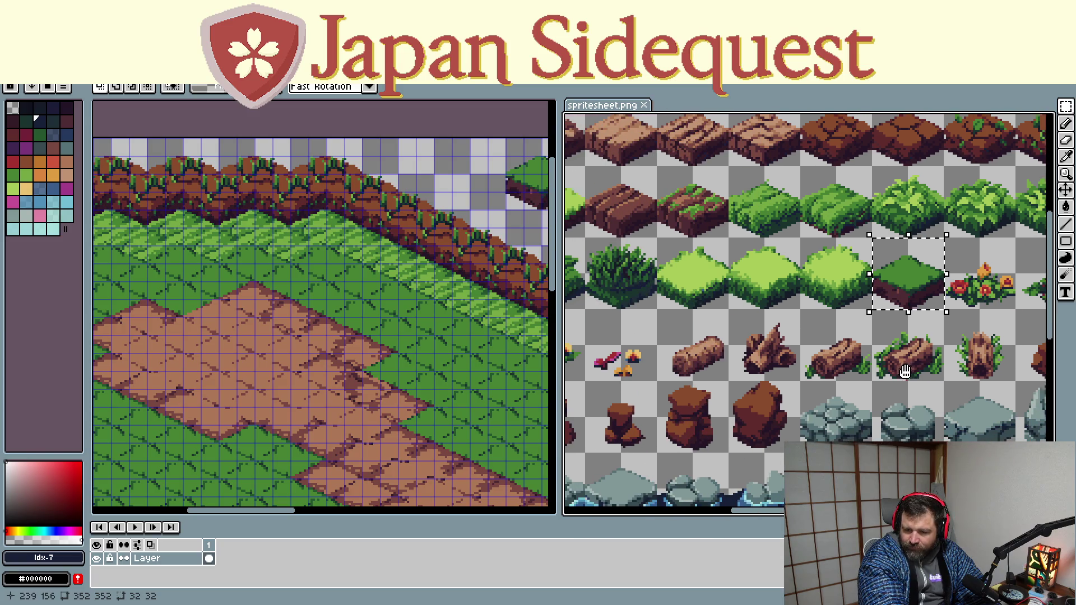
mouse_move(677, 416)
mouse_down()
mouse_move(697, 363)
mouse_move(817, 381)
mouse_up()
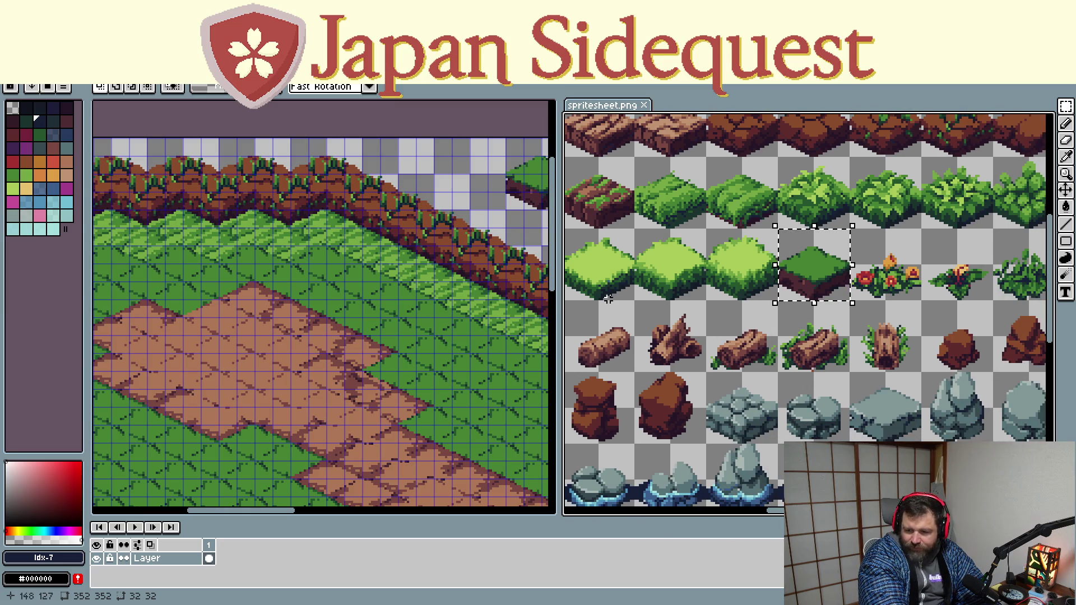
click(757, 295)
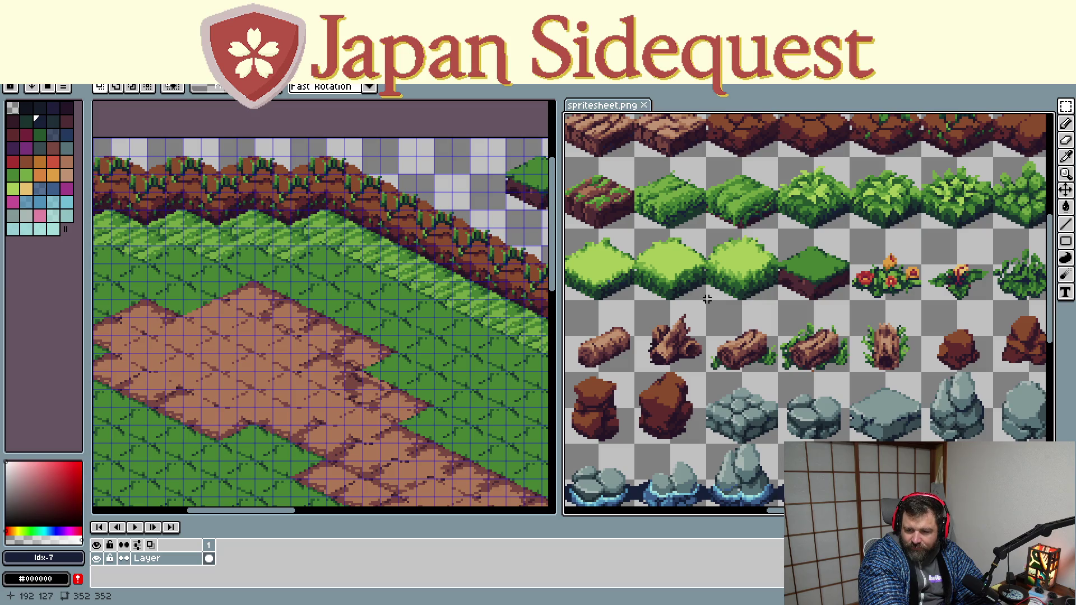
drag(707, 303, 766, 351)
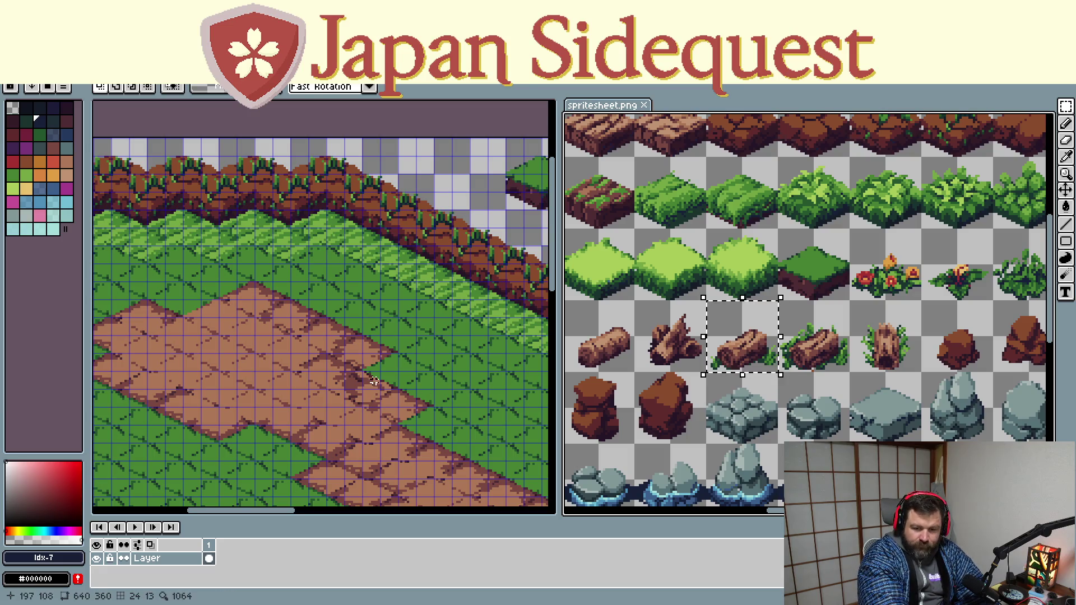
Paste the copied log onto the upper dirt path below the hedge and drop it in place
click(338, 361)
key(ctrl+v)
drag(396, 464, 215, 310)
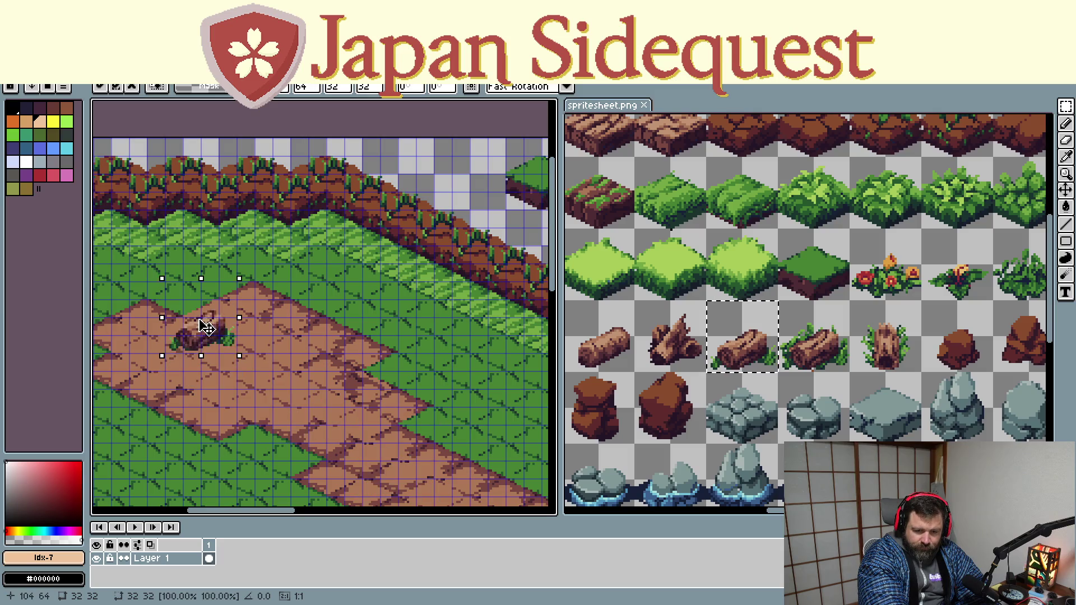
click(284, 424)
mouse_move(241, 457)
mouse_down()
mouse_move(399, 346)
mouse_move(356, 273)
mouse_up()
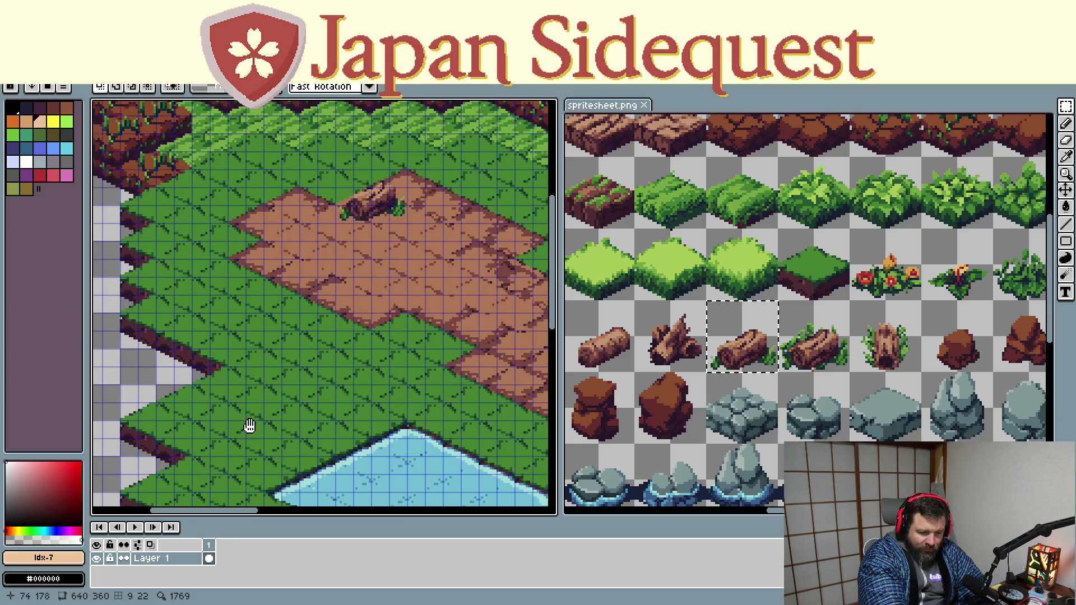
drag(250, 428, 281, 348)
drag(314, 384, 311, 352)
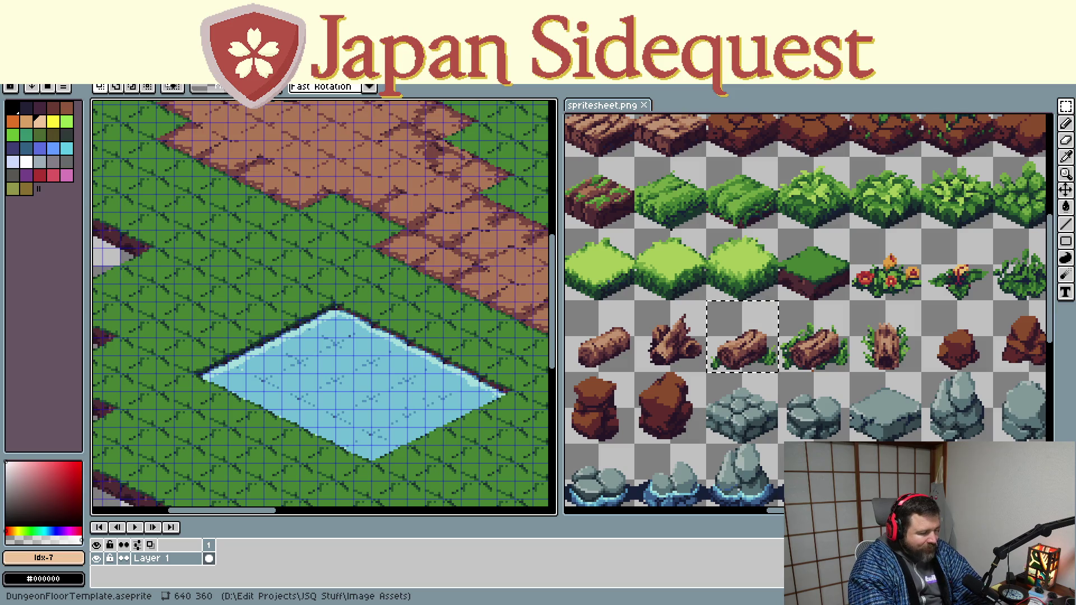
scroll(427, 412, down, 2)
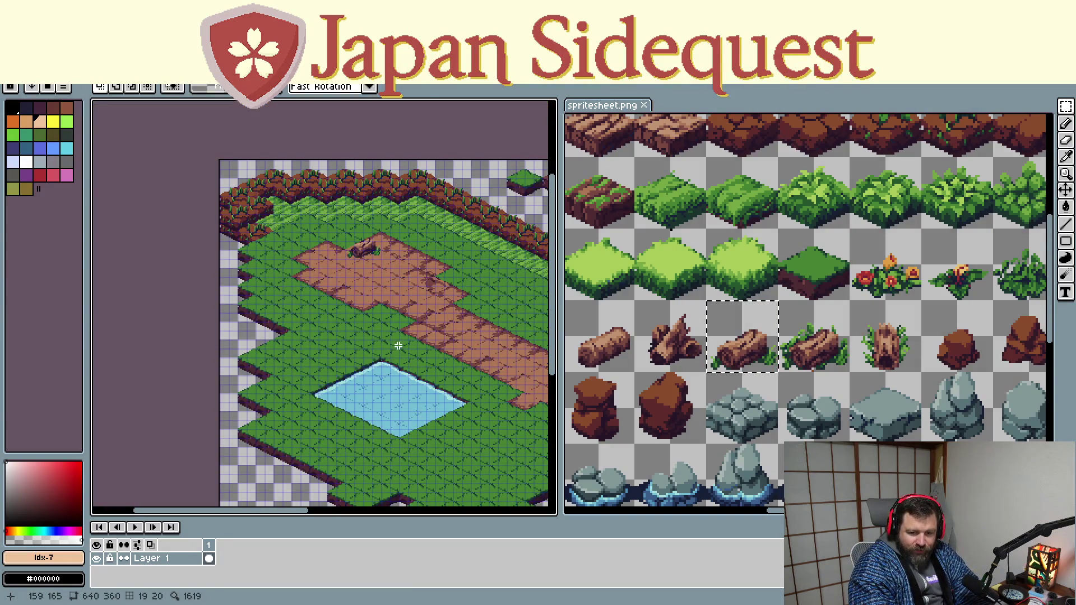
scroll(317, 339, right, 2)
scroll(469, 344, right, 1)
scroll(468, 344, down, 2)
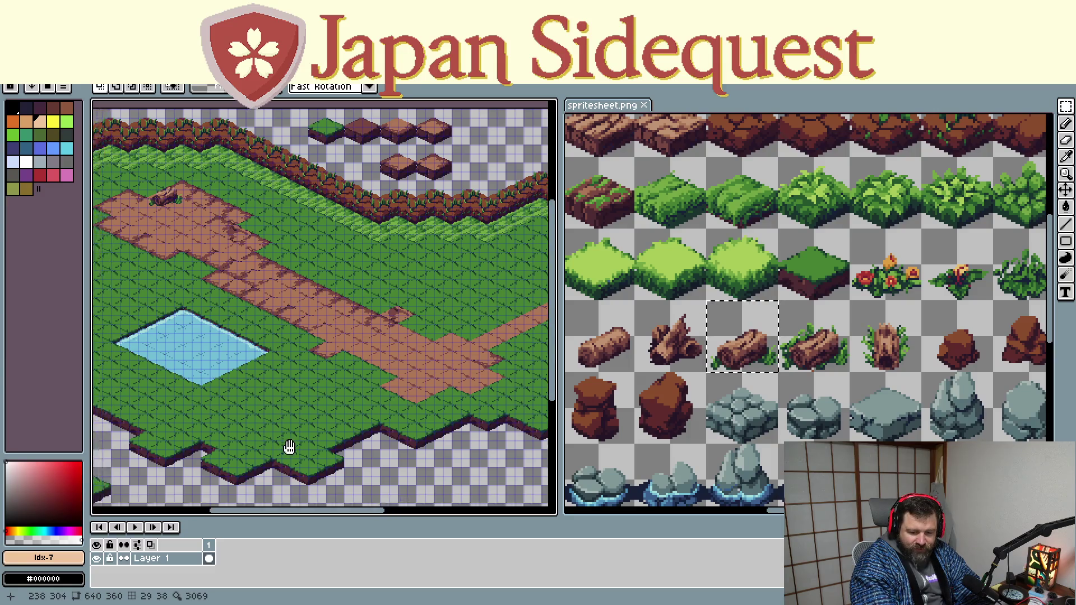
scroll(288, 447, down, 2)
Delete the detached grass tile sitting outside the map at bottom-left
drag(242, 382, 110, 457)
key(Delete)
key(ctrl+d)
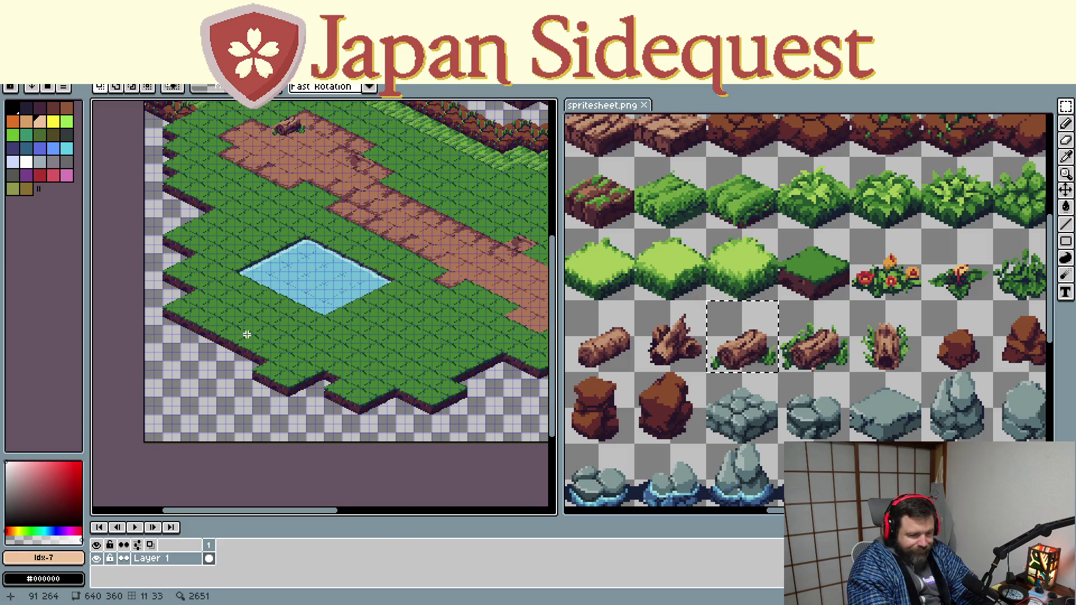
scroll(432, 340, up, 2)
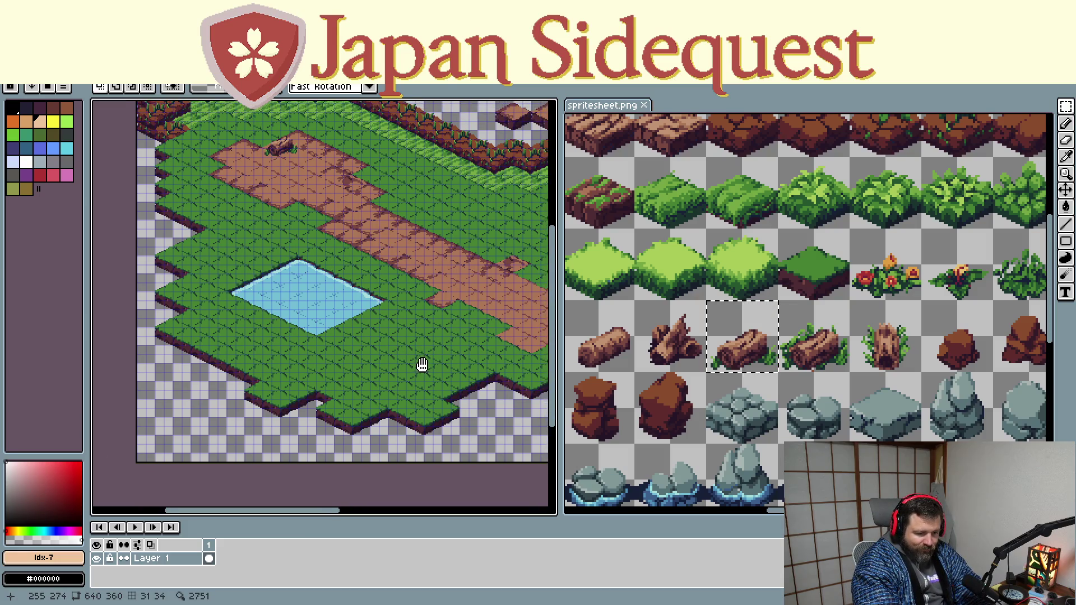
scroll(423, 366, up, 2)
scroll(343, 435, up, 2)
scroll(405, 324, up, 2)
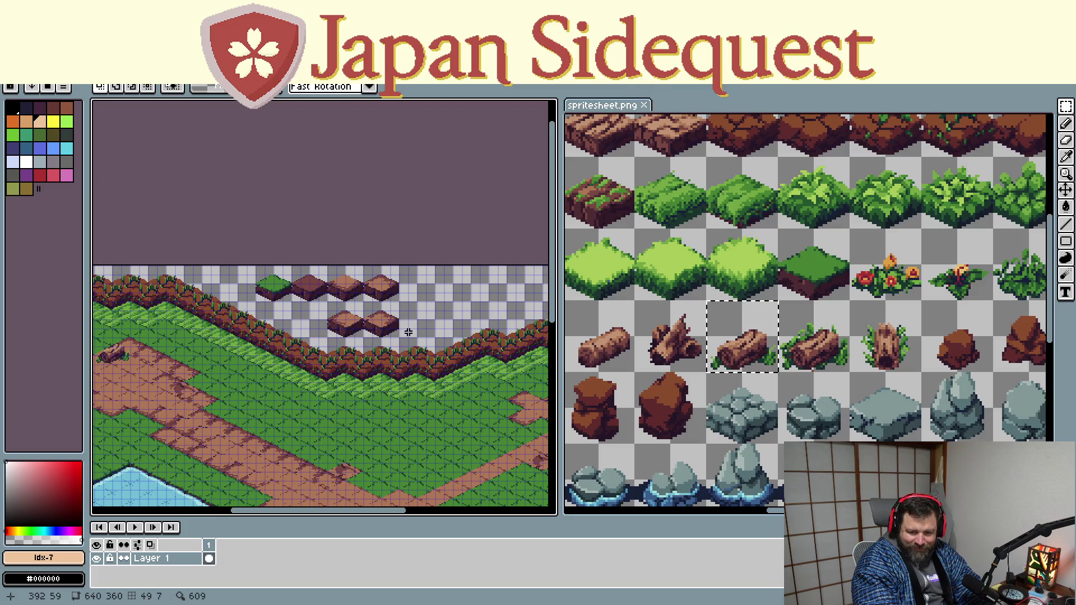
Delete the two stray brown tiles and the row of four stray tiles above the map
drag(408, 337, 346, 313)
key(Delete)
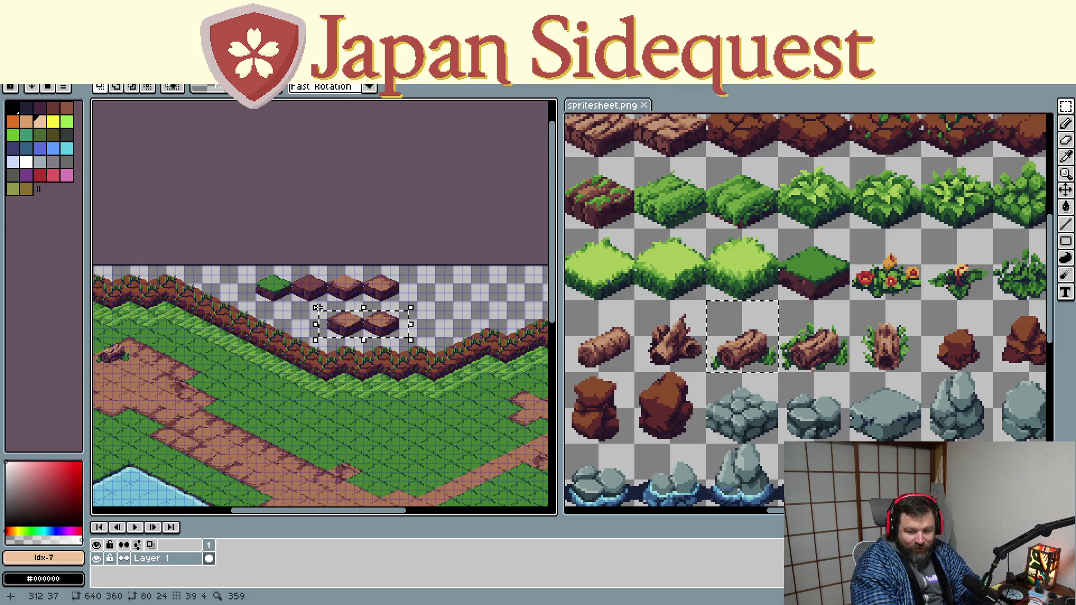
drag(403, 306, 232, 267)
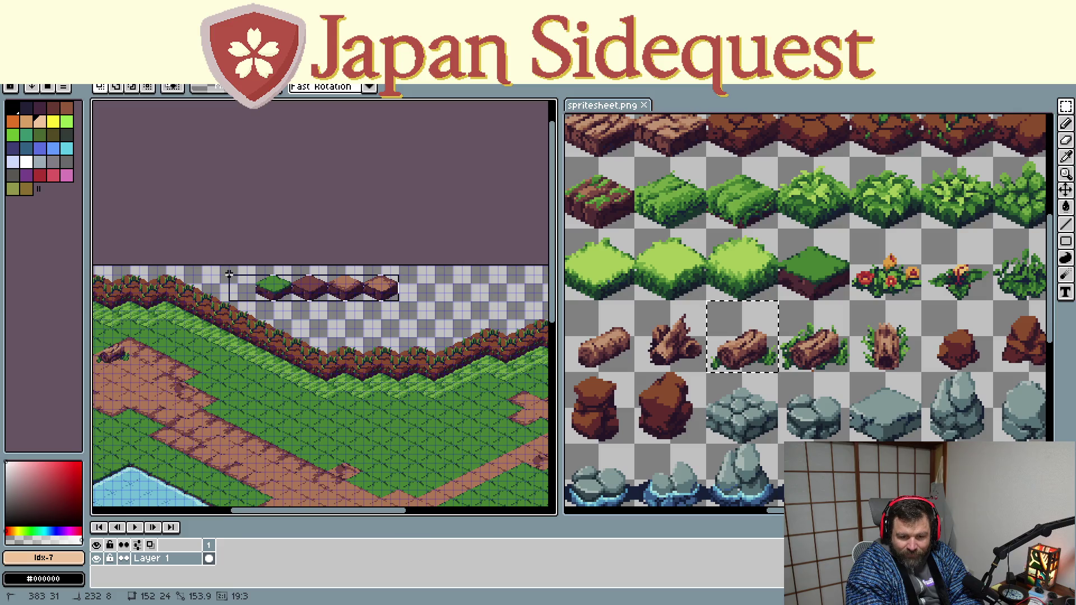
key(Delete)
drag(224, 396, 389, 328)
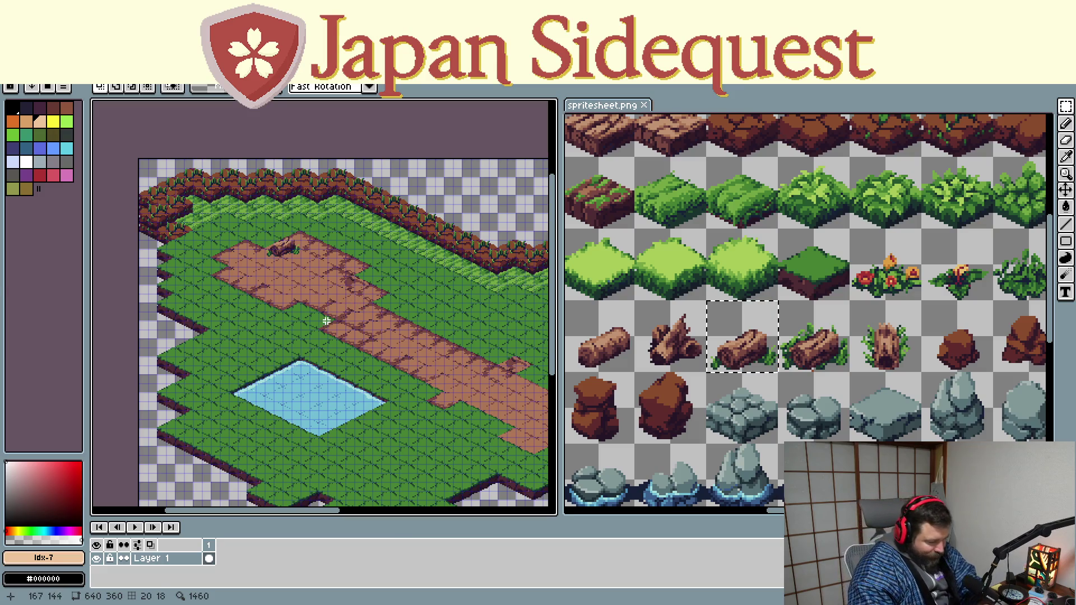
scroll(311, 399, up, 1)
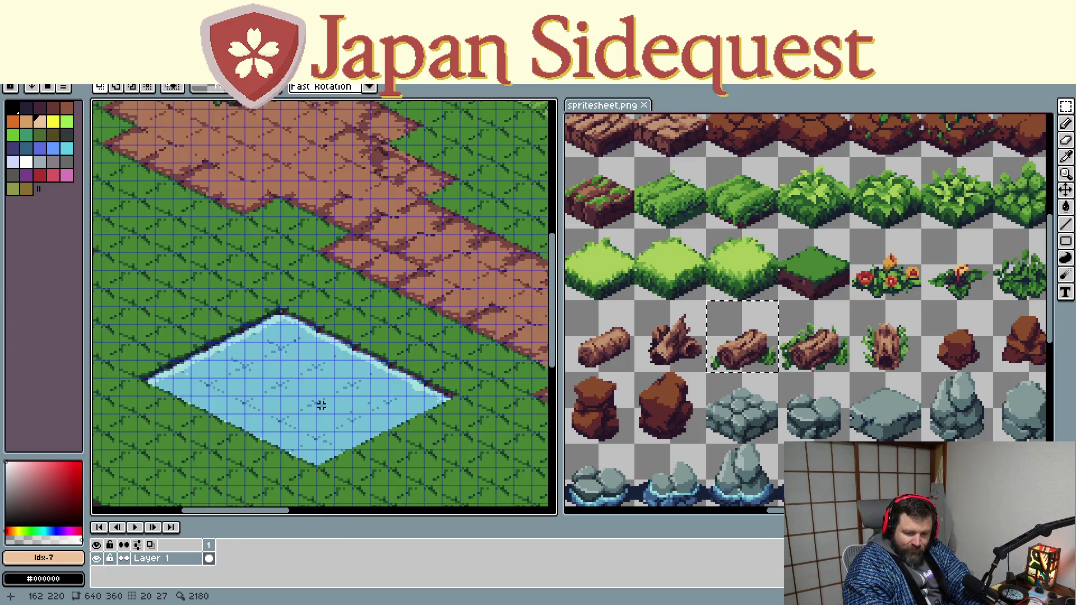
scroll(318, 388, up, 1)
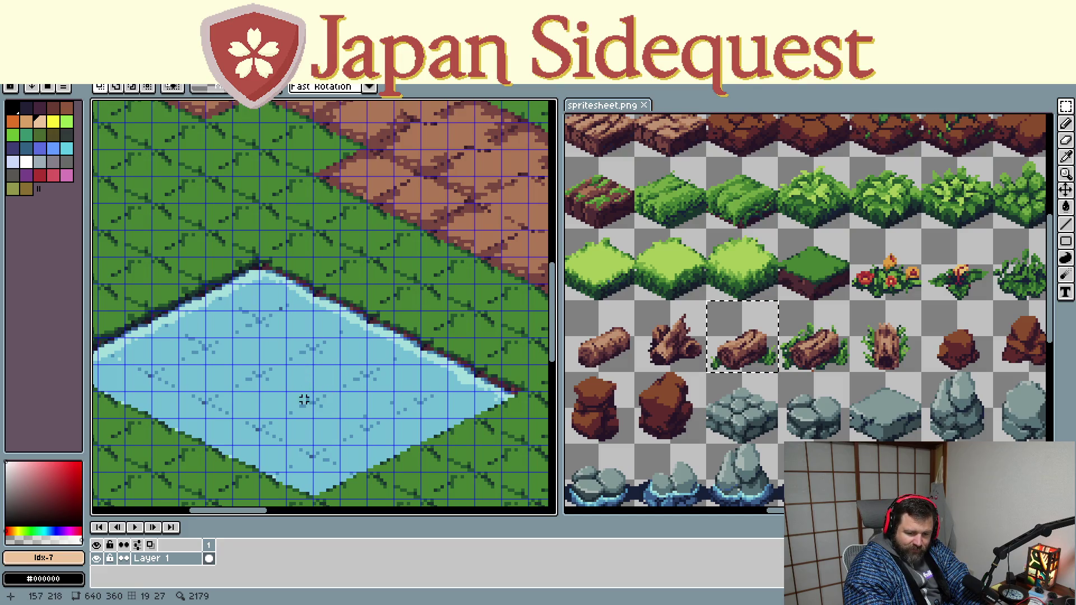
scroll(318, 366, down, 3)
scroll(381, 384, right, 2)
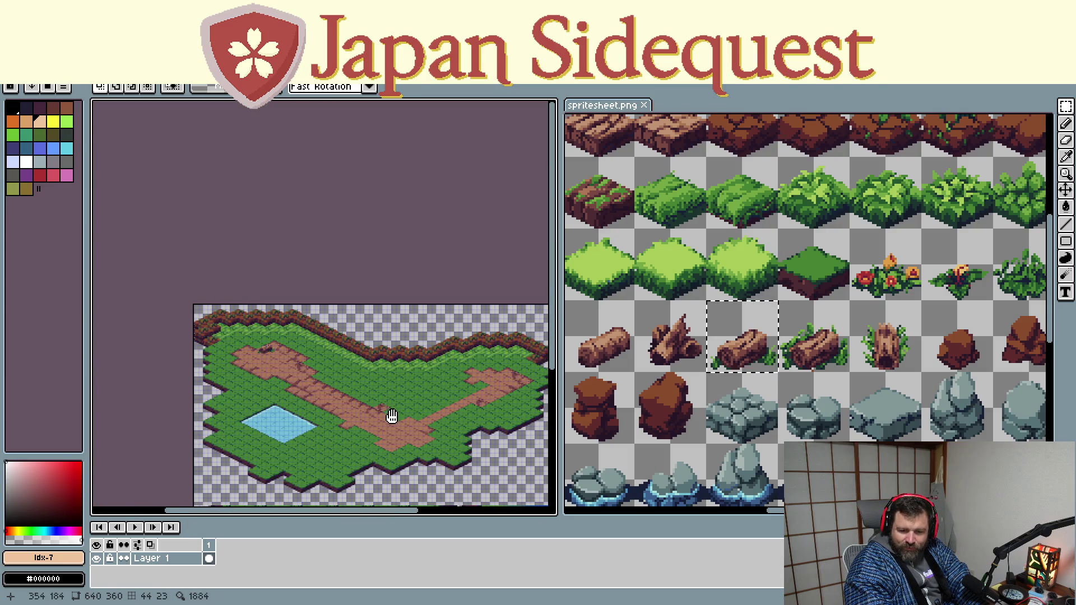
scroll(305, 403, up, 2)
scroll(323, 390, up, 1)
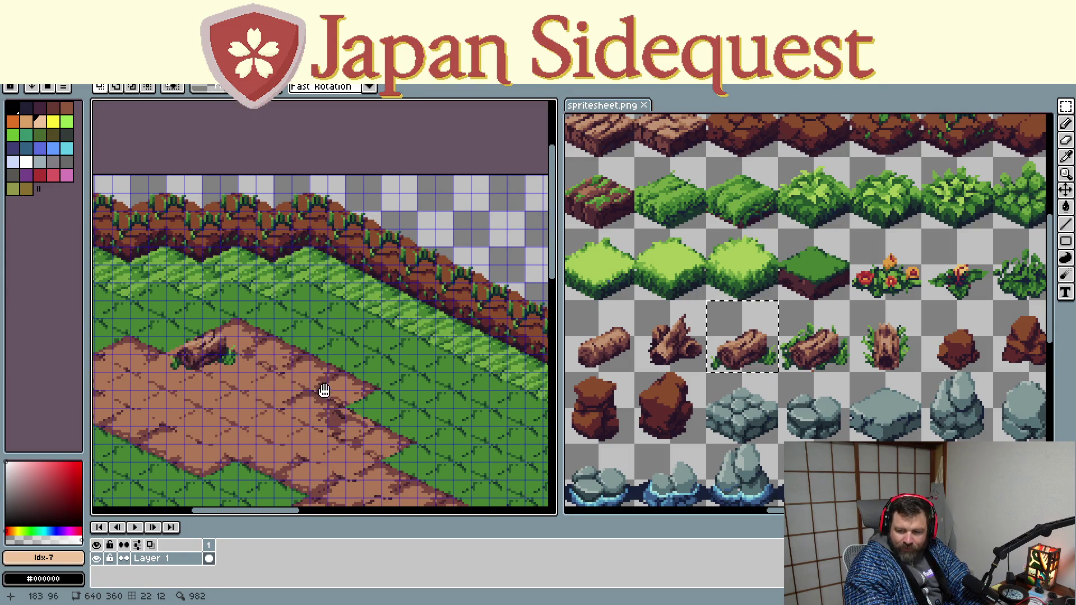
scroll(818, 373, down, 1)
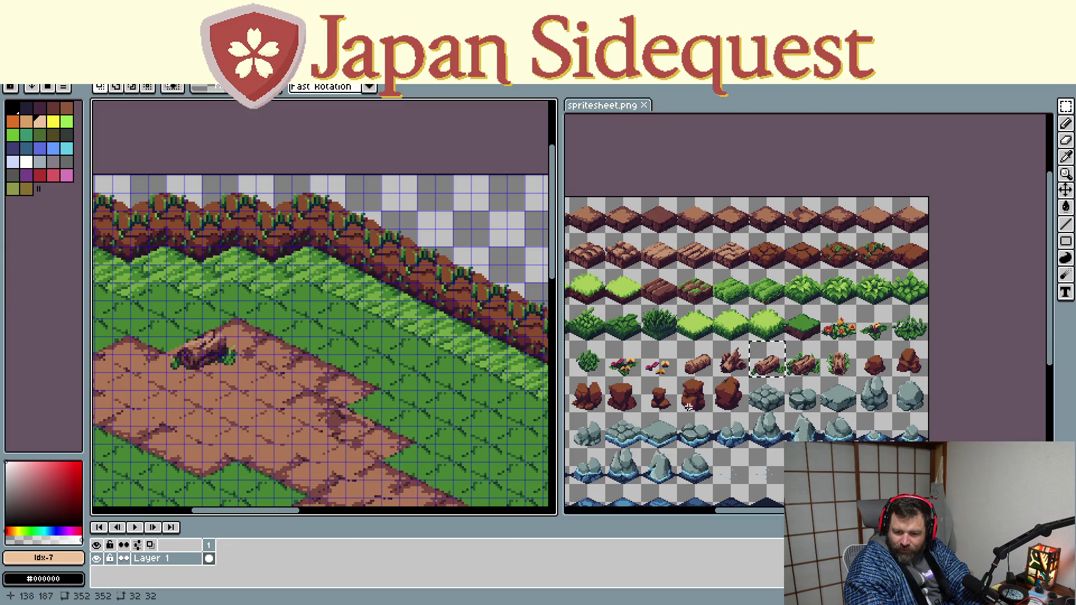
Copy the dark green bush sprite and paste the first bush onto the grass beside the path
drag(687, 405, 730, 396)
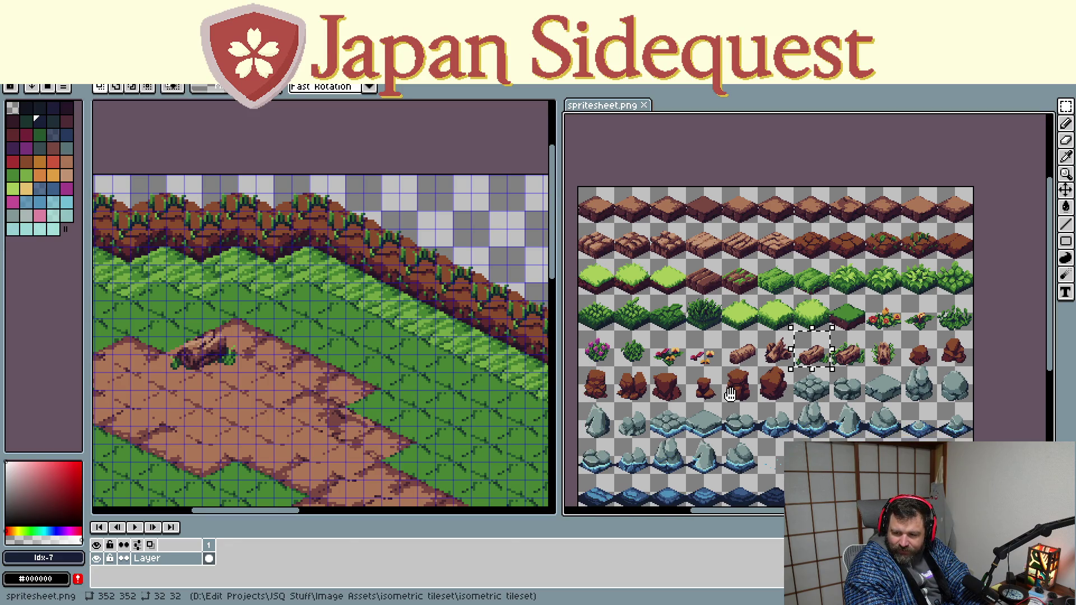
scroll(959, 320, up, 1)
scroll(925, 324, up, 1)
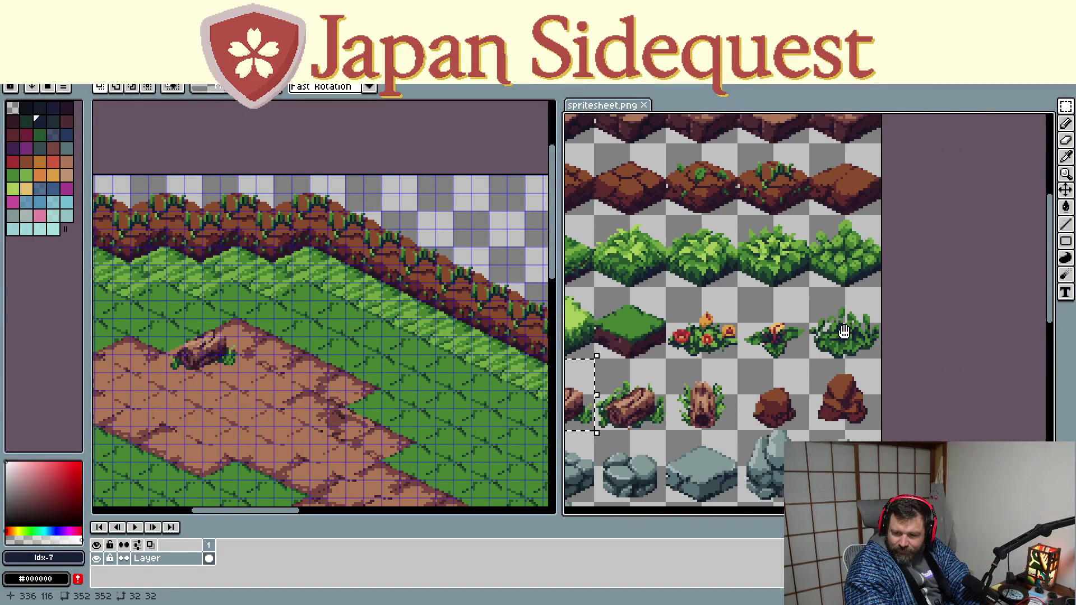
scroll(844, 335, up, 1)
drag(781, 241, 924, 385)
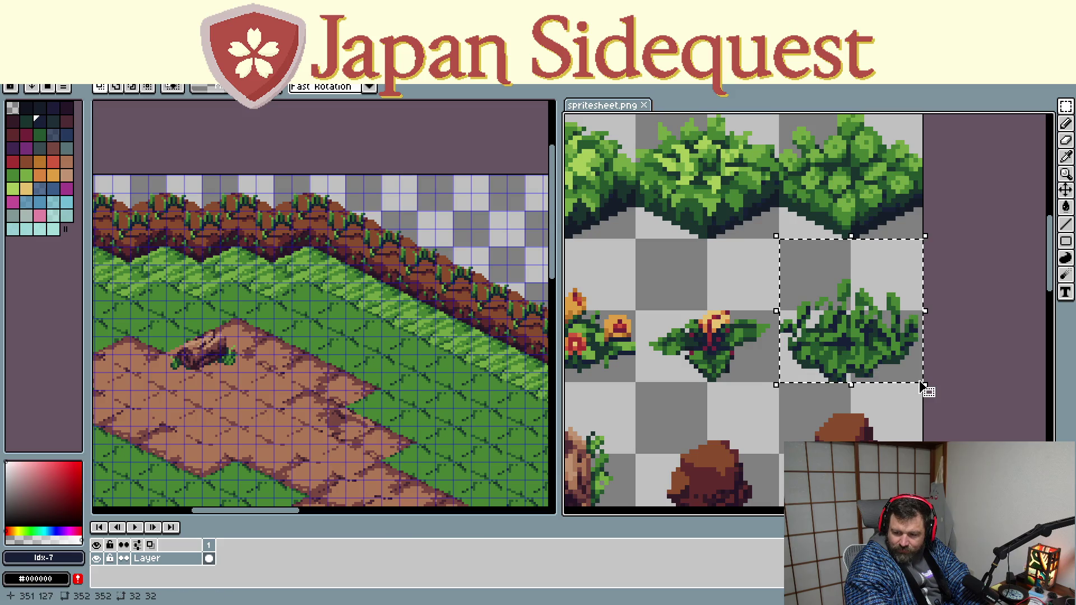
mouse_move(396, 421)
mouse_down()
mouse_move(239, 295)
mouse_move(260, 295)
mouse_up()
drag(236, 349, 295, 292)
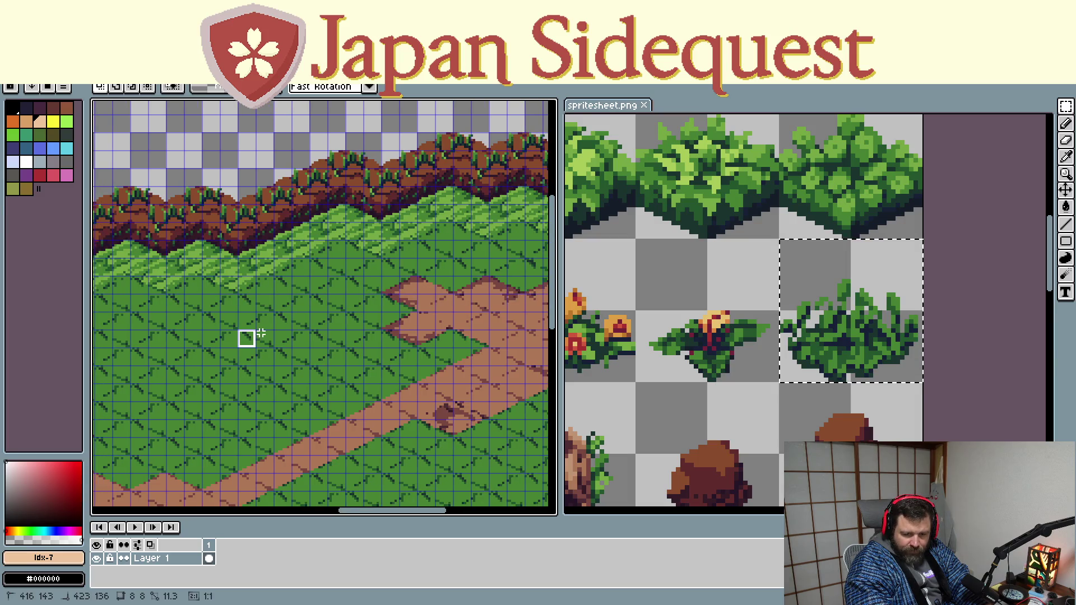
click(250, 364)
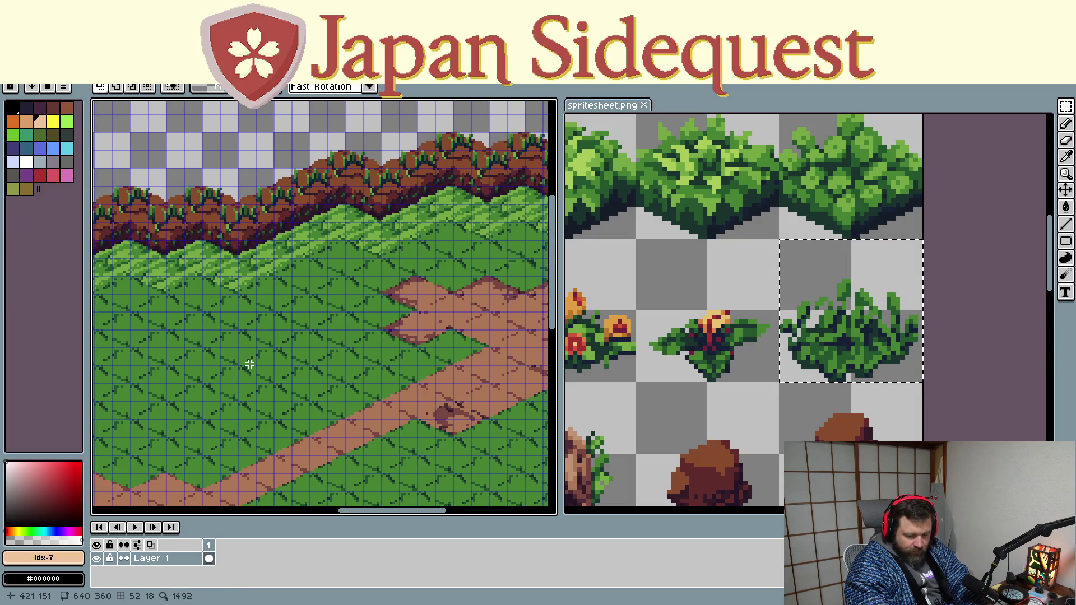
key(ctrl+v)
mouse_move(328, 301)
mouse_down()
mouse_move(285, 327)
mouse_move(197, 322)
mouse_up()
Paste and place four more bushes to form a five-bush cluster inside the path's bend
key(ctrl+v)
drag(322, 307, 228, 378)
key(ctrl+v)
drag(311, 303, 167, 380)
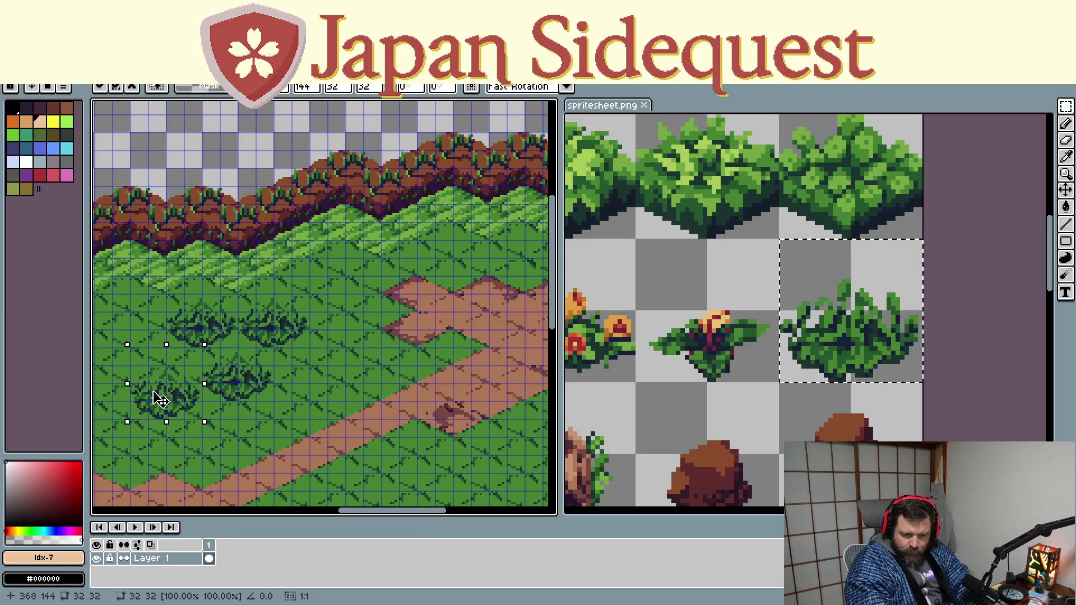
key(ctrl+v)
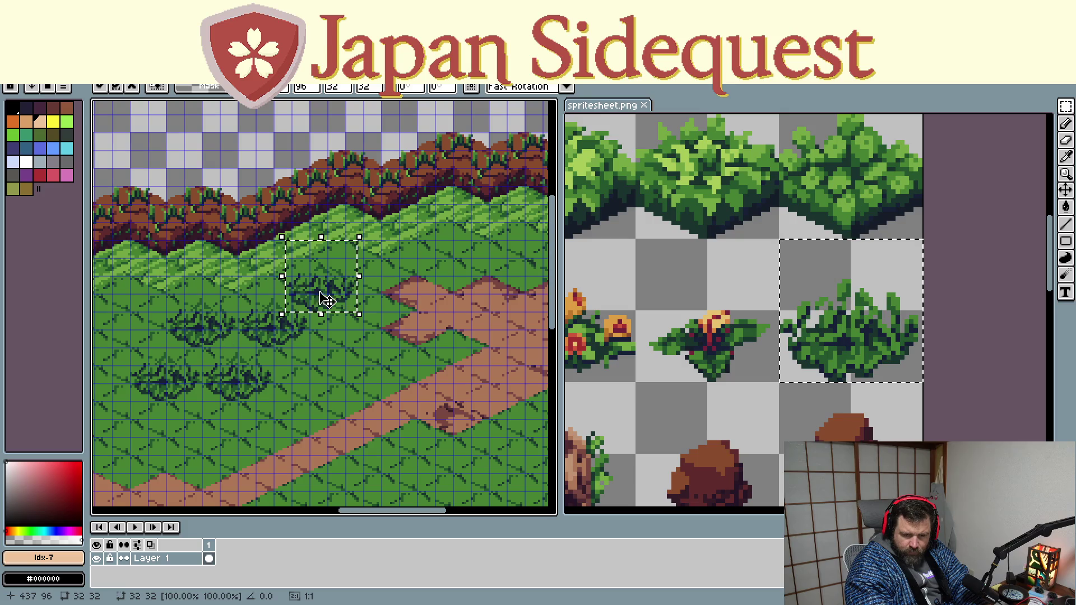
drag(326, 301, 325, 387)
scroll(325, 387, down, 3)
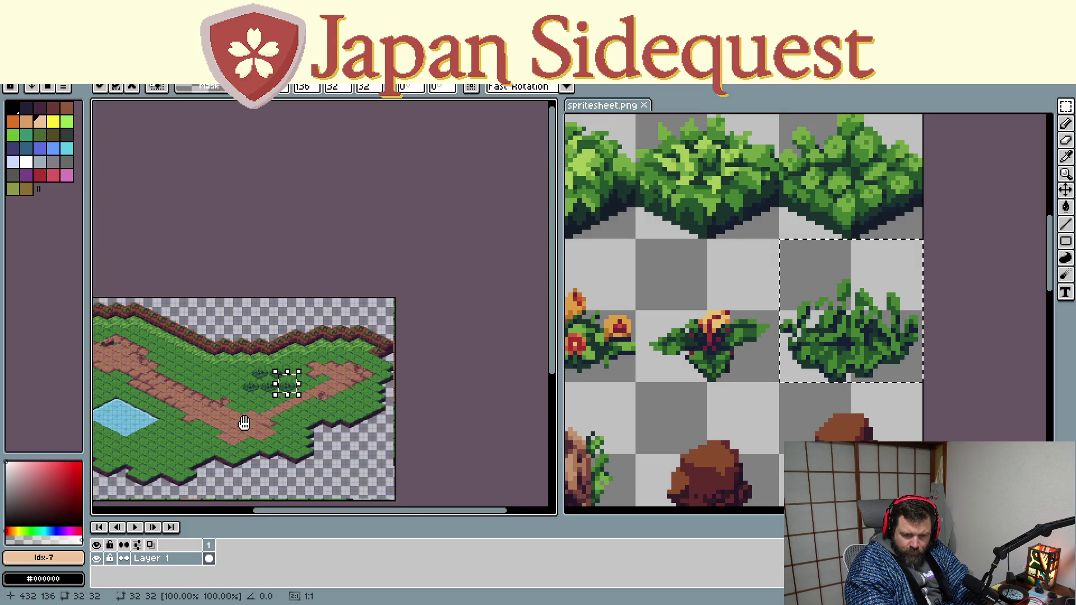
drag(244, 423, 332, 387)
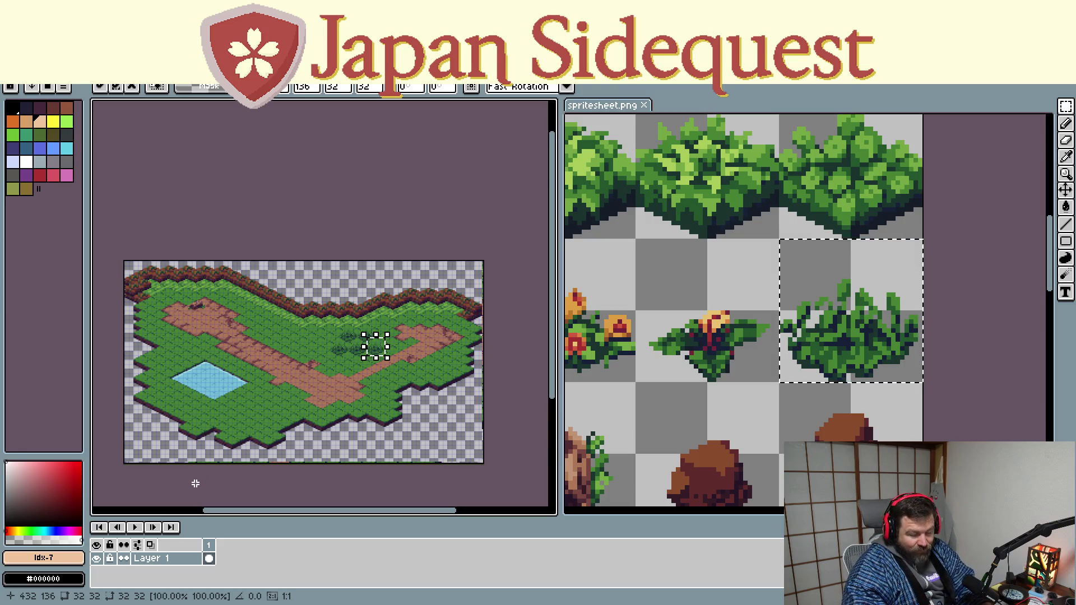
scroll(317, 370, up, 1)
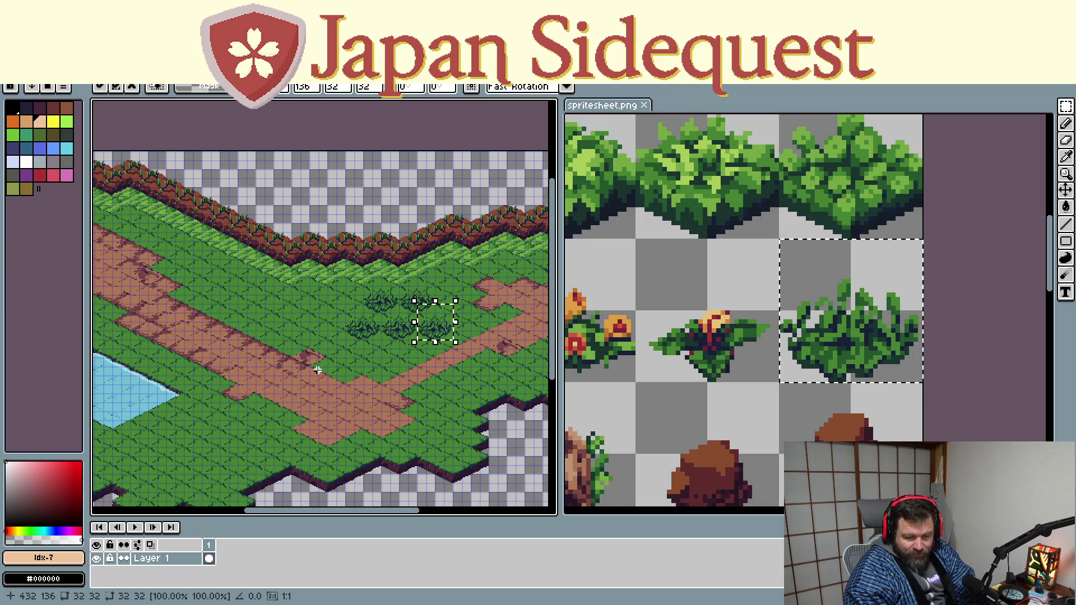
scroll(312, 362, up, 1)
scroll(297, 360, down, 1)
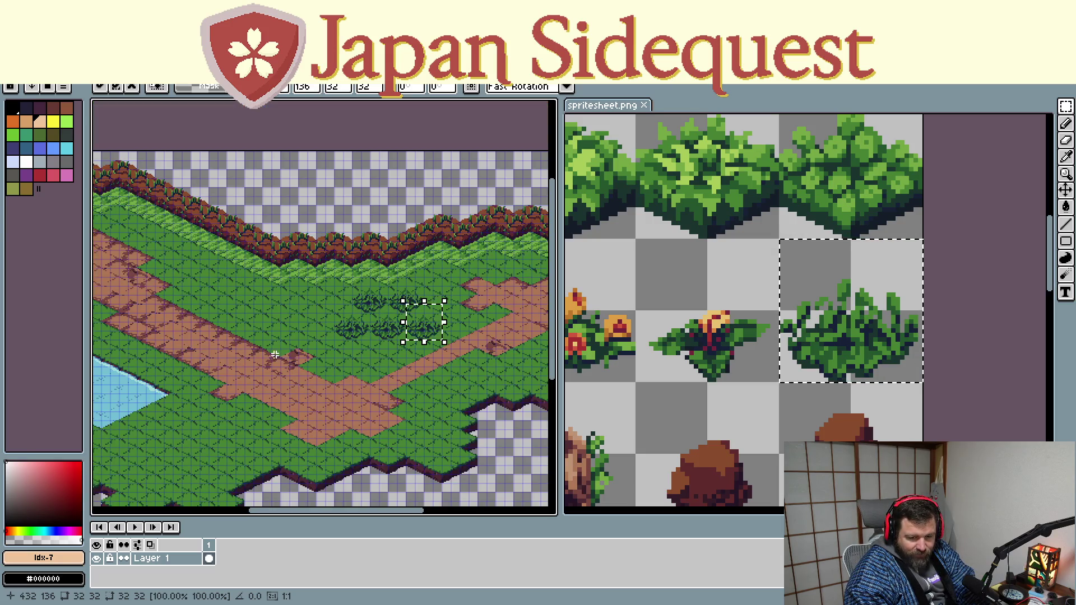
Copy the red-budded plant sprite and set it at the dirt path's edge beside the bush cluster
drag(258, 339, 441, 384)
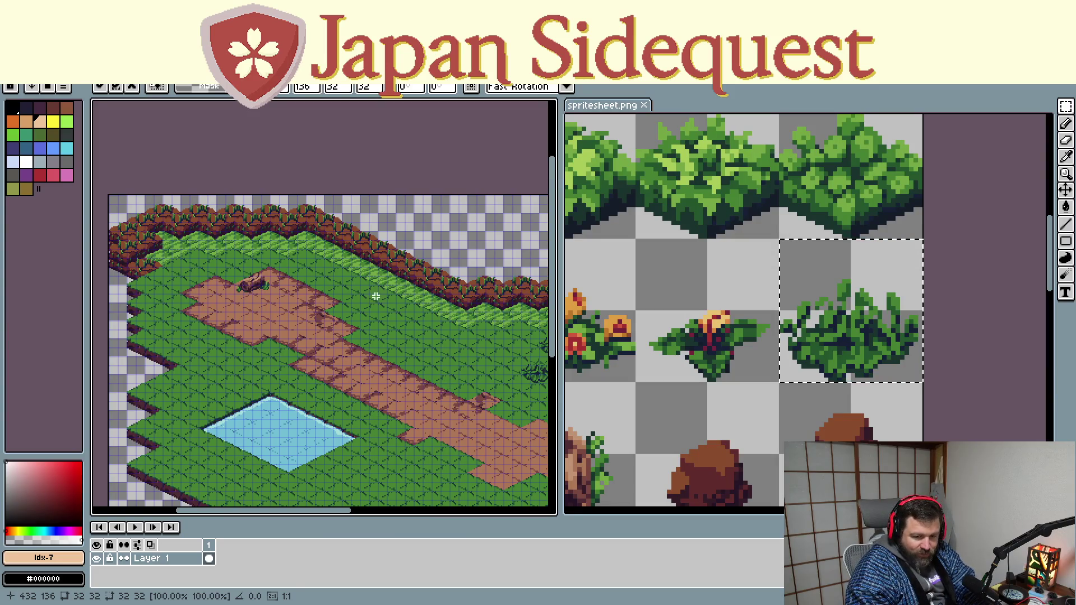
drag(405, 326, 247, 303)
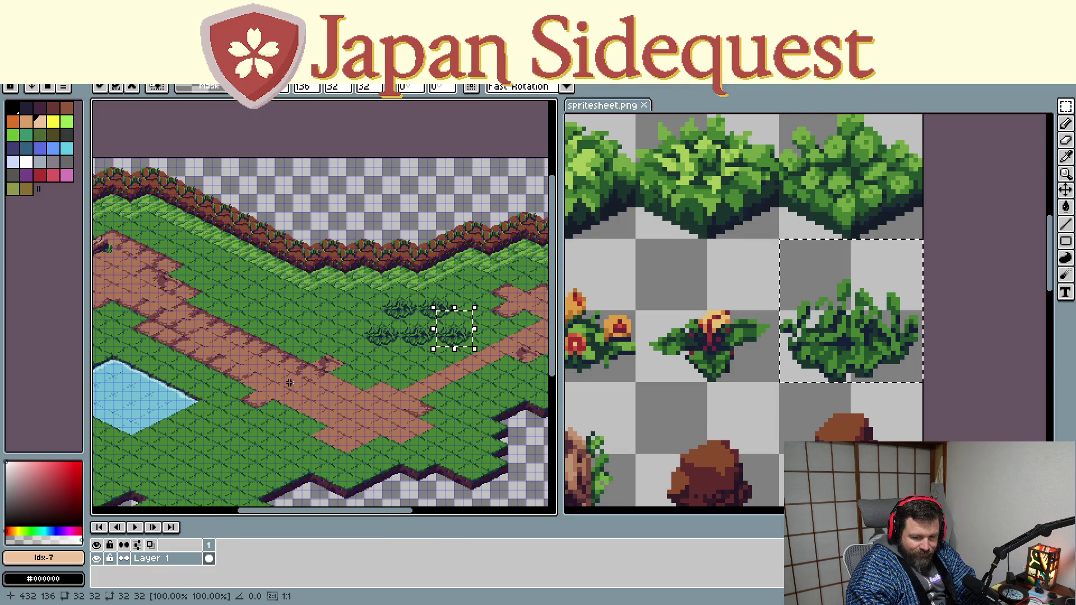
scroll(297, 350, right, 2)
scroll(289, 351, right, 2)
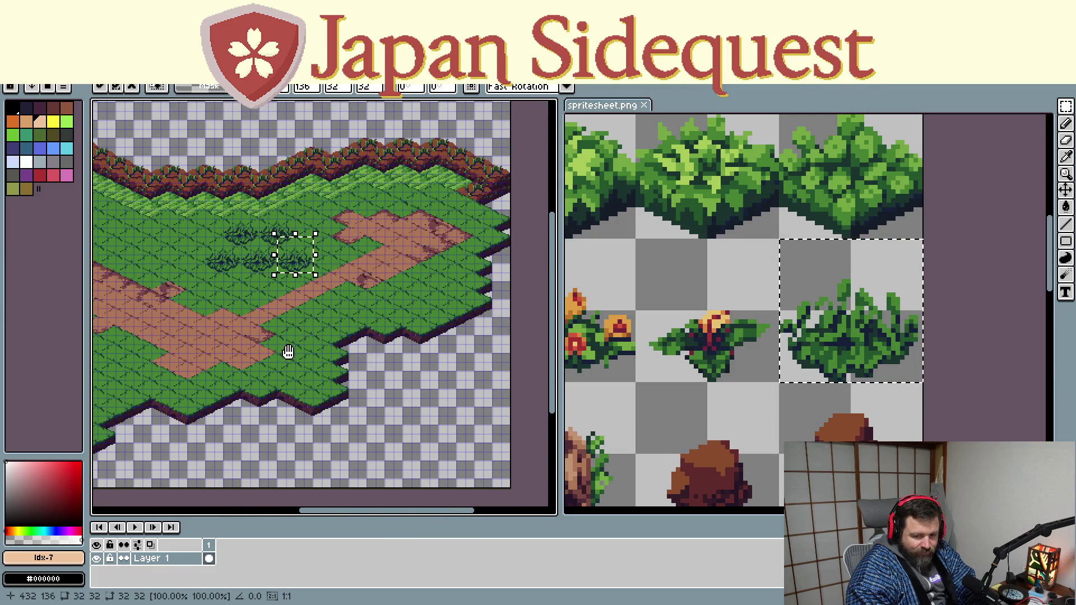
scroll(285, 360, right, 2)
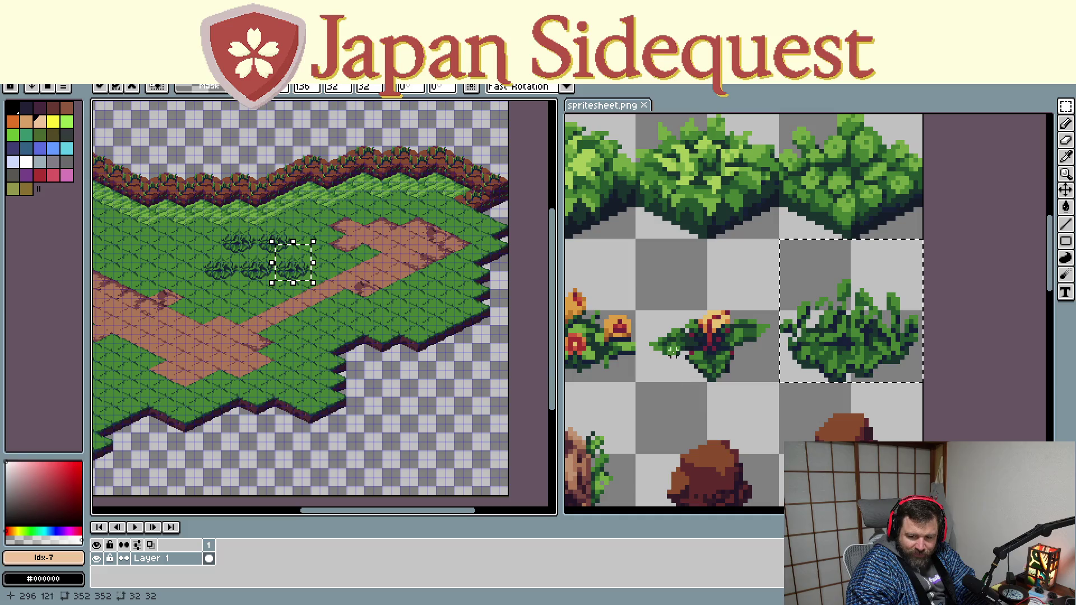
scroll(672, 345, up, 1)
drag(629, 217, 807, 393)
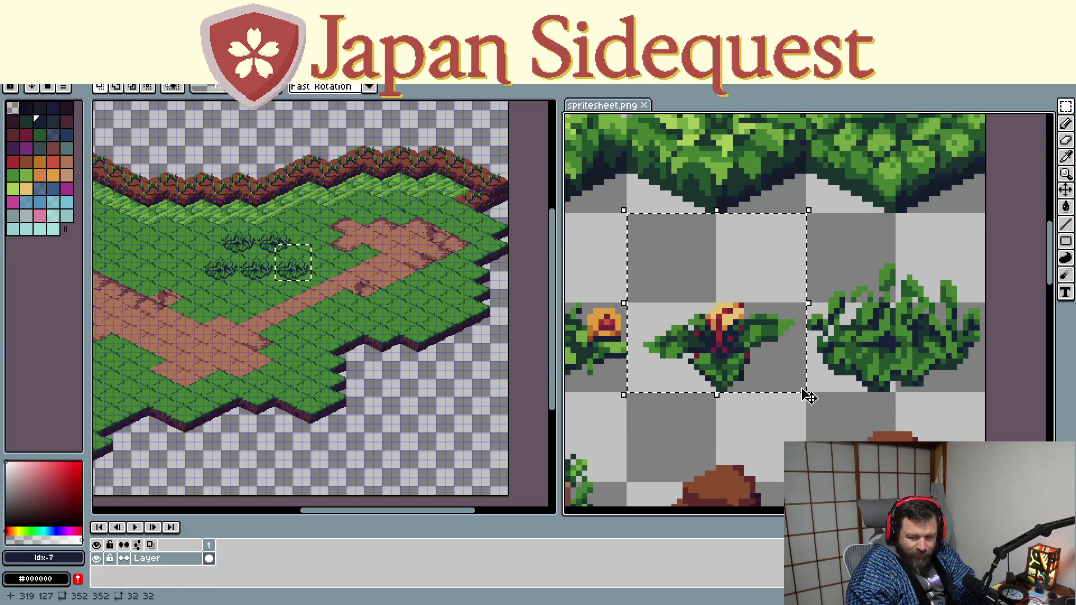
scroll(349, 323, left, 2)
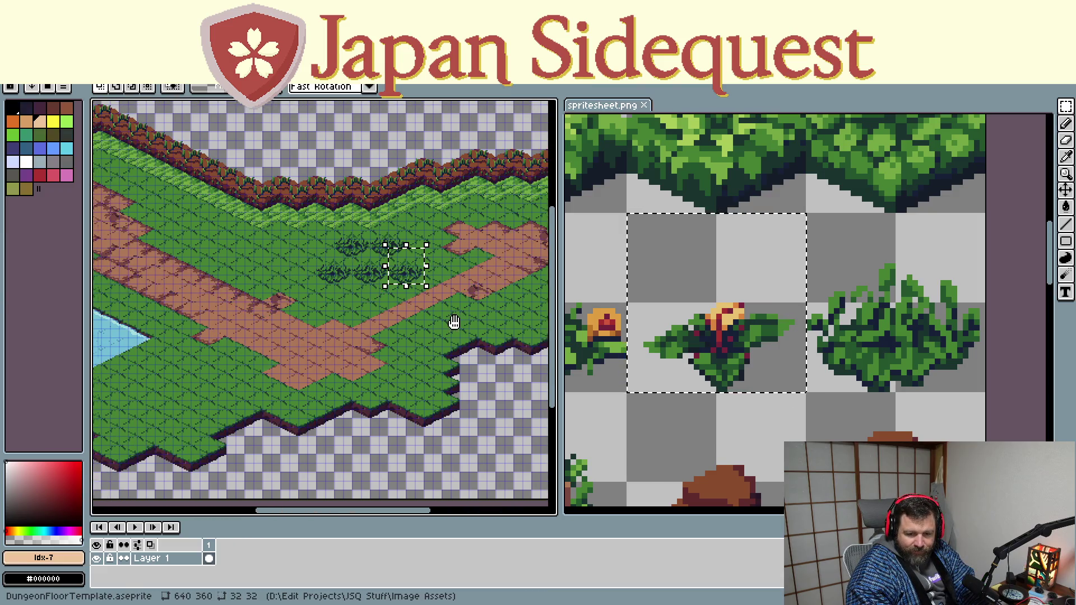
scroll(272, 333, up, 1)
scroll(260, 300, up, 1)
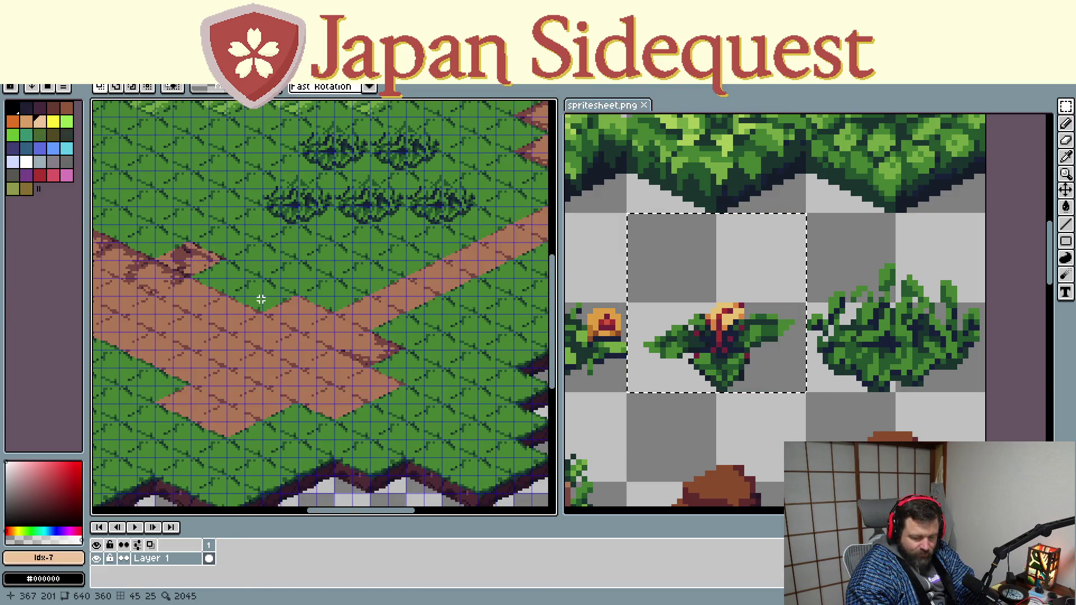
key(ctrl+v)
mouse_move(133, 330)
mouse_down()
mouse_move(204, 309)
mouse_move(276, 308)
mouse_up()
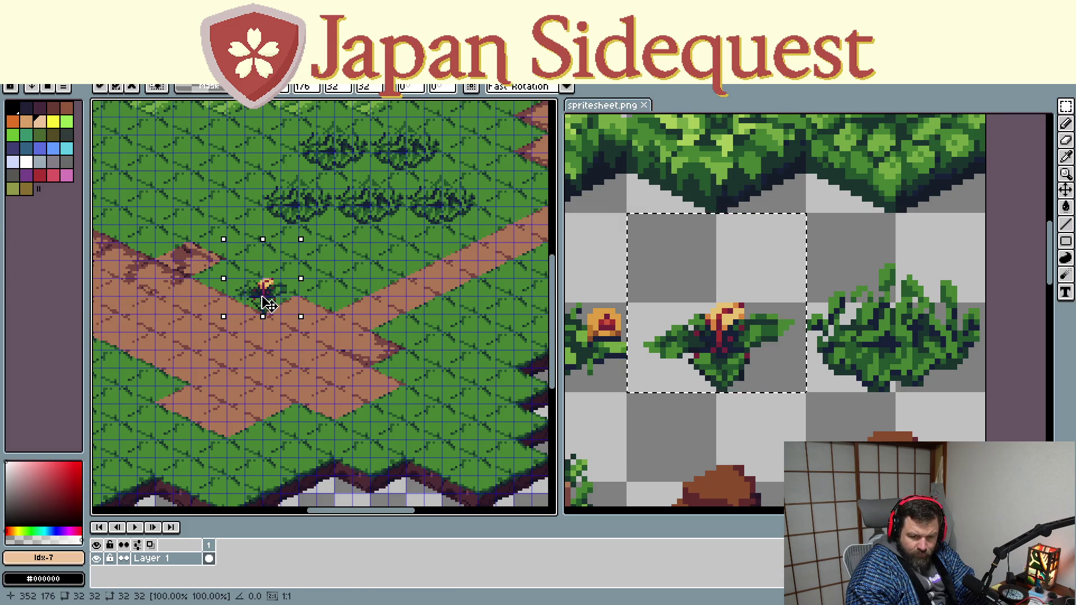
scroll(240, 300, down, 2)
scroll(371, 397, up, 1)
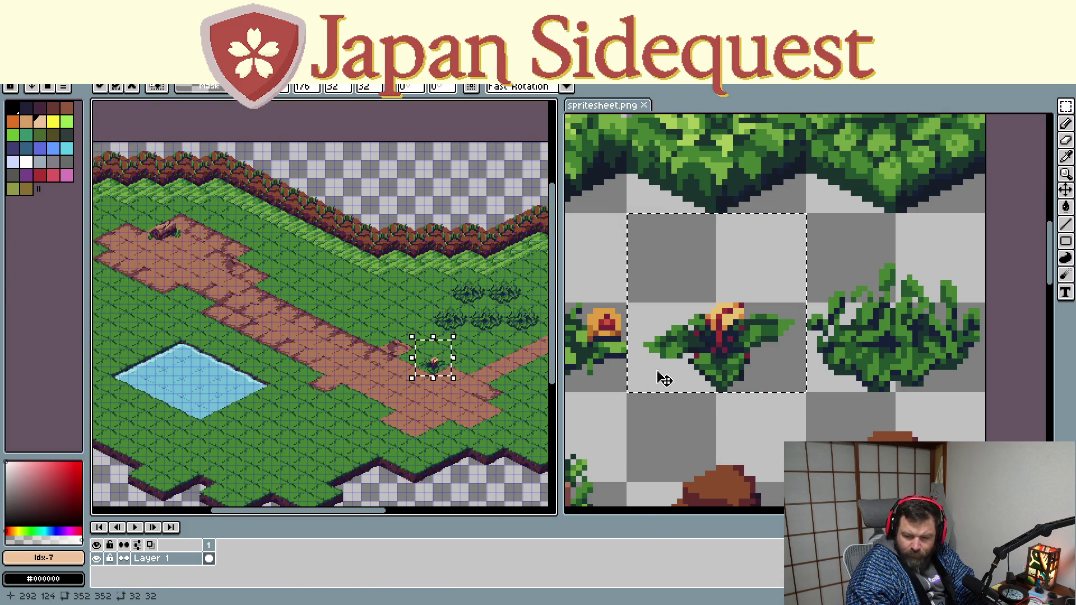
scroll(745, 271, down, 2)
scroll(744, 272, down, 2)
click(733, 288)
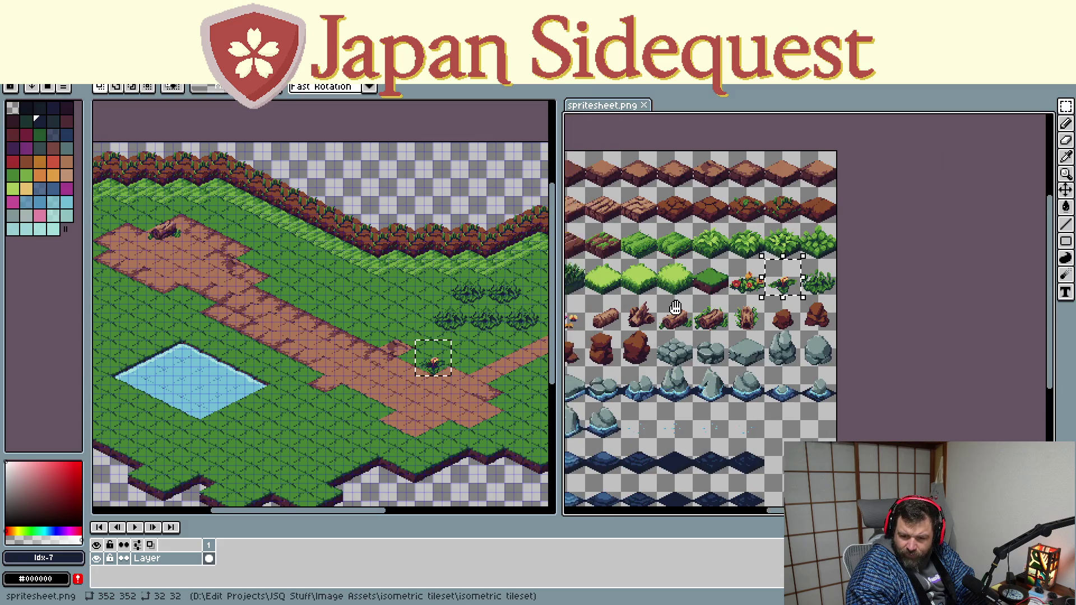
scroll(733, 287, up, 1)
scroll(732, 288, up, 1)
Copy the broken log stump tile and place it on the upper dirt path
drag(702, 267, 802, 371)
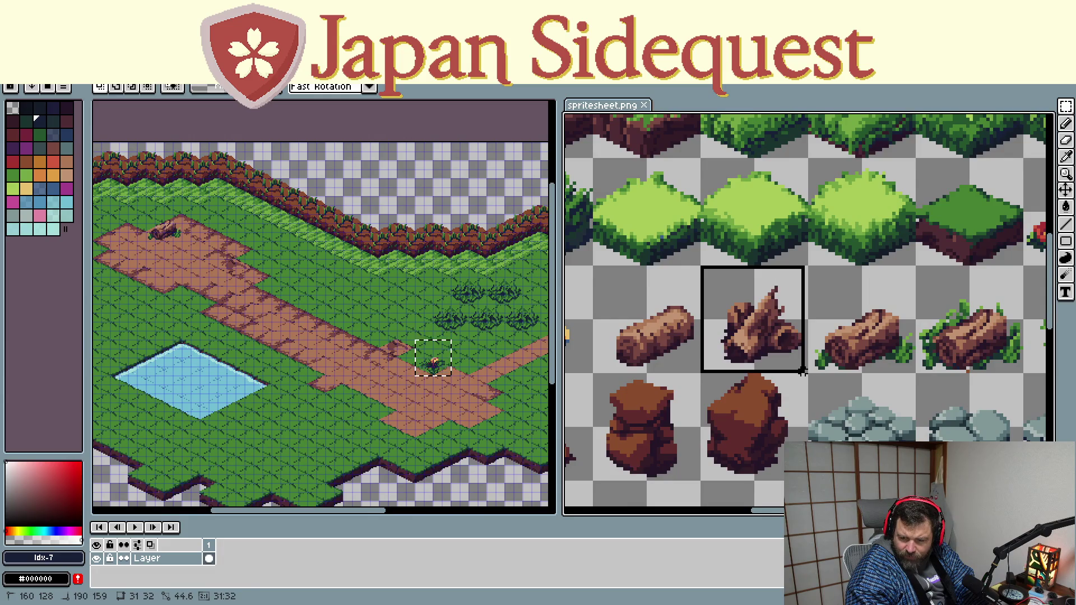
key(ctrl+c)
key(ctrl+v)
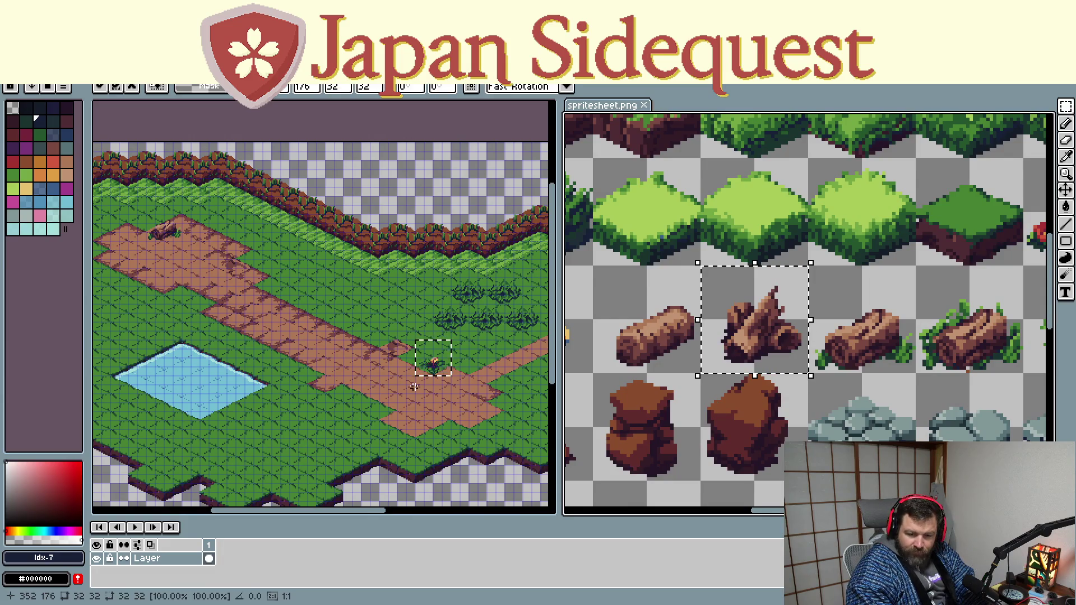
scroll(413, 386, left, 2)
scroll(416, 337, up, 1)
scroll(415, 314, down, 1)
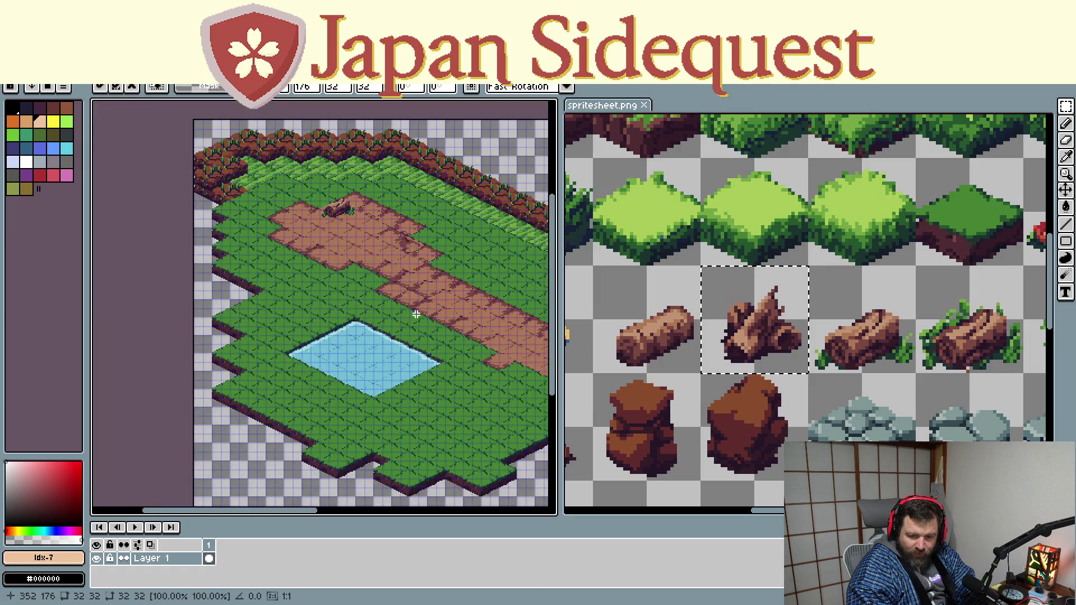
drag(415, 314, 390, 386)
scroll(280, 329, up, 1)
key(ctrl+v)
mouse_move(445, 378)
mouse_down()
mouse_move(460, 384)
mouse_move(361, 337)
mouse_up()
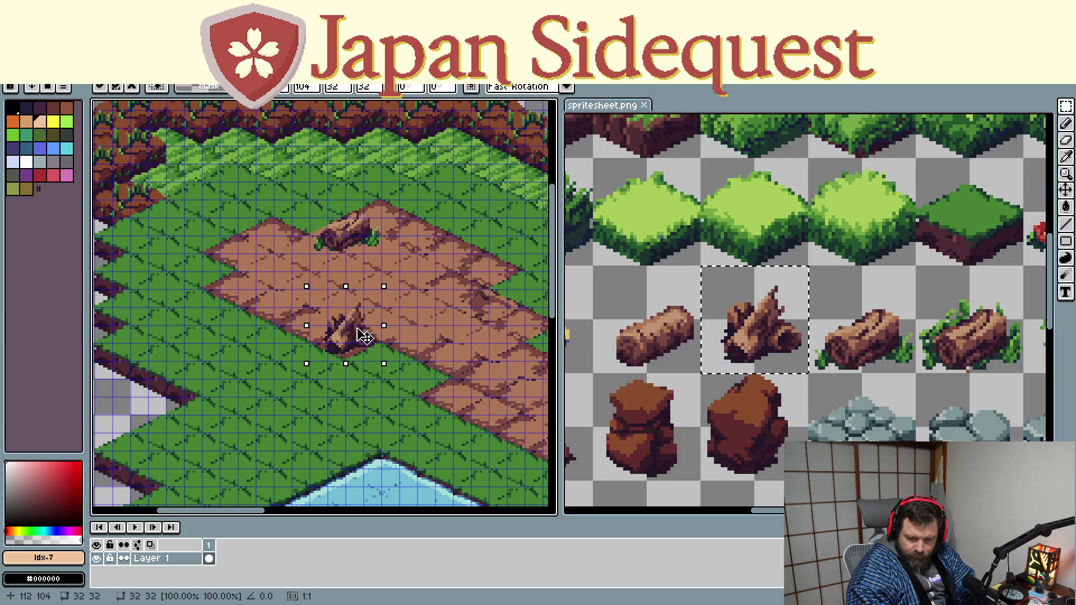
click(340, 441)
scroll(340, 441, down, 1)
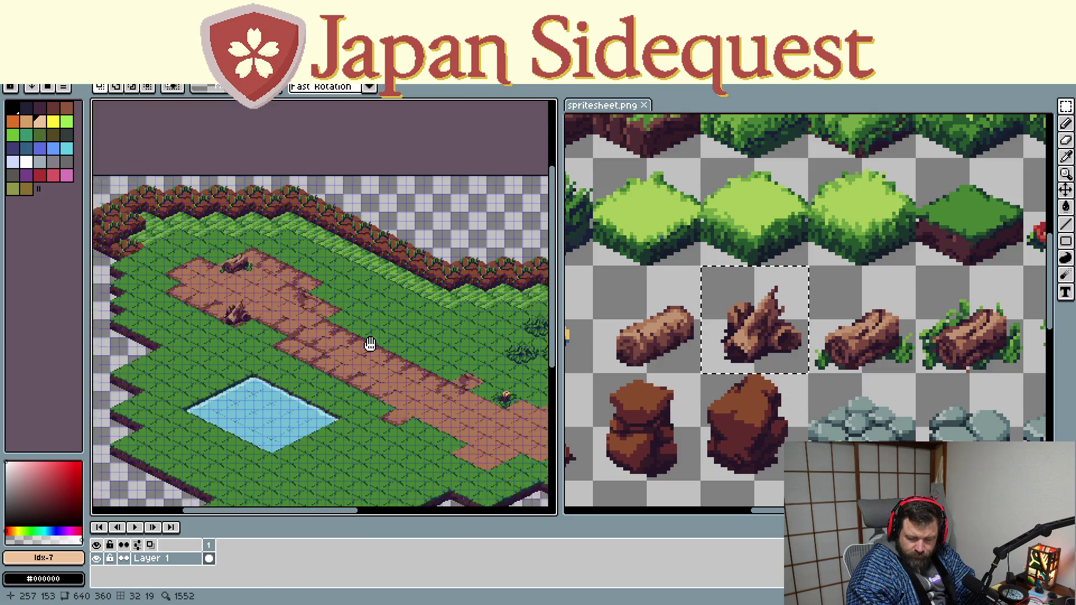
drag(500, 418, 361, 340)
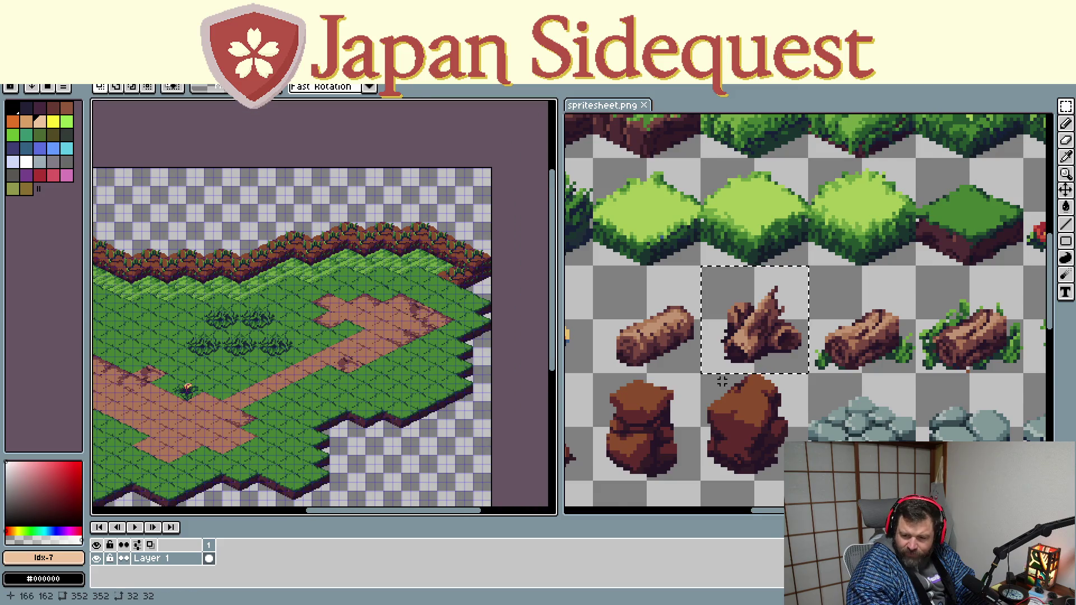
scroll(889, 428, down, 1)
scroll(888, 428, down, 2)
scroll(889, 428, up, 1)
scroll(889, 428, up, 1)
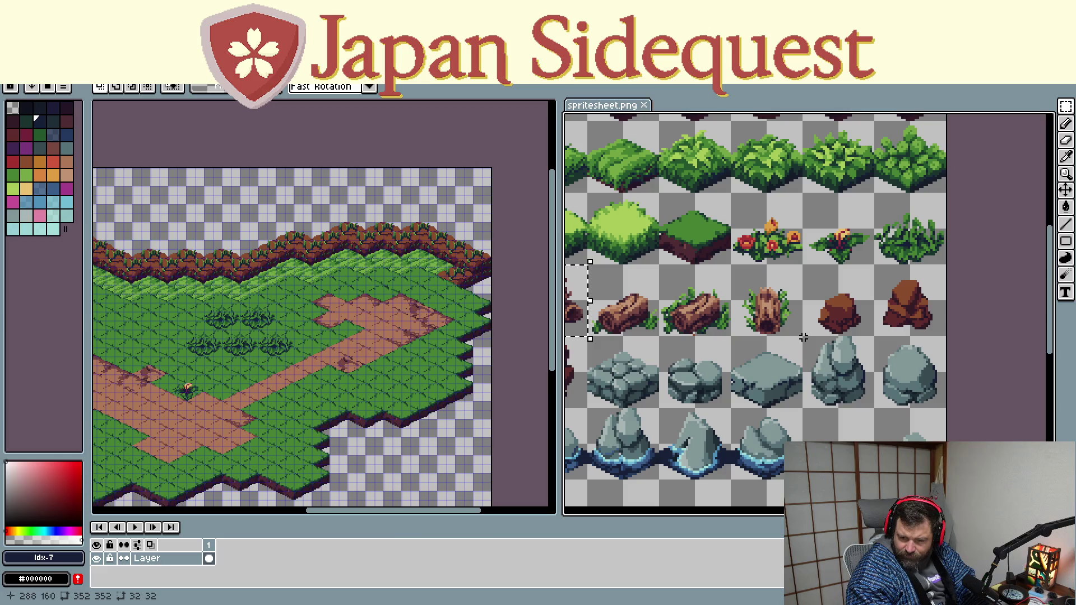
Copy the tall grey rock tile and place it on the upper path near the log
drag(803, 336, 876, 409)
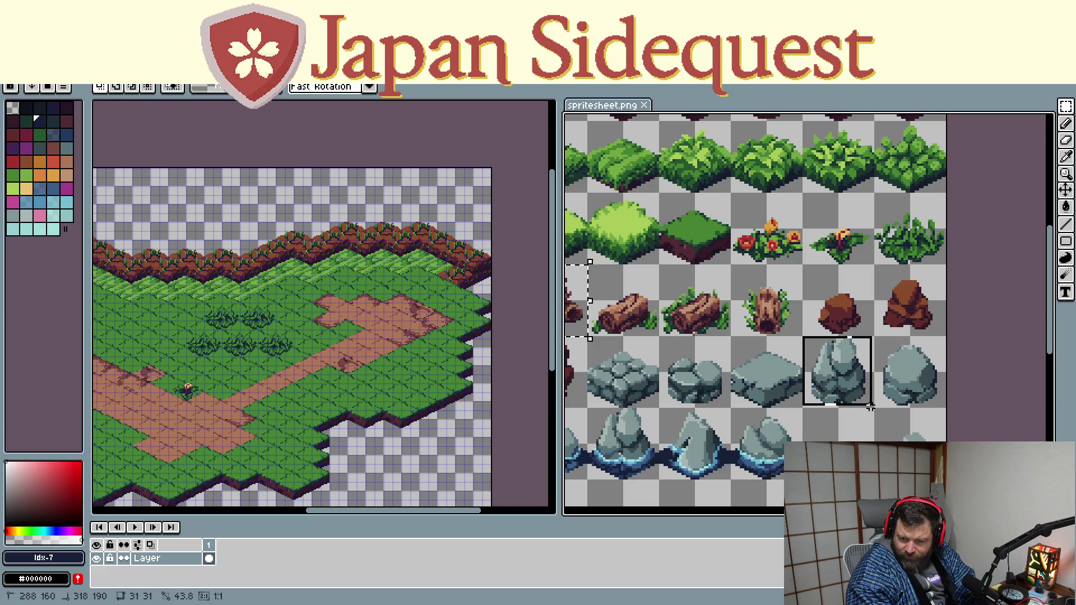
scroll(812, 421, down, 1)
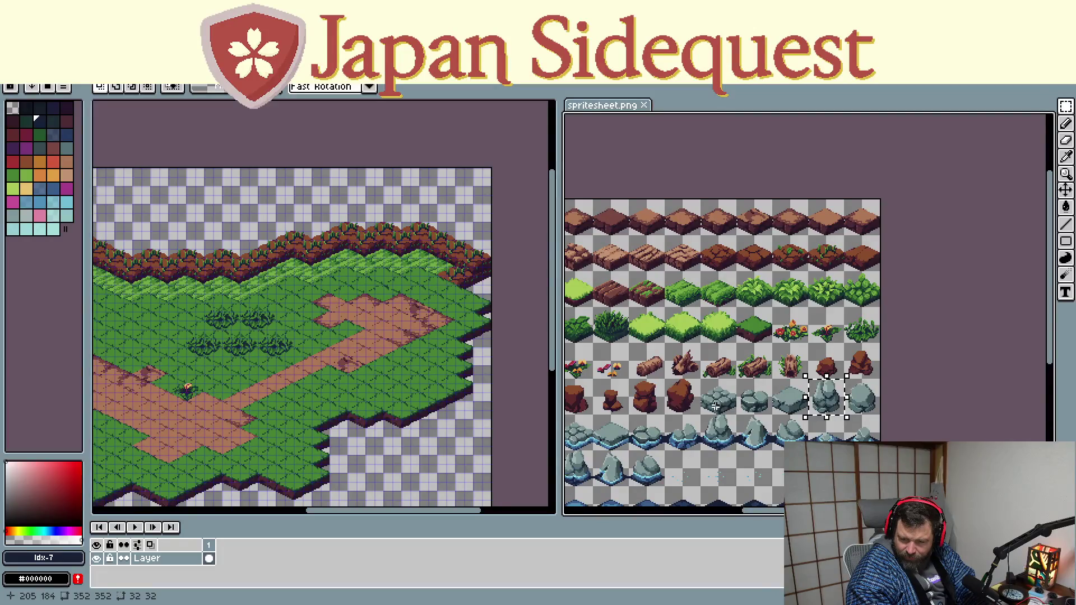
drag(715, 406, 763, 420)
scroll(763, 421, up, 1)
scroll(714, 404, up, 2)
scroll(627, 370, up, 1)
drag(621, 382, 667, 280)
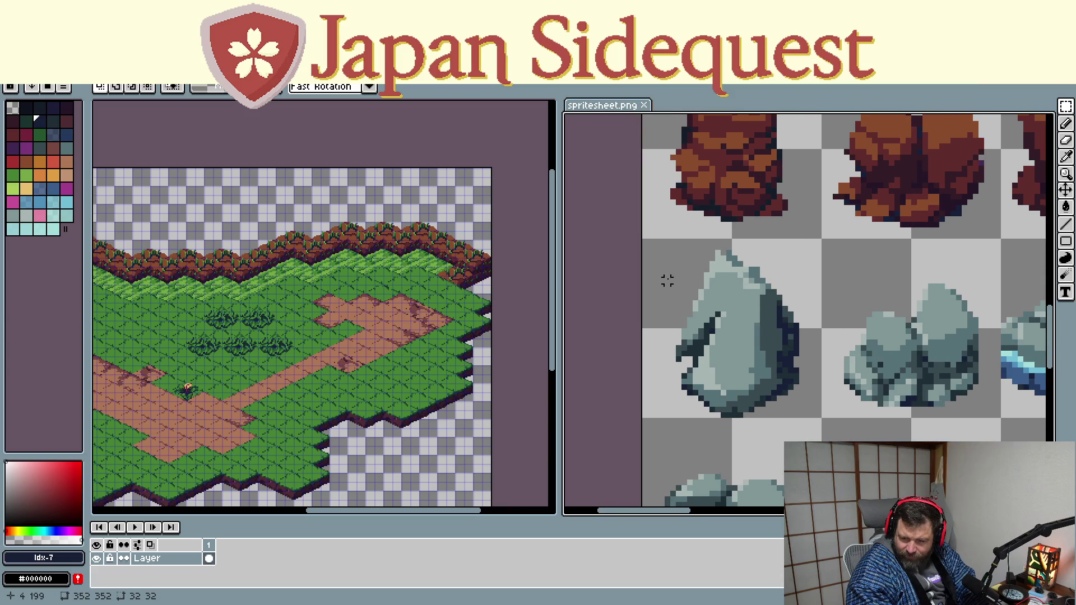
drag(646, 242, 820, 418)
key(ctrl+c)
click(313, 404)
key(ctrl+v)
drag(313, 404, 394, 318)
click(335, 412)
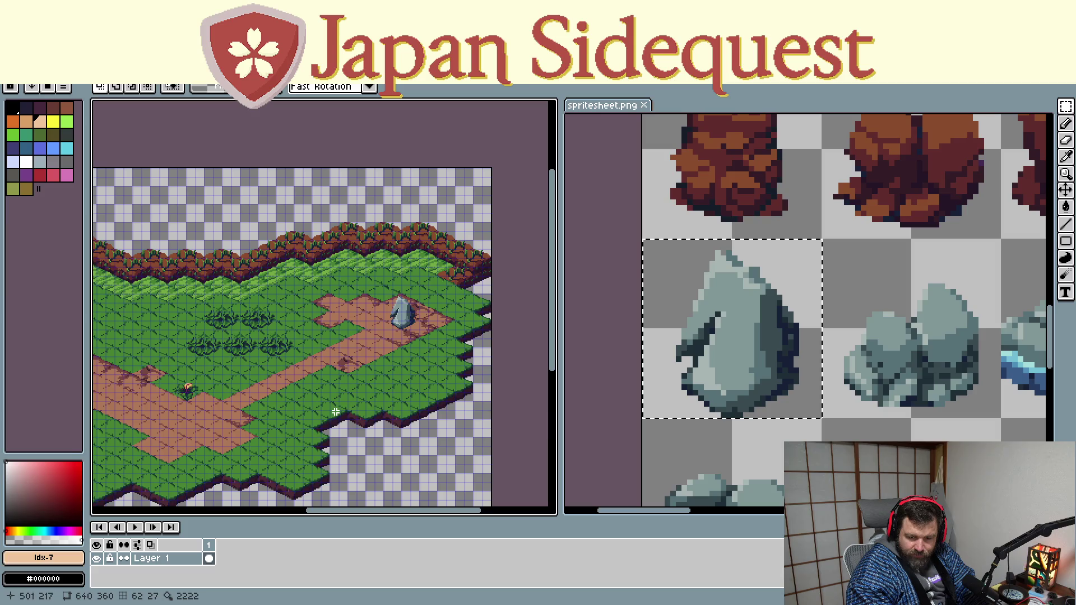
scroll(278, 413, down, 1)
drag(264, 411, 335, 397)
scroll(336, 397, up, 1)
scroll(207, 304, up, 1)
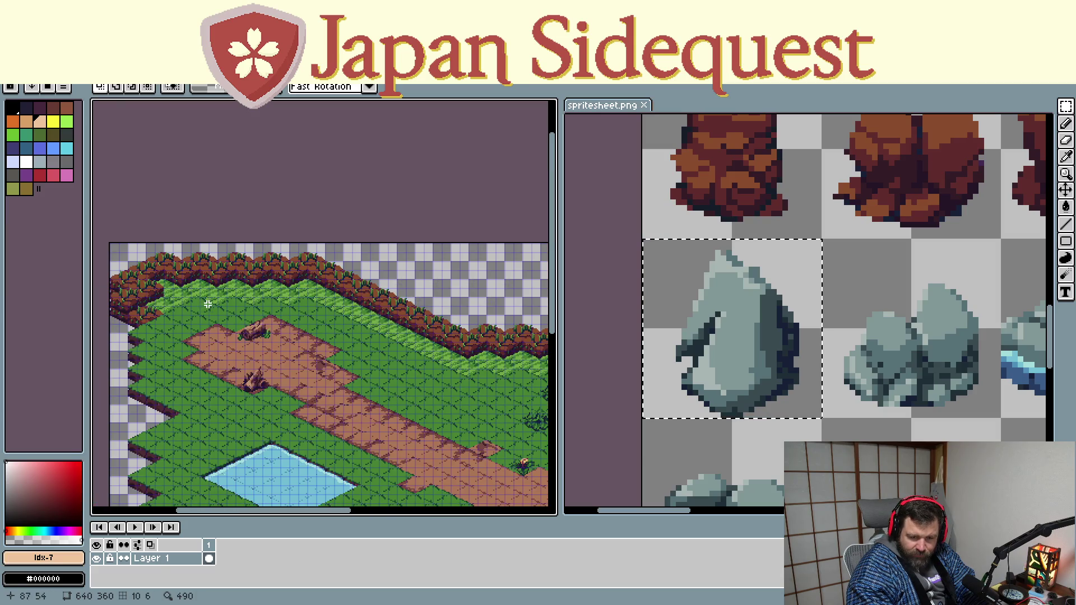
scroll(207, 305, up, 1)
scroll(208, 304, up, 1)
scroll(357, 331, down, 2)
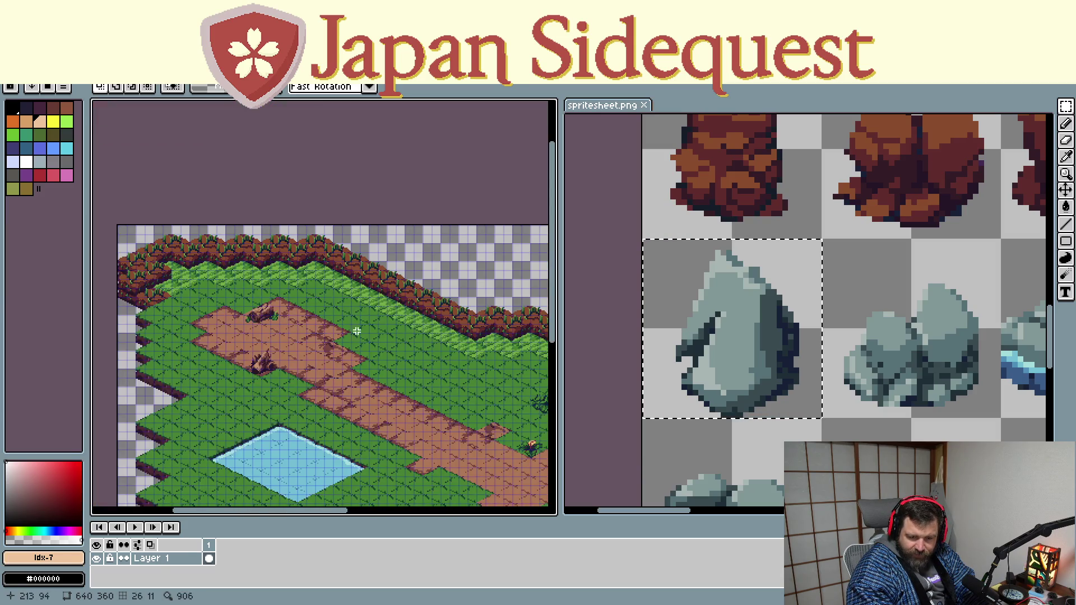
scroll(357, 331, down, 1)
scroll(357, 361, up, 1)
scroll(749, 270, up, 1)
scroll(775, 262, down, 2)
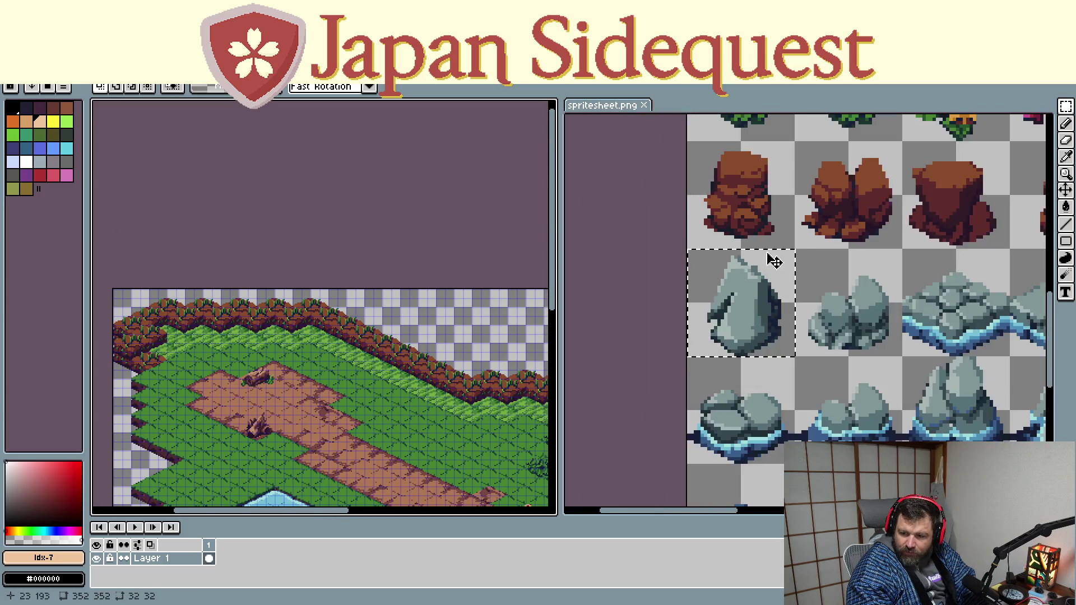
scroll(774, 262, down, 2)
scroll(838, 219, up, 1)
scroll(837, 219, up, 1)
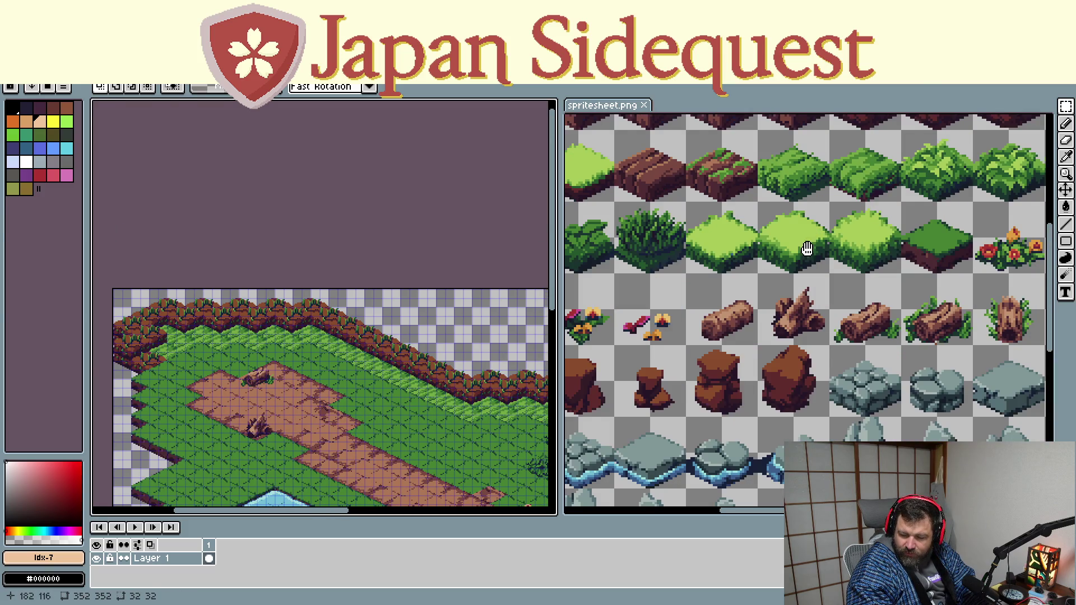
Copy the red-and-yellow flower tile and drop a first cluster onto the grass by the path
drag(808, 248, 764, 363)
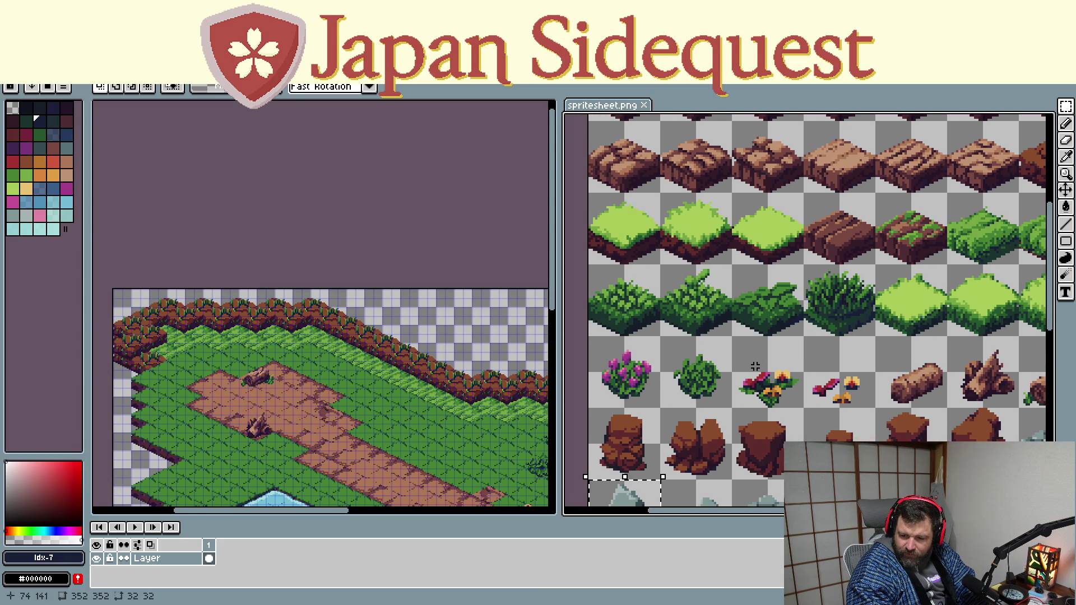
key(ctrl+d)
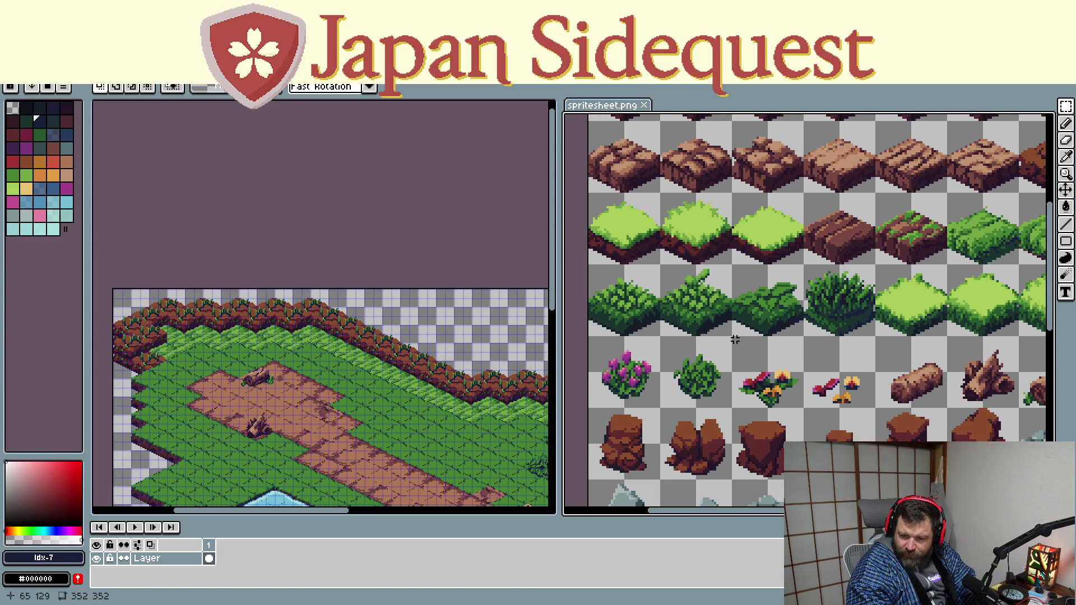
drag(733, 337, 805, 410)
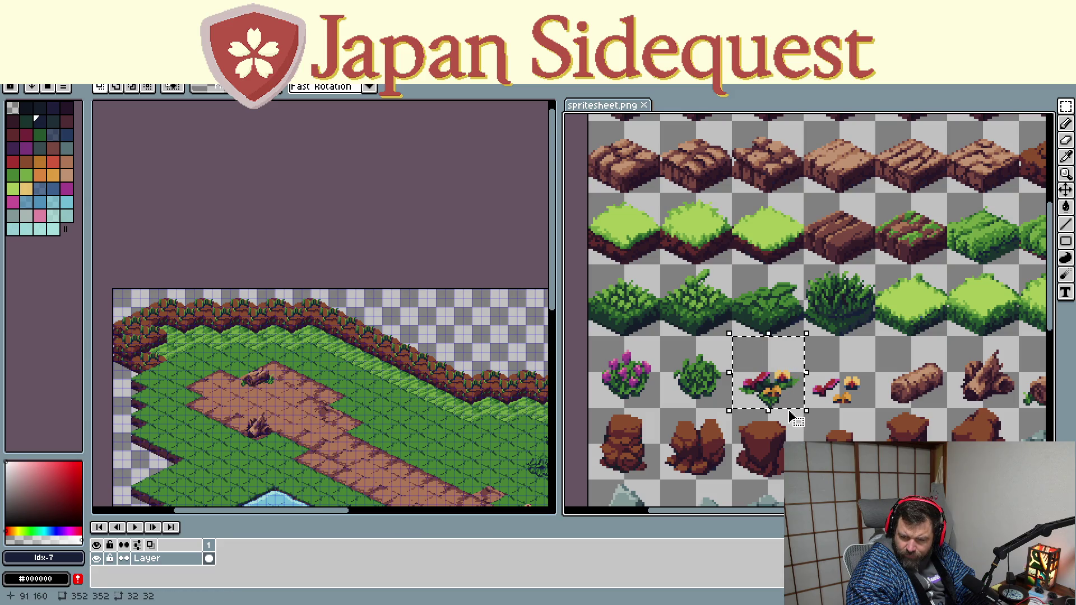
scroll(211, 320, up, 5)
scroll(210, 321, down, 3)
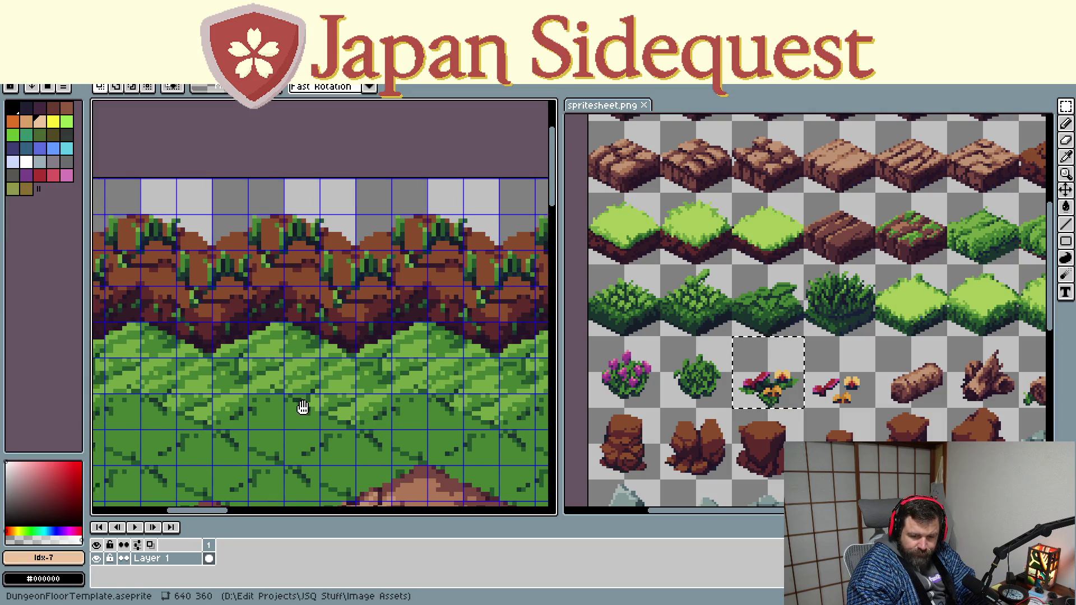
key(ctrl+v)
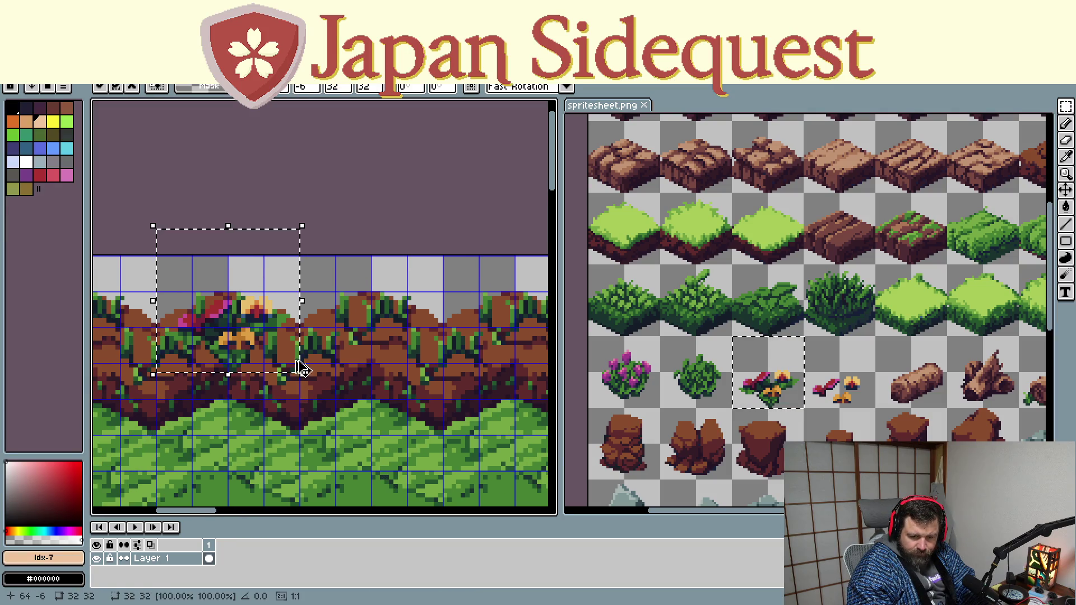
drag(300, 363, 343, 372)
scroll(331, 428, down, 2)
scroll(331, 428, down, 1)
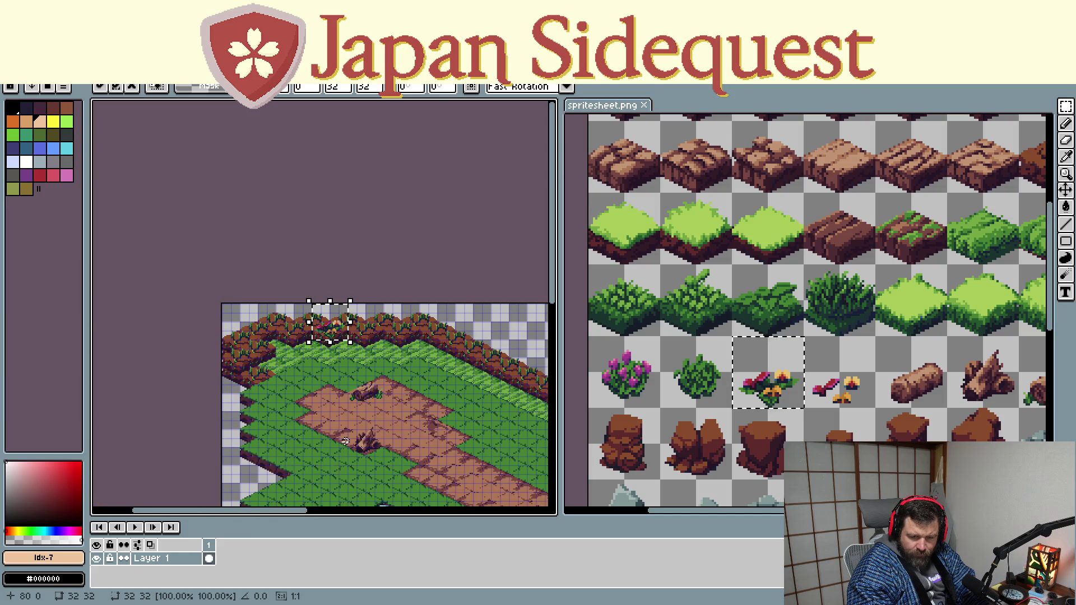
drag(332, 336, 334, 403)
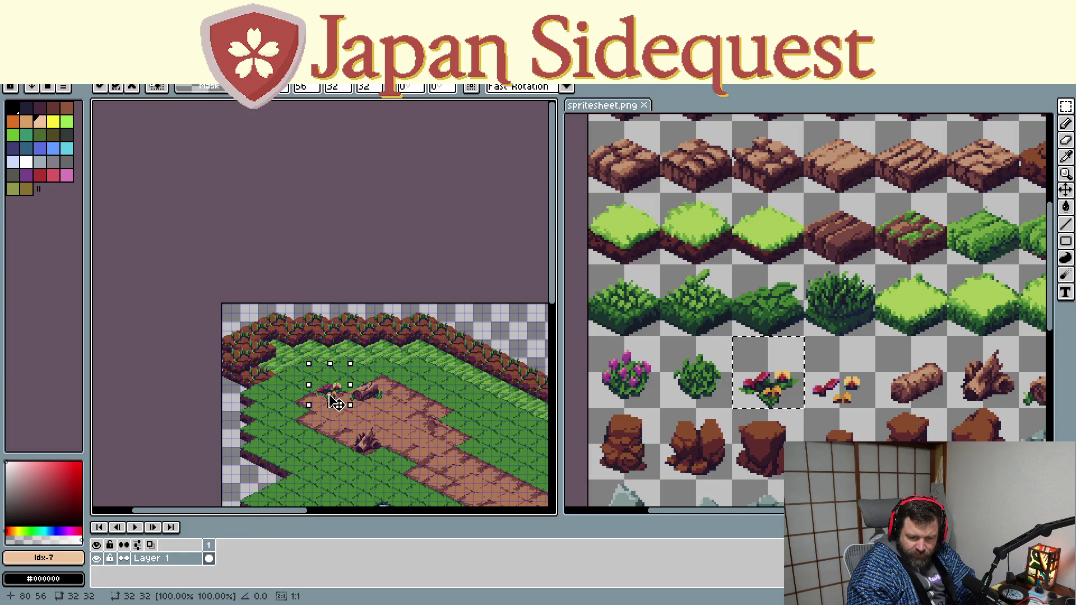
click(383, 429)
scroll(383, 429, up, 1)
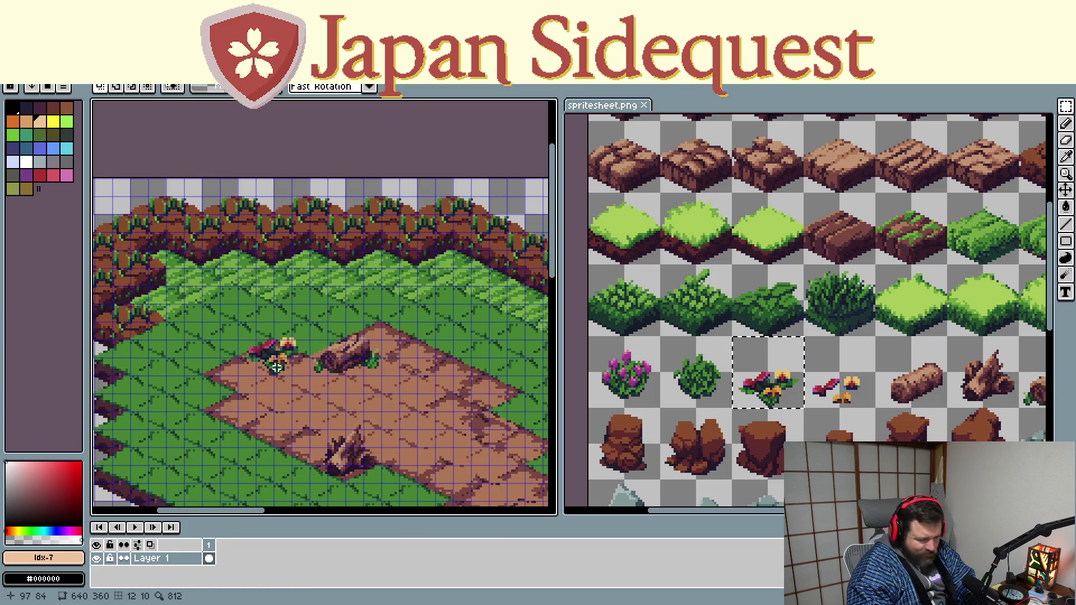
Undo a misplaced flower move, then paste the flowers right beside the fallen log and commit
drag(275, 367, 327, 342)
key(ctrl+z)
key(ctrl+z)
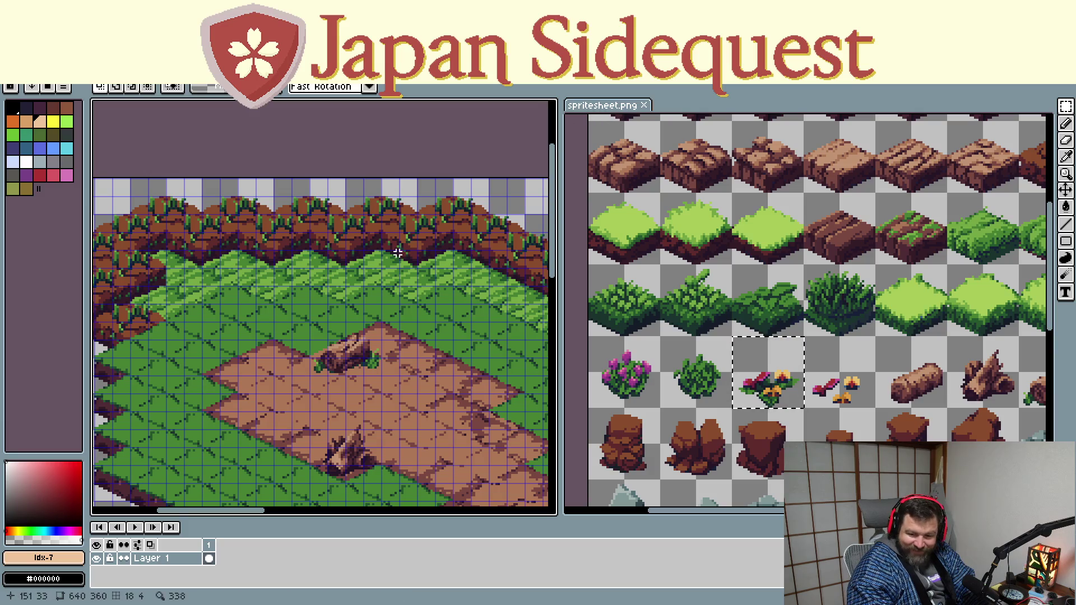
key(ctrl+v)
drag(250, 503, 327, 332)
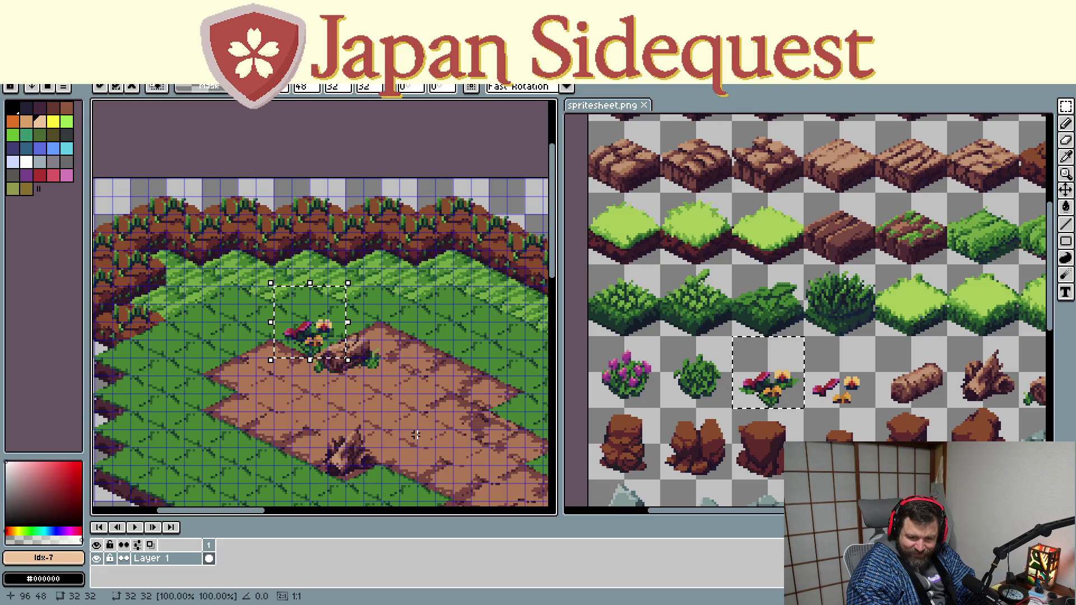
key(Return)
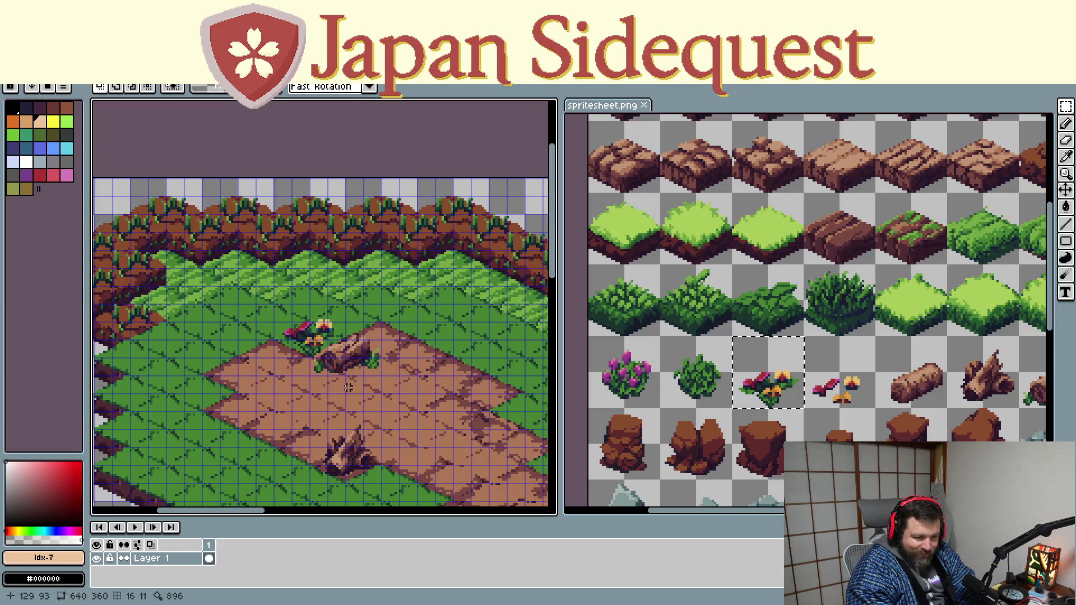
drag(404, 374, 366, 356)
click(806, 269)
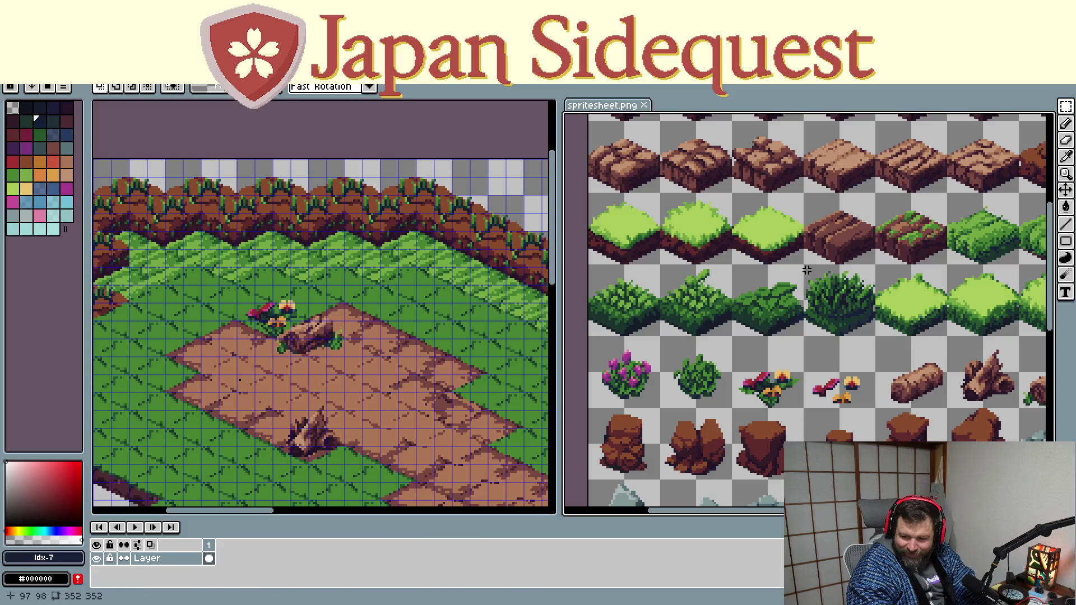
Copy the small flower tile and place a cluster beside the path's left edge
drag(804, 266, 875, 336)
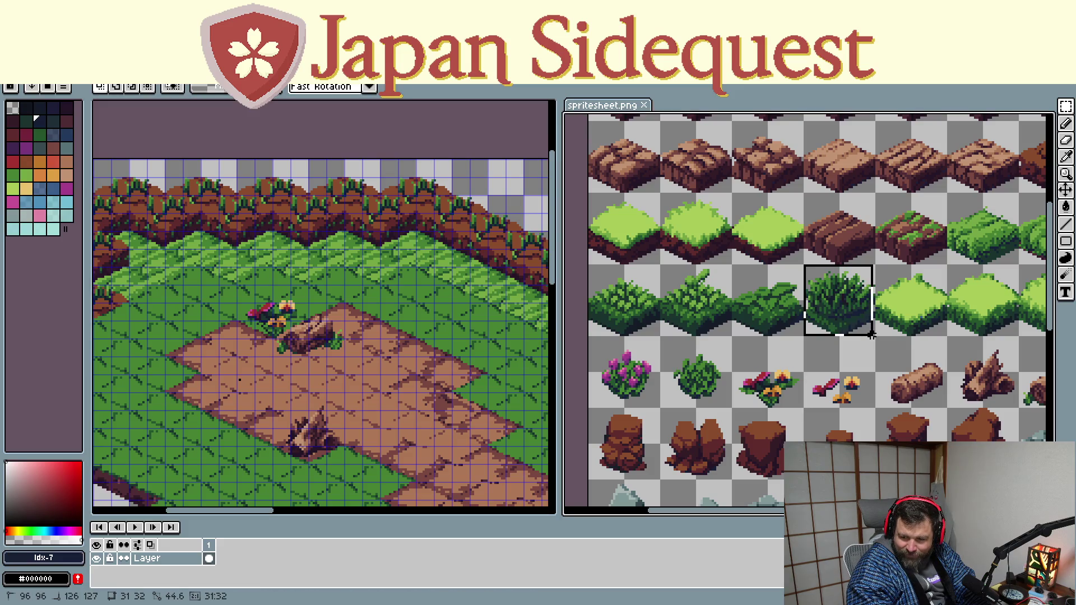
mouse_move(880, 342)
mouse_down()
mouse_move(935, 229)
mouse_move(672, 288)
mouse_move(663, 303)
mouse_up()
key(ctrl+d)
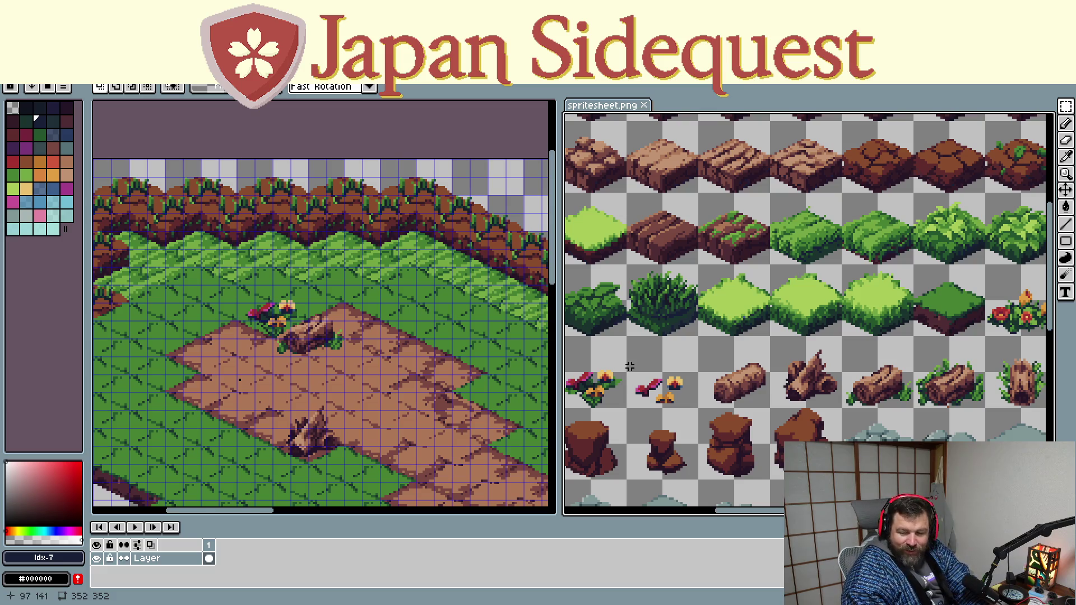
scroll(670, 383, down, 1)
scroll(646, 398, up, 2)
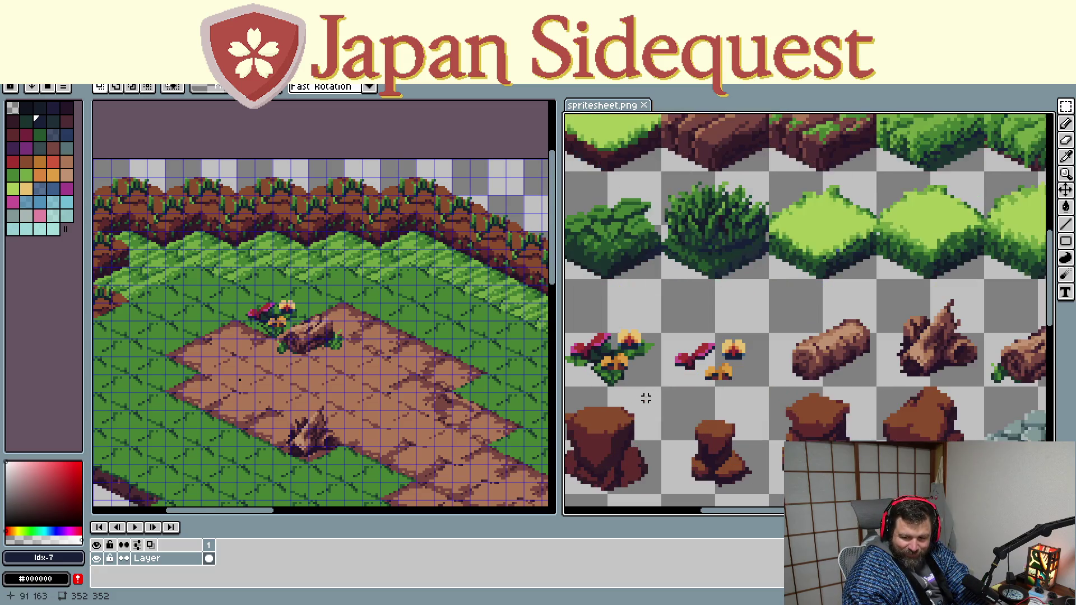
scroll(653, 374, up, 1)
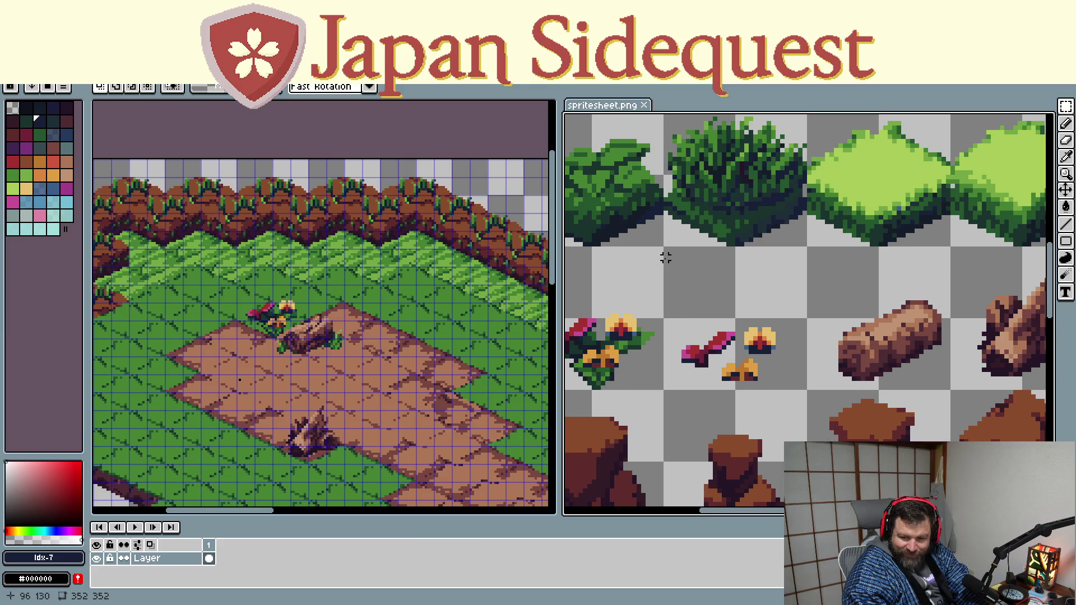
drag(665, 249, 809, 394)
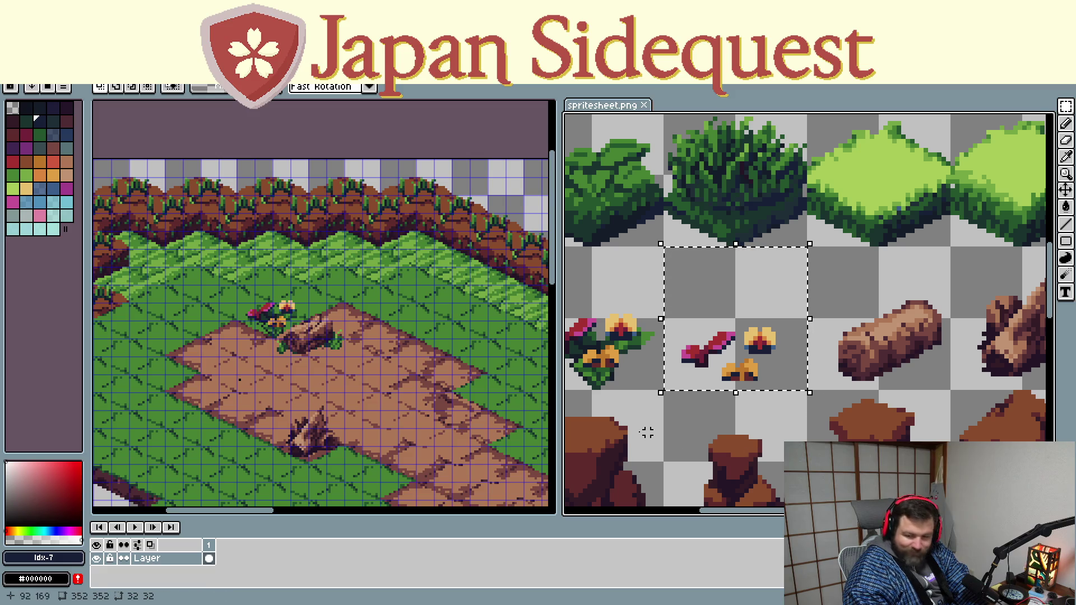
click(254, 385)
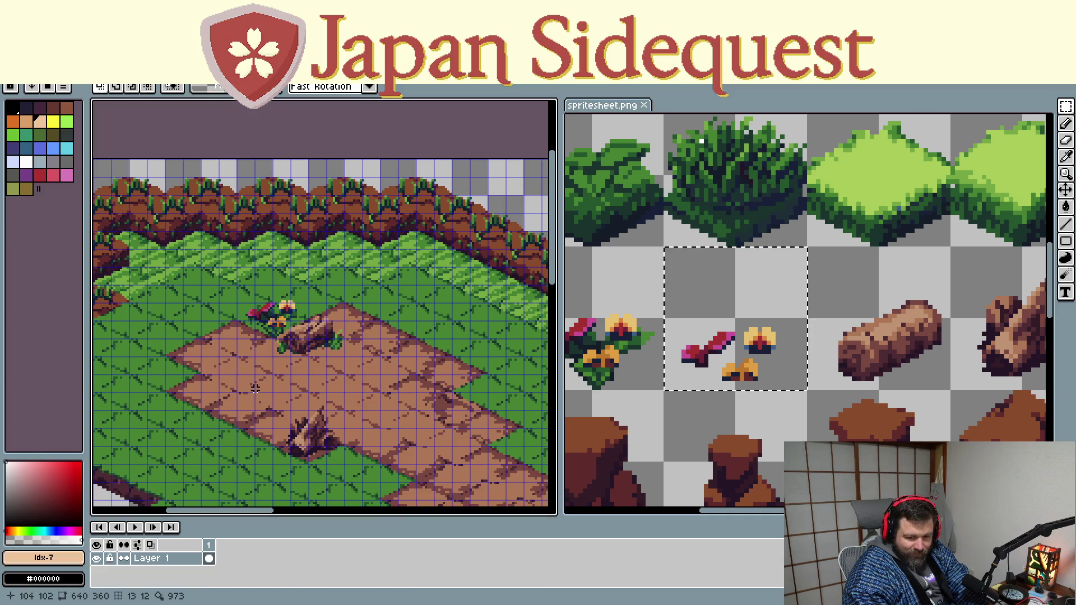
key(ctrl+v)
drag(262, 471, 165, 373)
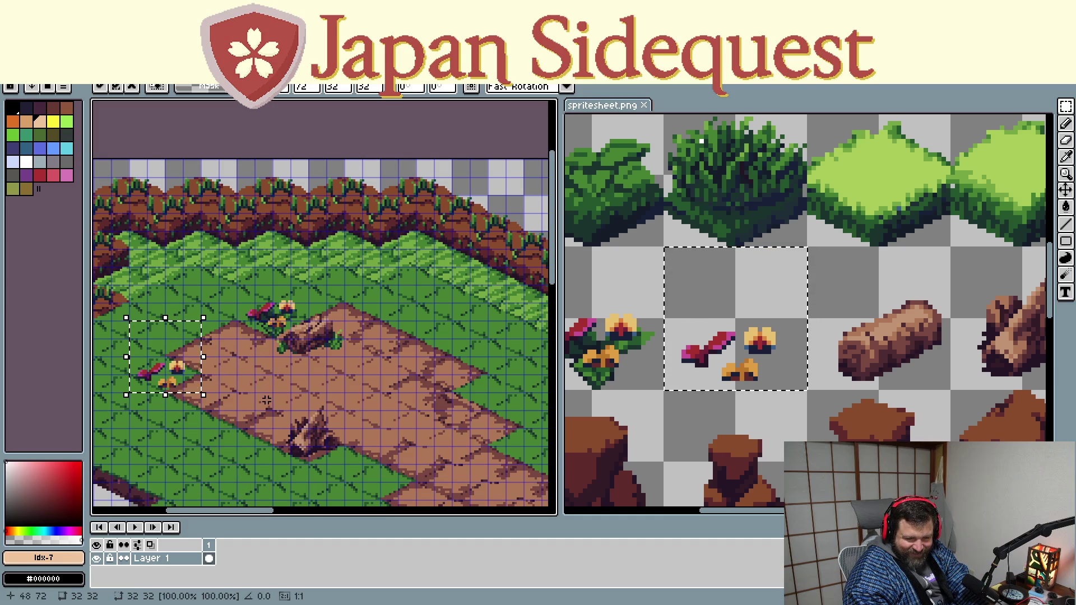
key(Return)
scroll(688, 387, down, 1)
scroll(688, 388, down, 1)
scroll(728, 401, down, 1)
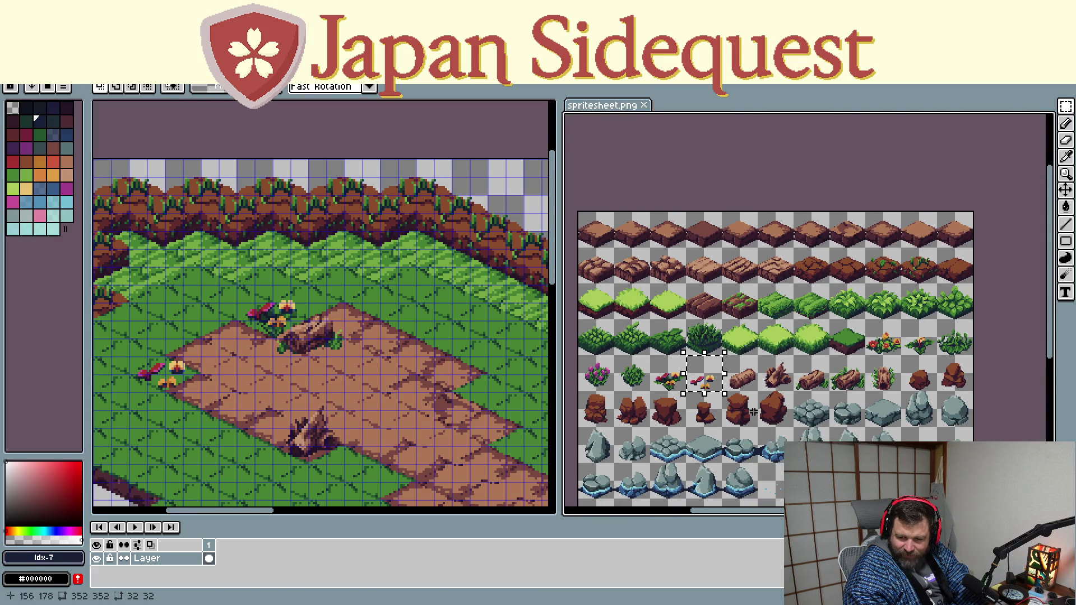
scroll(933, 410, up, 1)
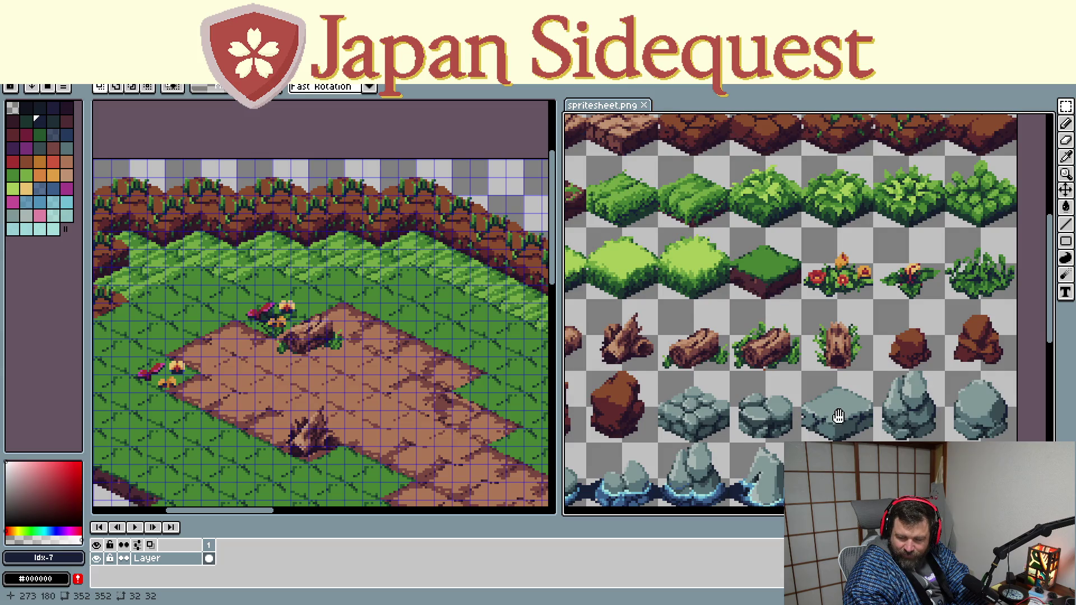
Copy the grey boulder sprite and place it next to the flowers and fallen log
drag(838, 416, 760, 395)
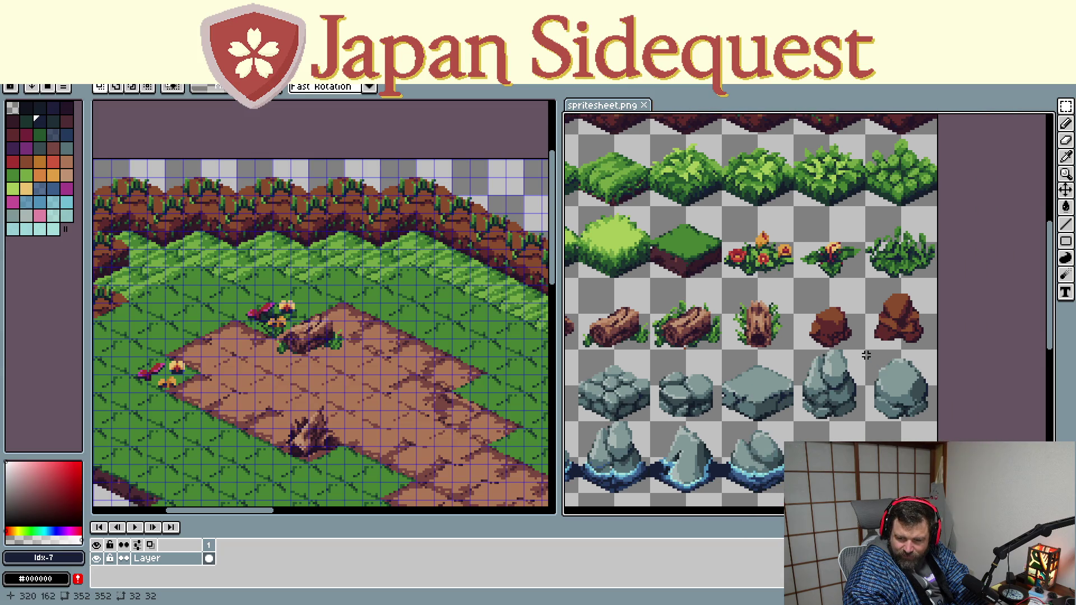
drag(865, 351, 937, 425)
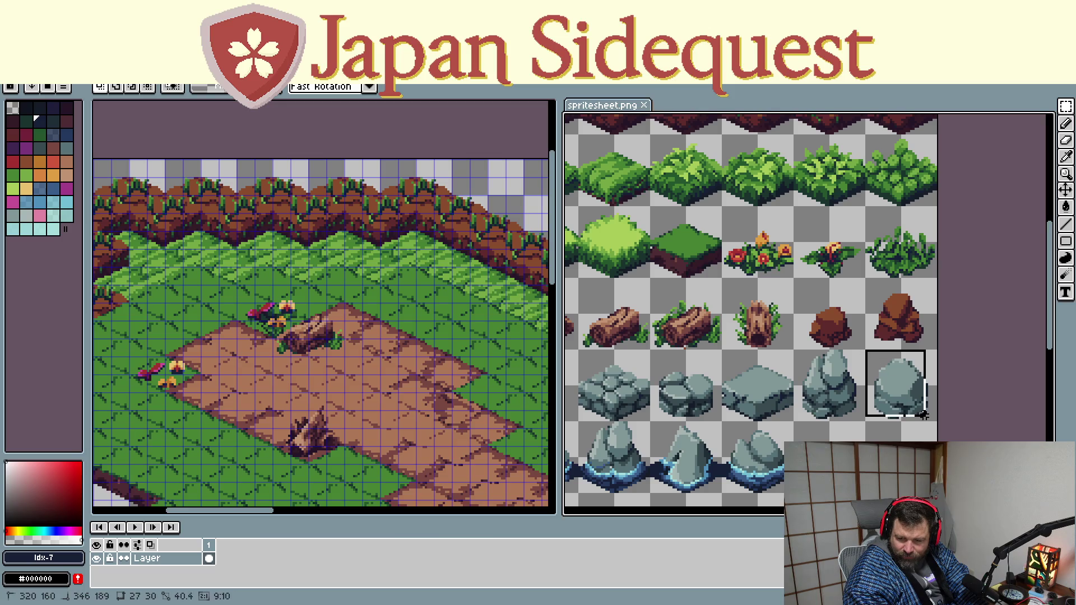
key(ctrl+c)
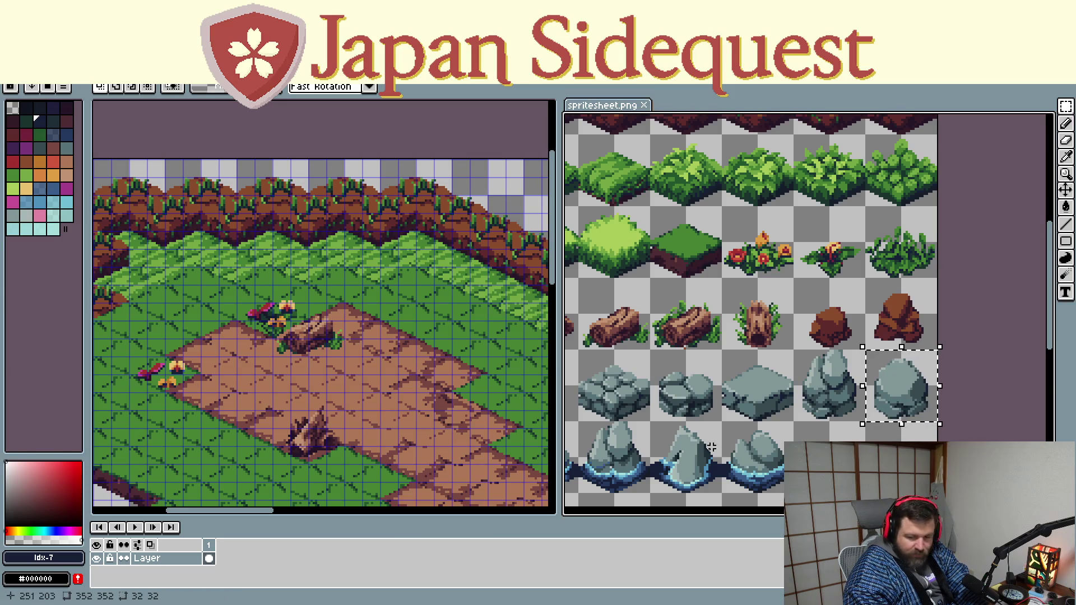
click(322, 377)
key(ctrl+v)
drag(328, 325, 243, 343)
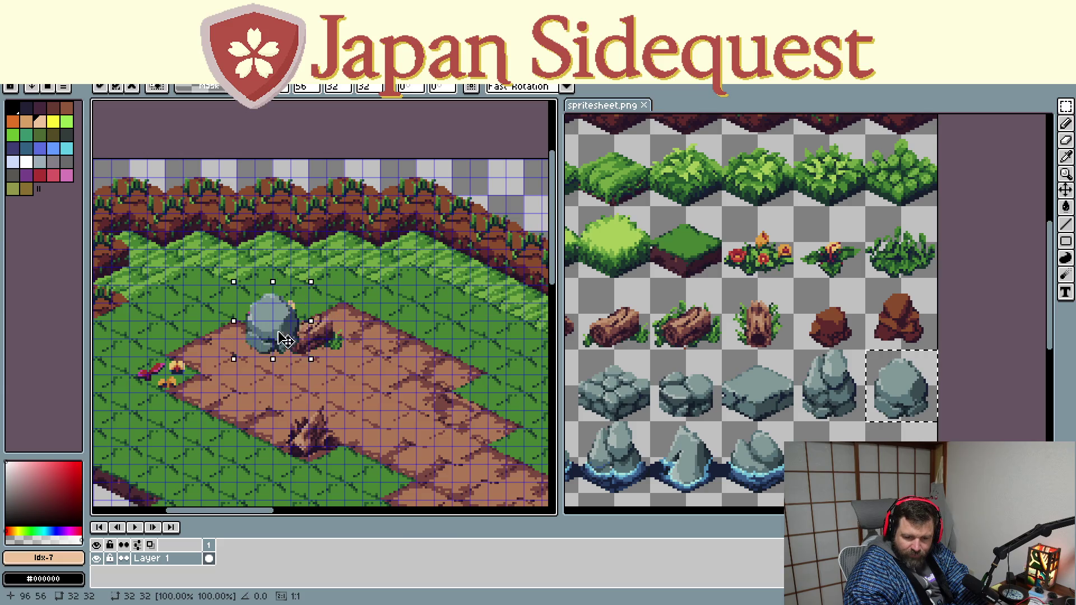
key(ctrl+d)
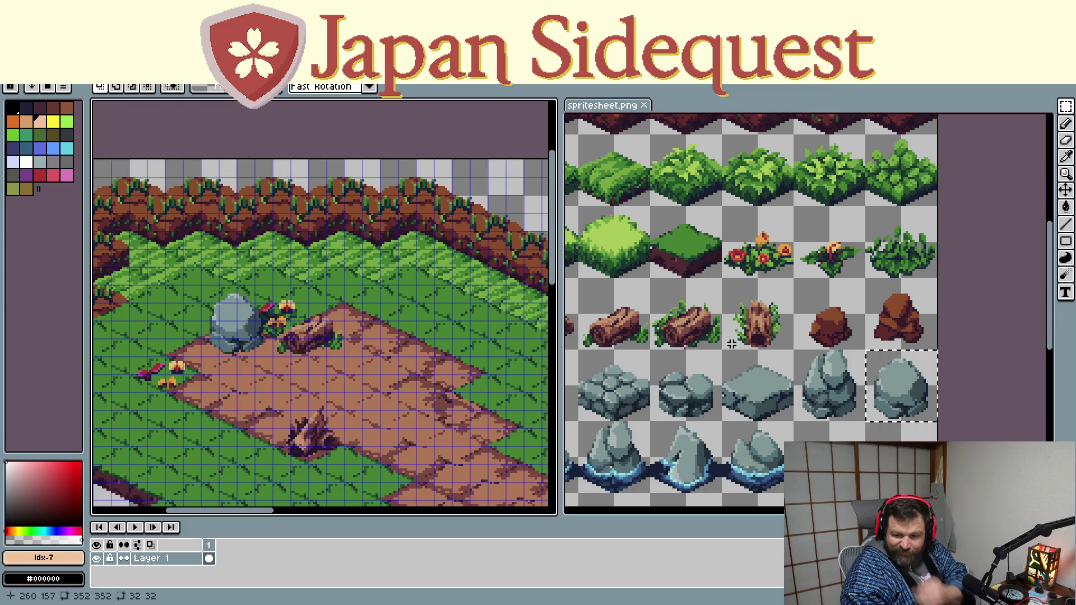
scroll(822, 339, up, 3)
scroll(823, 338, up, 2)
scroll(754, 347, left, 2)
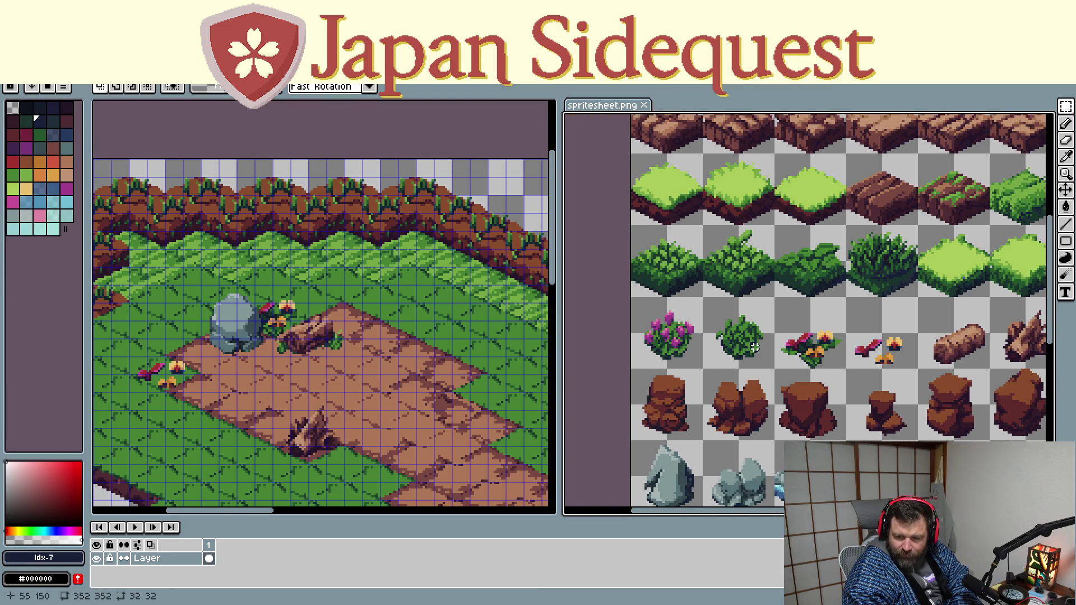
Copy the pink flower bush tile and place it on the grass above the path
drag(632, 297, 700, 368)
drag(468, 427, 381, 302)
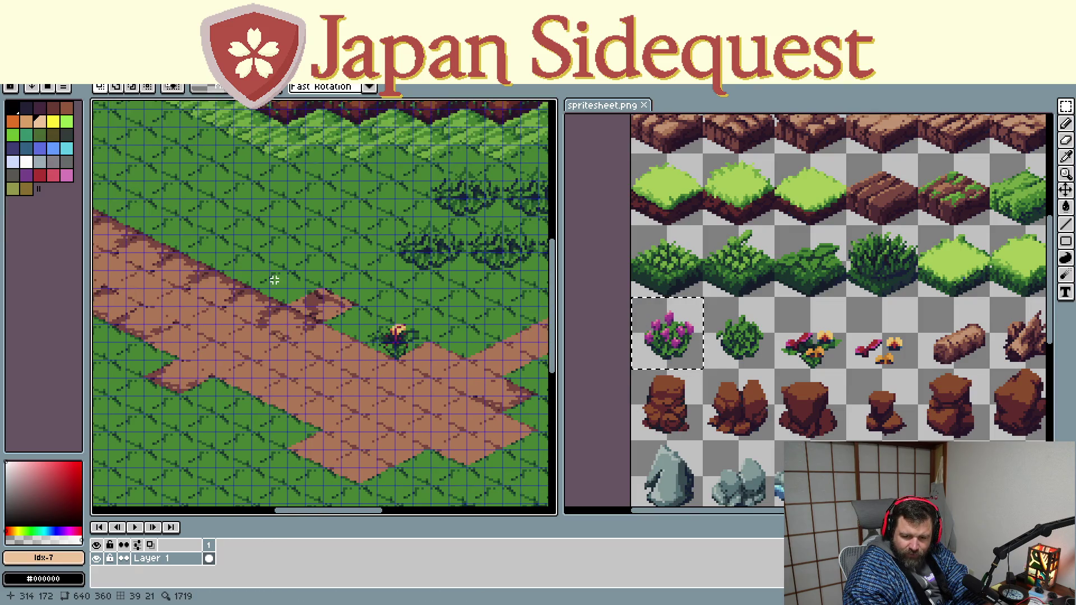
key(ctrl+v)
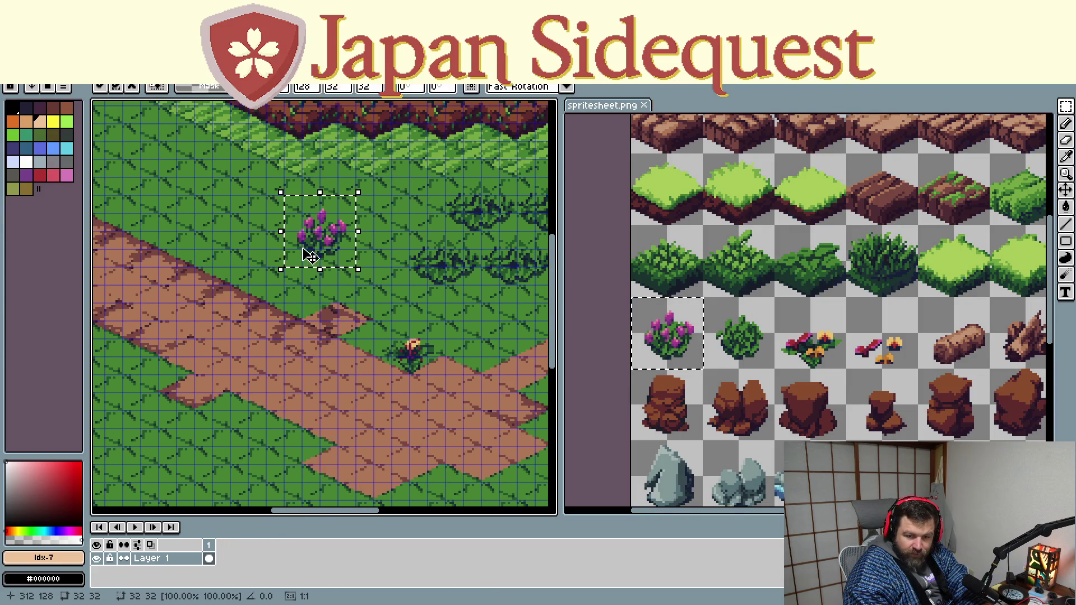
drag(310, 256, 304, 307)
scroll(827, 297, down, 2)
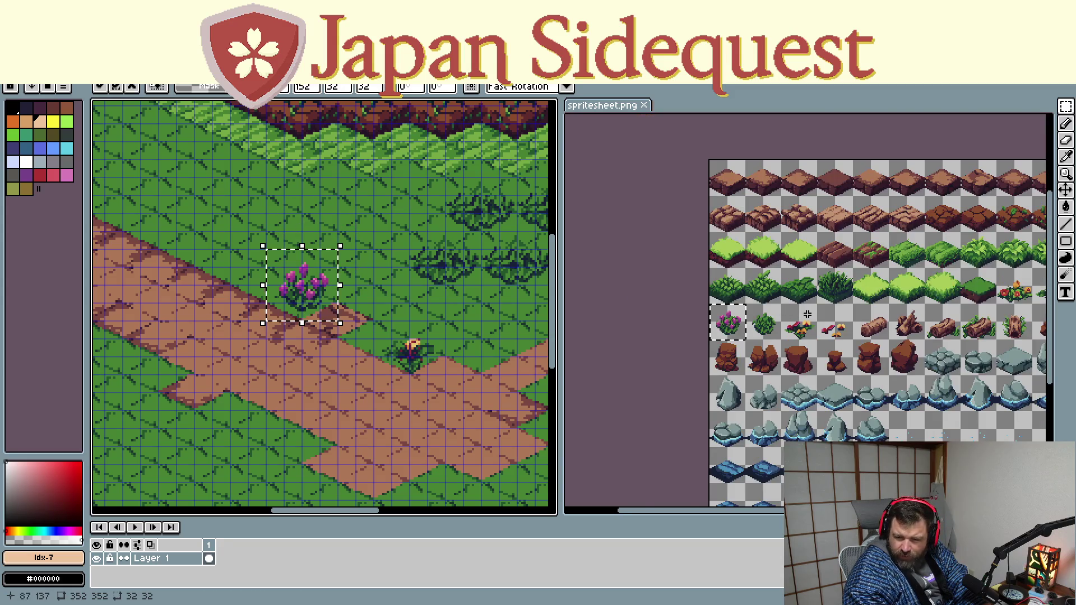
scroll(827, 297, up, 2)
scroll(826, 294, down, 3)
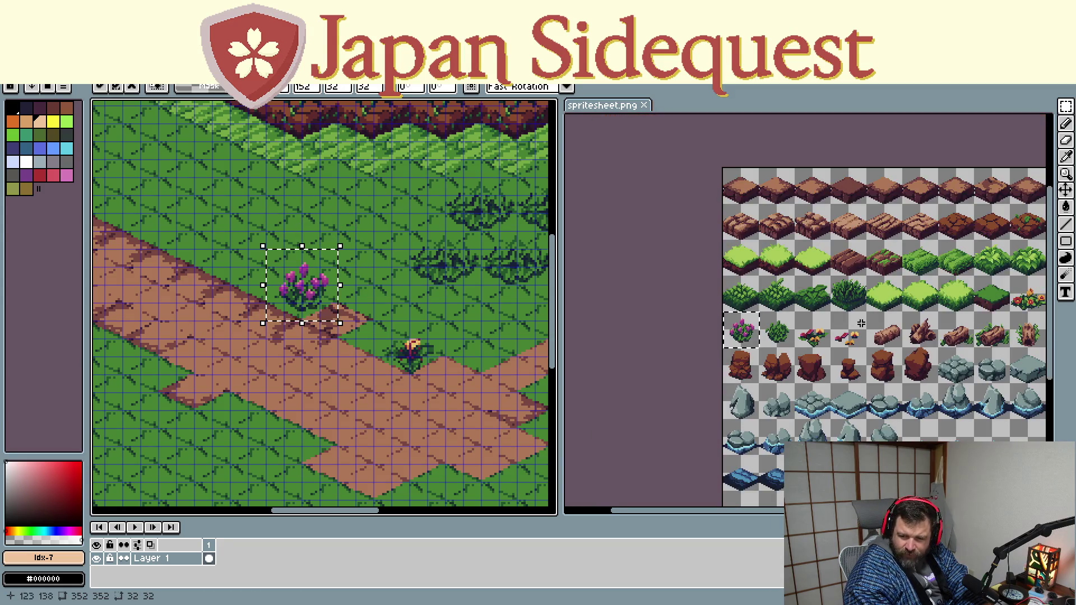
scroll(827, 294, up, 1)
mouse_move(798, 328)
mouse_down()
mouse_move(690, 328)
mouse_move(738, 318)
mouse_up()
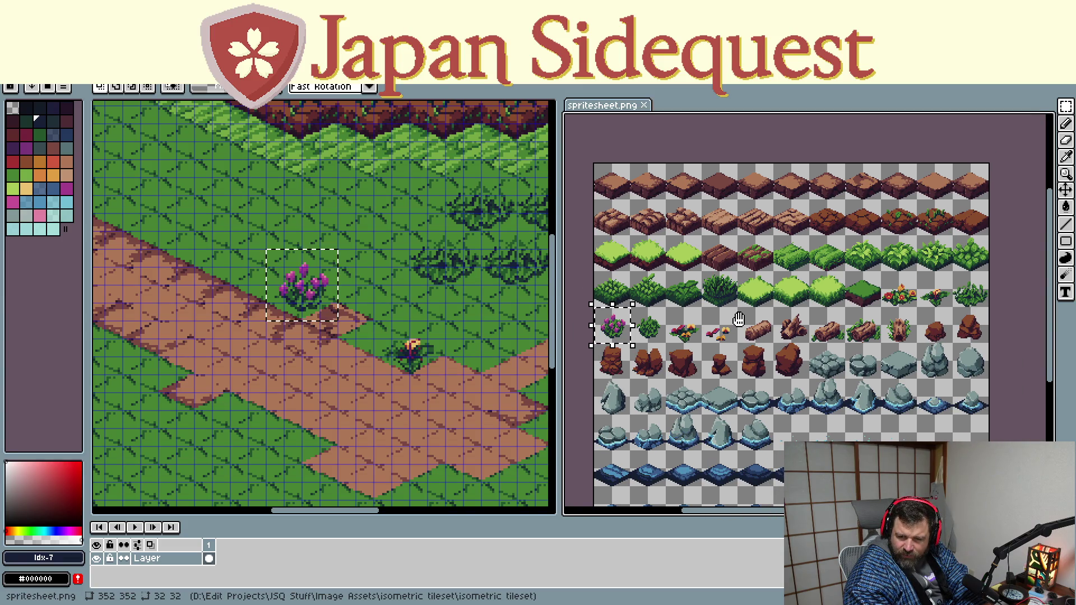
scroll(638, 346, down, 1)
scroll(639, 346, up, 1)
scroll(638, 347, up, 2)
scroll(639, 347, up, 1)
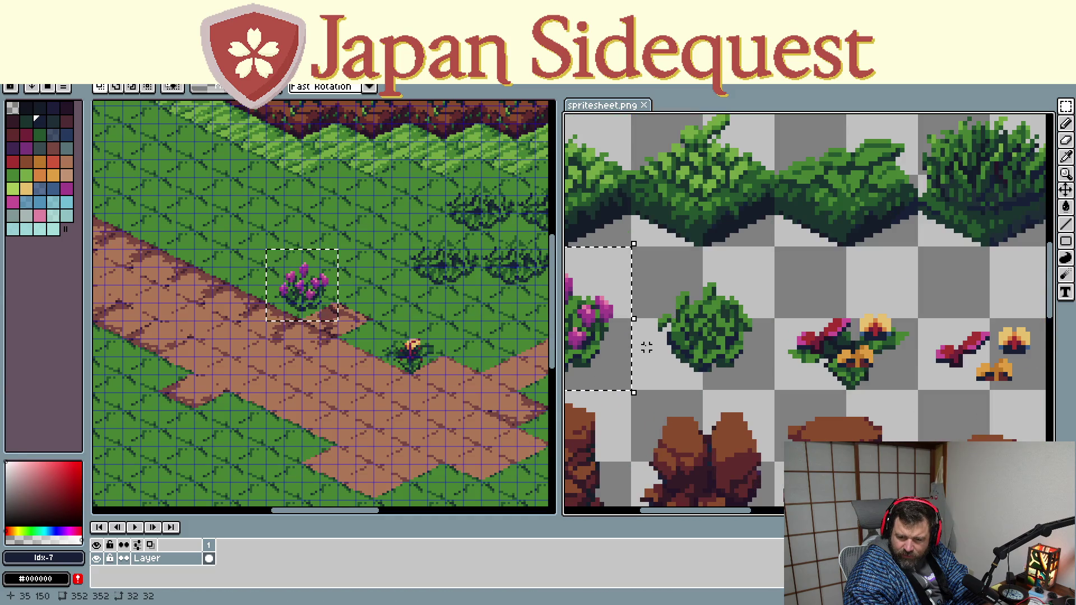
scroll(648, 265, down, 3)
scroll(885, 287, down, 1)
scroll(956, 326, up, 1)
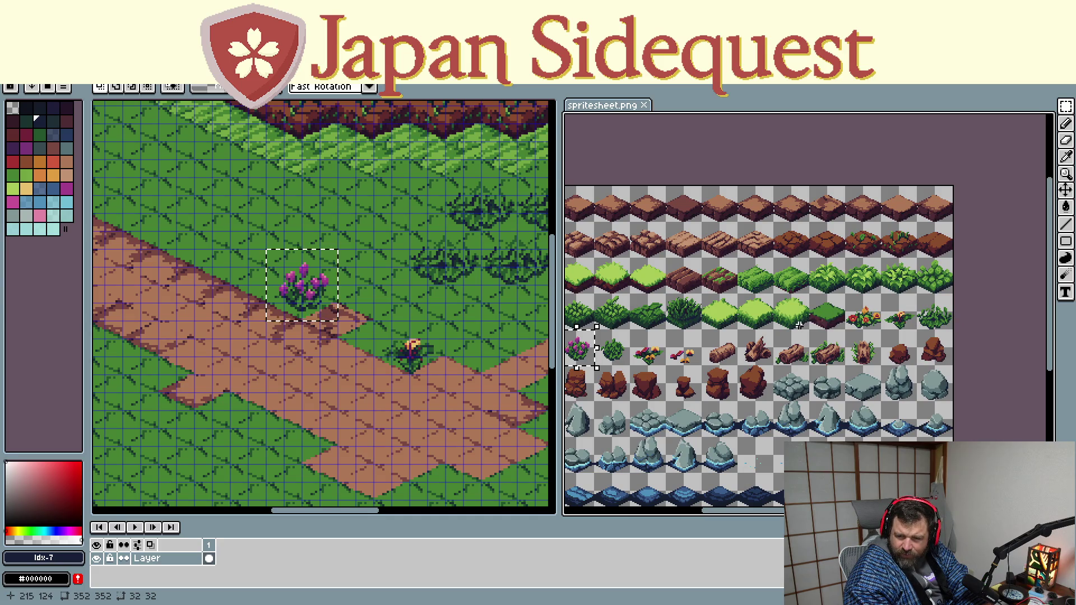
scroll(920, 250, up, 1)
scroll(920, 251, up, 1)
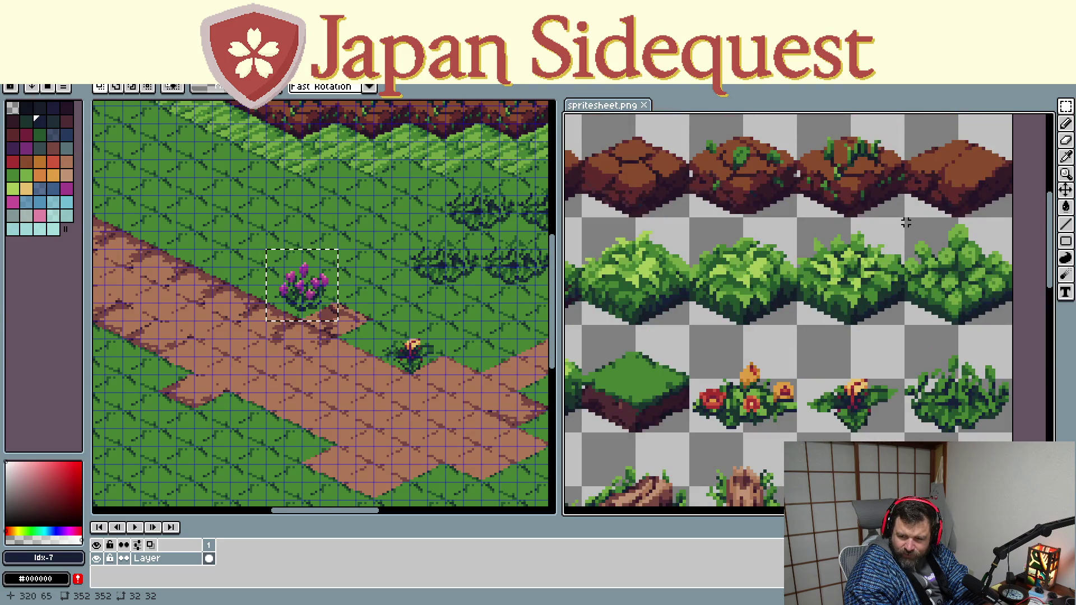
Copy the leafy bush tile and place it at the path's lower edge toward the pond
drag(906, 219, 1013, 330)
key(ctrl+c)
click(313, 173)
key(ctrl+v)
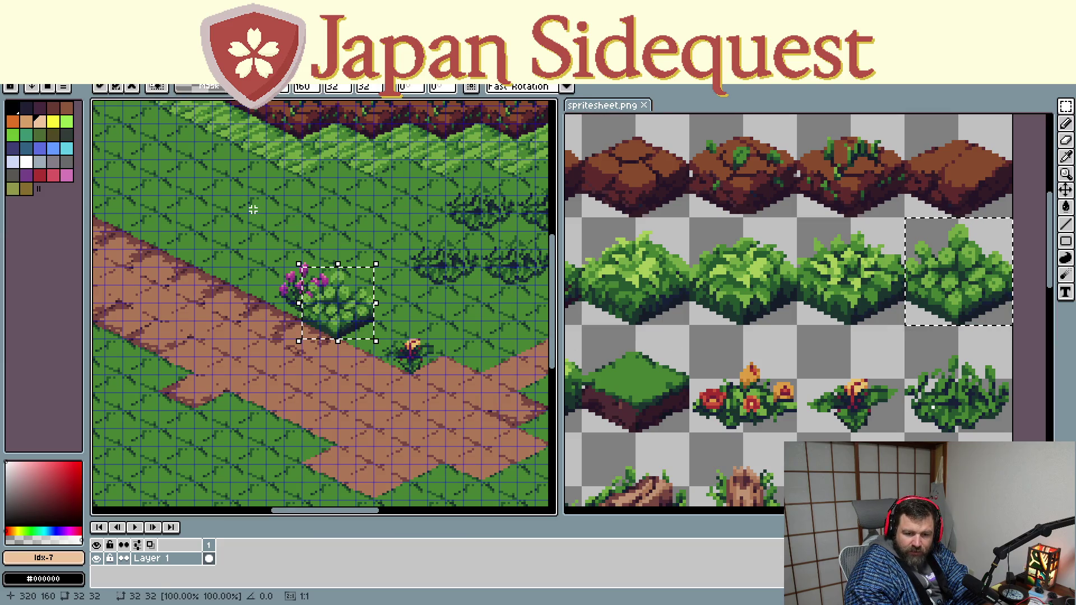
drag(333, 292, 230, 210)
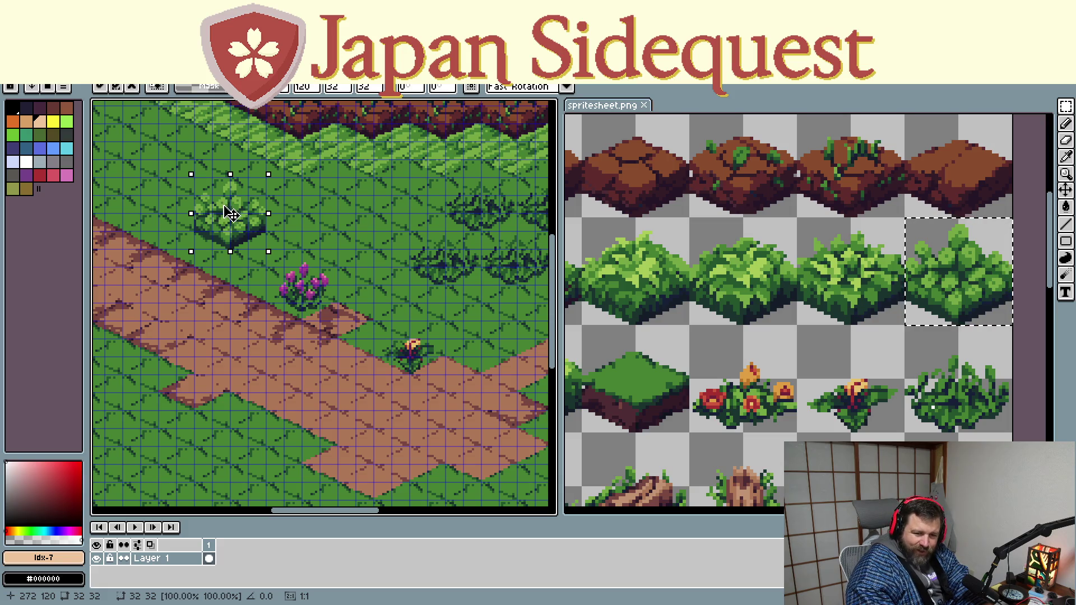
drag(229, 212, 157, 358)
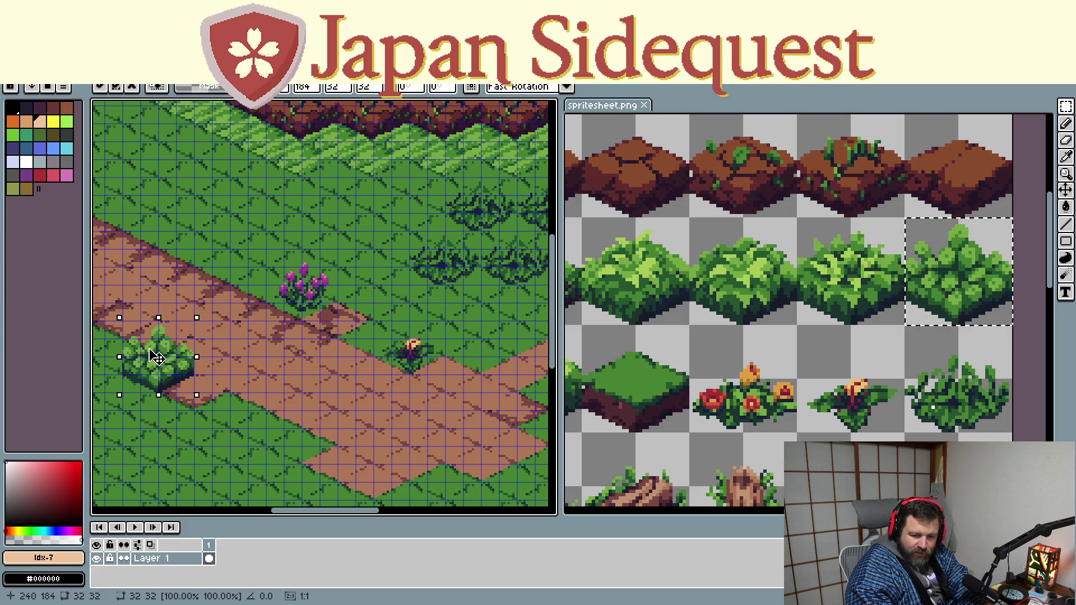
scroll(260, 291, down, 3)
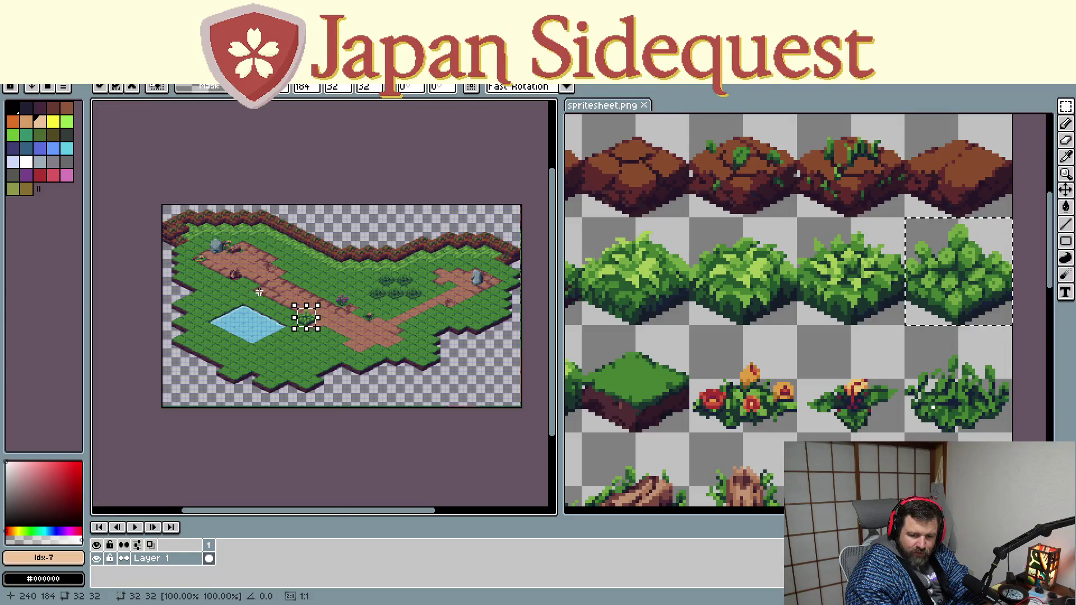
key(Return)
scroll(297, 360, up, 2)
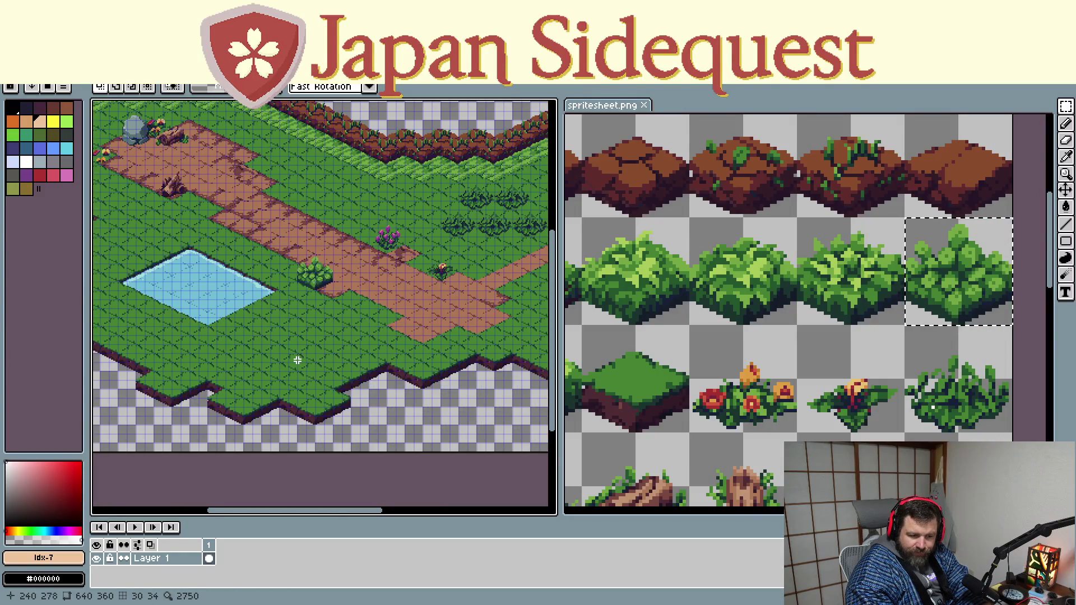
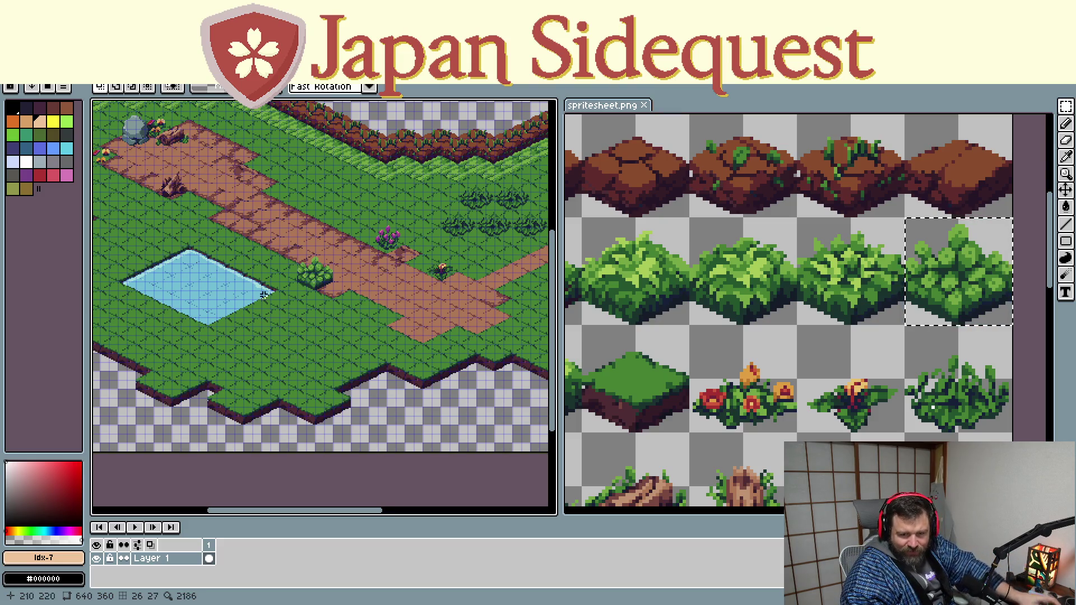
Copy the dark grass bush tile from spritesheet.png and paste it into the map document
drag(314, 184, 374, 280)
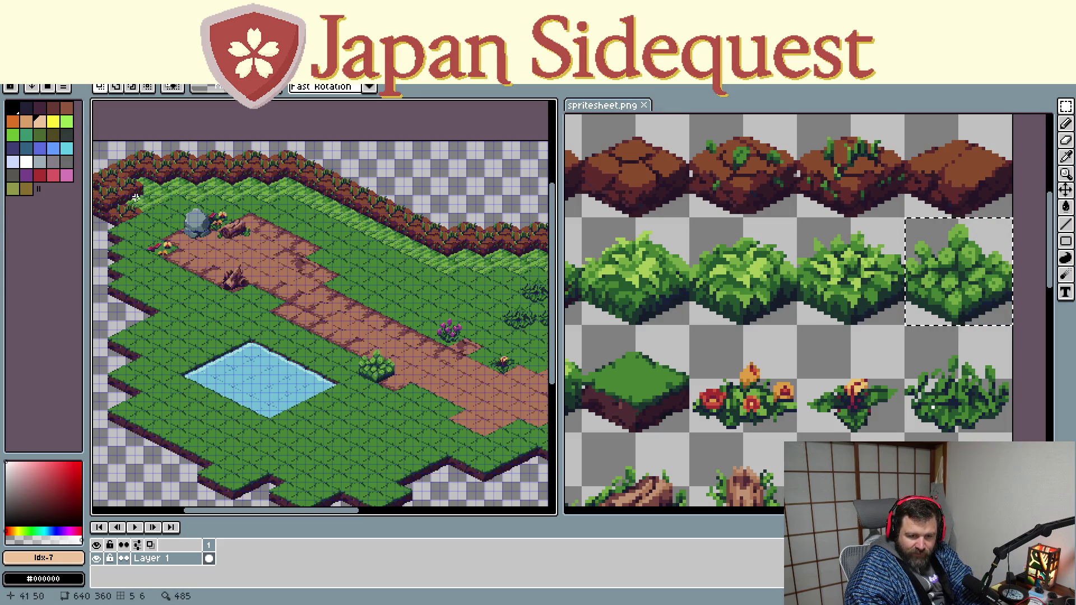
key(ctrl+z)
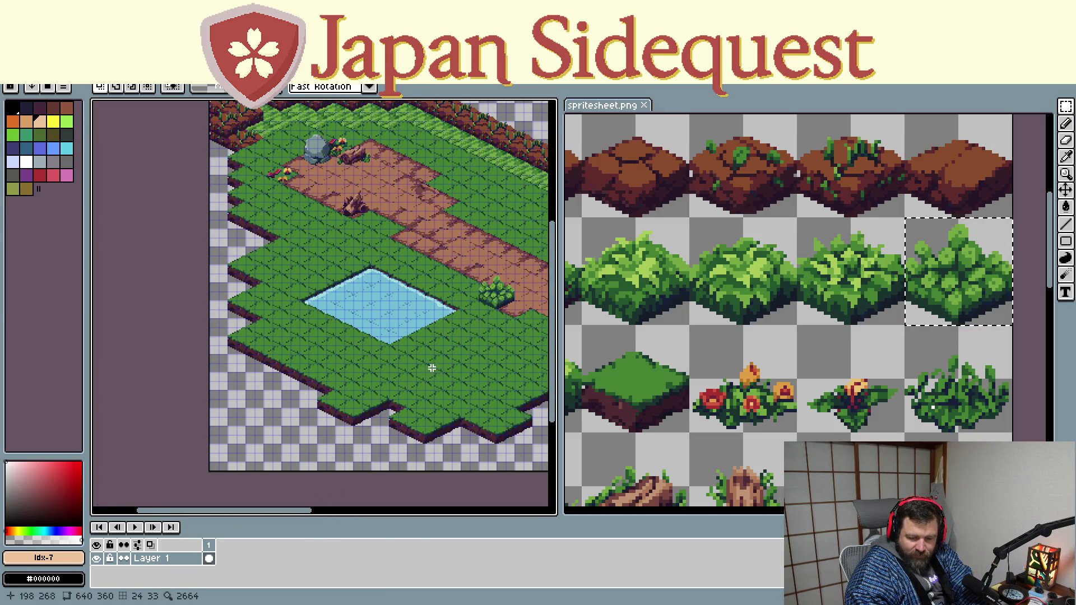
scroll(679, 343, down, 1)
mouse_move(680, 343)
mouse_down()
mouse_move(721, 364)
mouse_move(824, 350)
mouse_up()
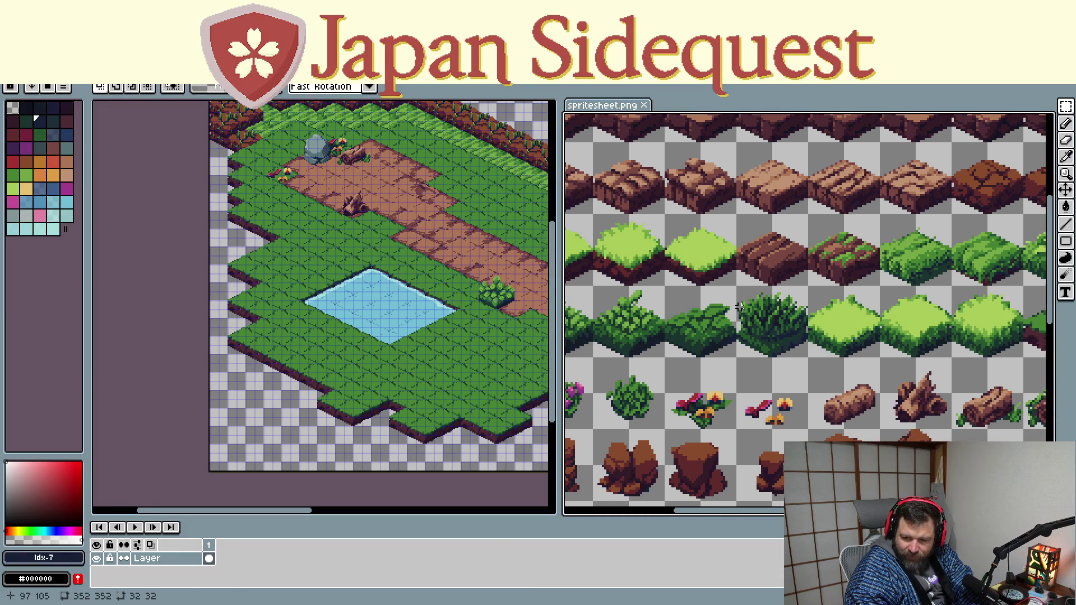
drag(737, 286, 810, 362)
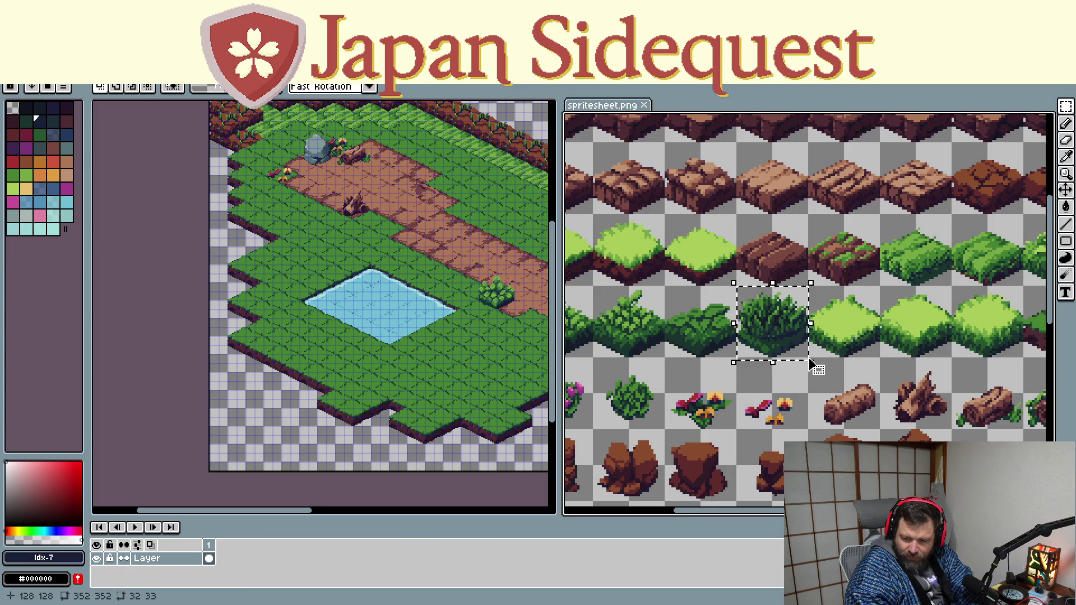
key(ctrl+c)
click(407, 386)
key(ctrl+v)
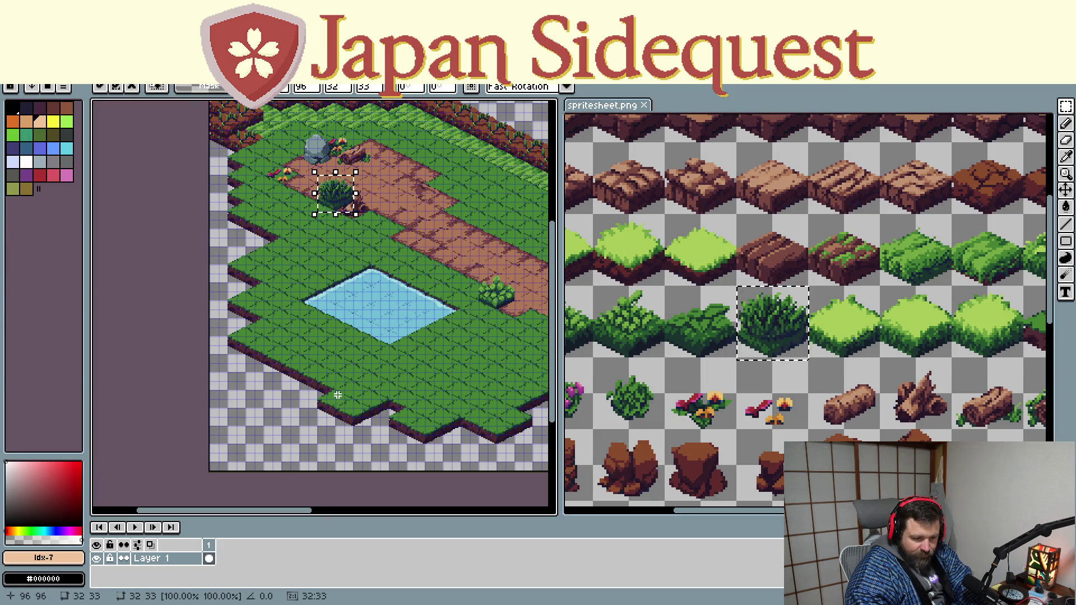
Drag the pasted bush copies down to the lower-left lawn edge of the map
mouse_move(341, 202)
mouse_down()
mouse_move(452, 389)
mouse_move(440, 396)
mouse_up()
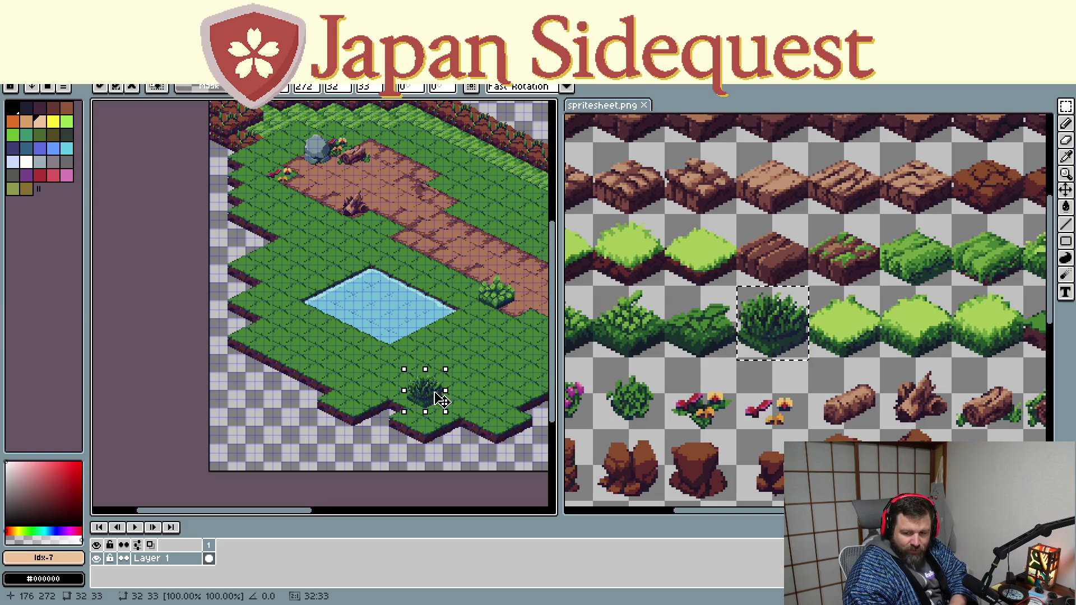
drag(440, 400, 351, 400)
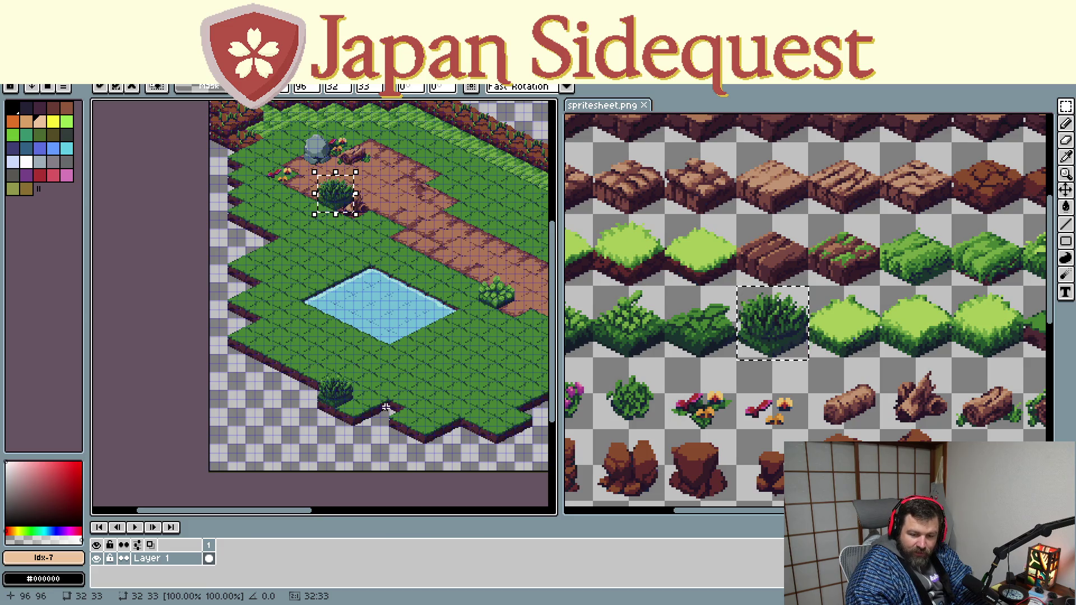
mouse_move(350, 401)
mouse_down()
mouse_move(389, 406)
mouse_move(367, 410)
mouse_up()
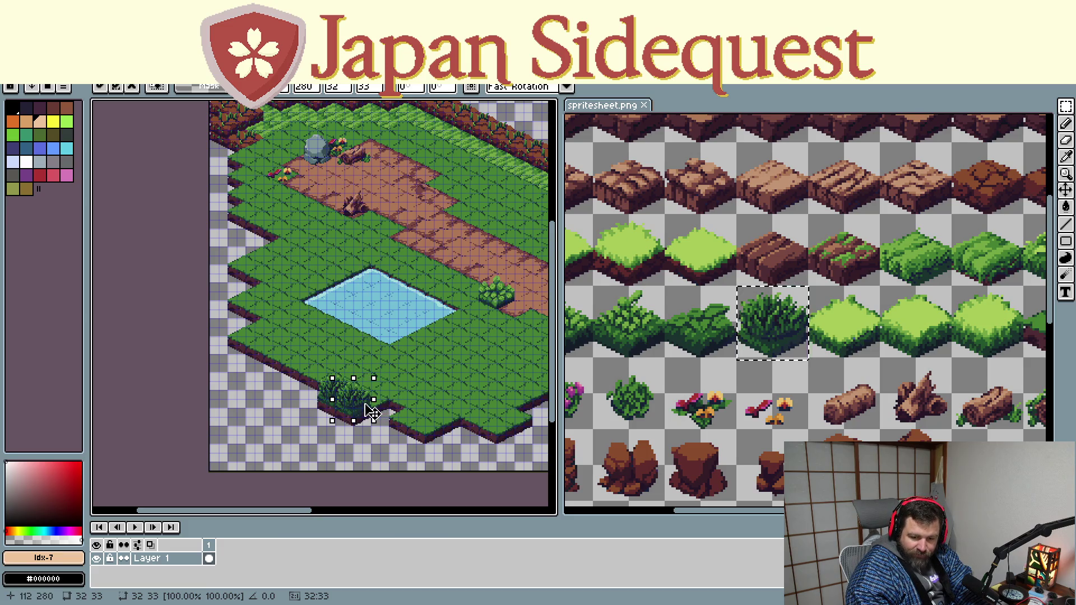
scroll(367, 411, up, 2)
scroll(393, 413, down, 1)
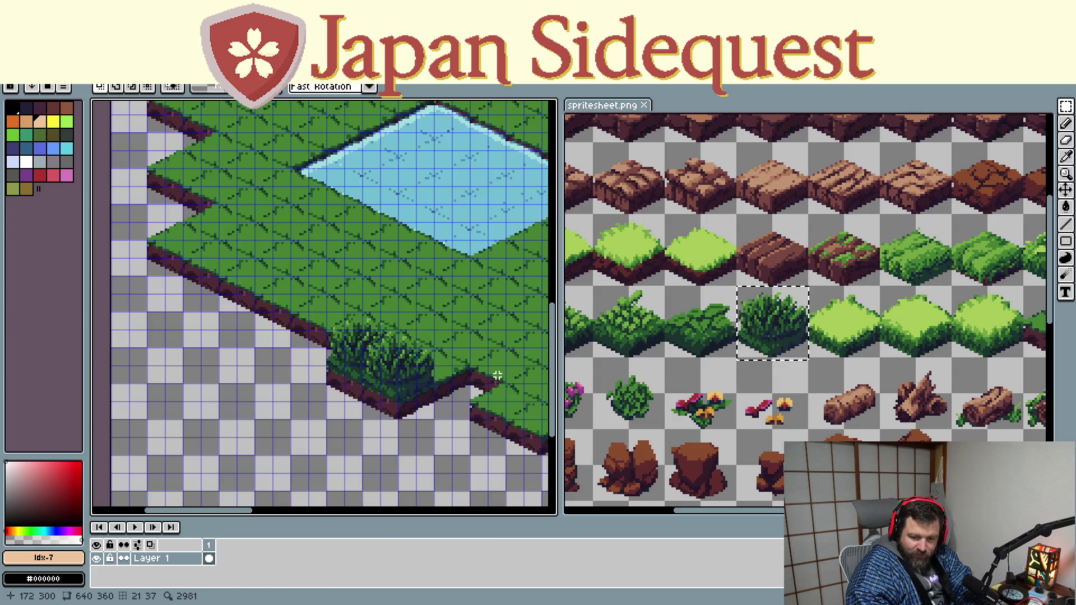
scroll(429, 294, down, 1)
drag(436, 195, 507, 396)
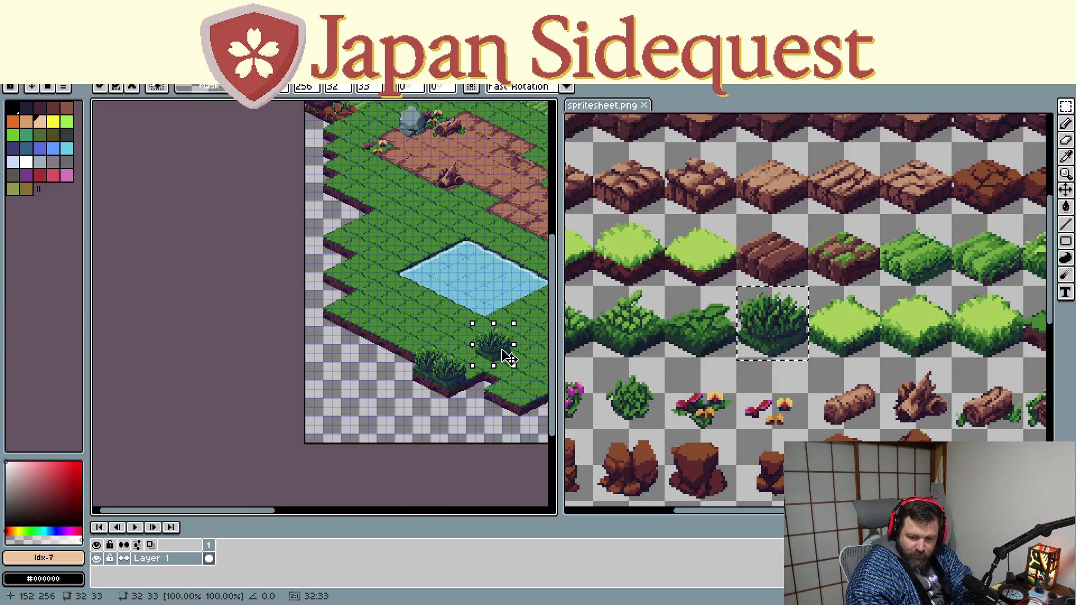
scroll(507, 396, right, 3)
Paste several more bush copies and cluster them along the lower grass edge
key(ctrl+v)
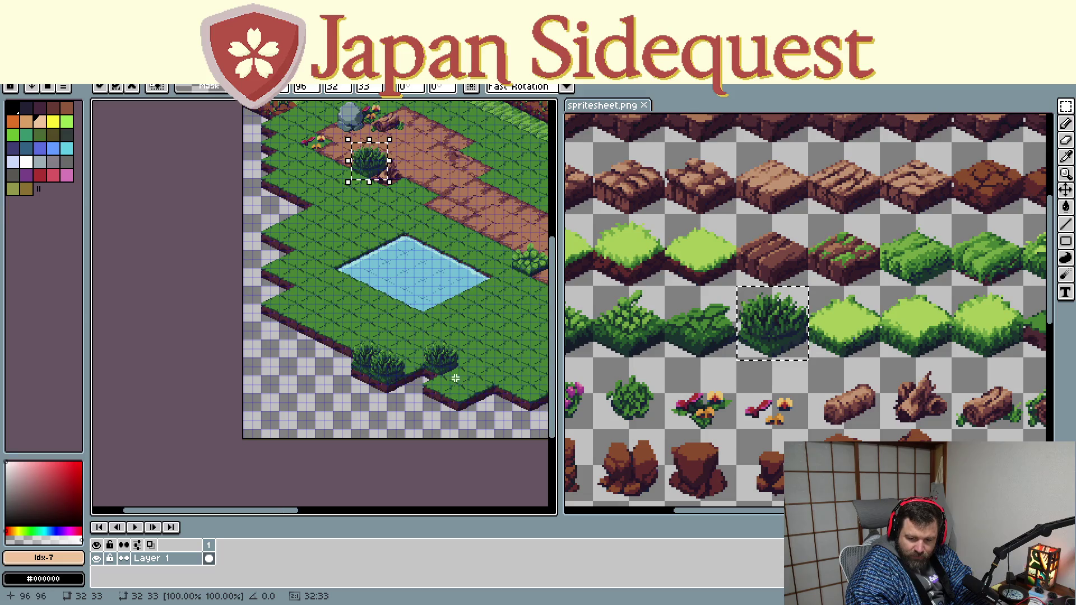
mouse_move(375, 172)
mouse_down()
mouse_move(499, 418)
mouse_move(474, 371)
mouse_up()
key(ctrl+v)
drag(370, 165, 446, 376)
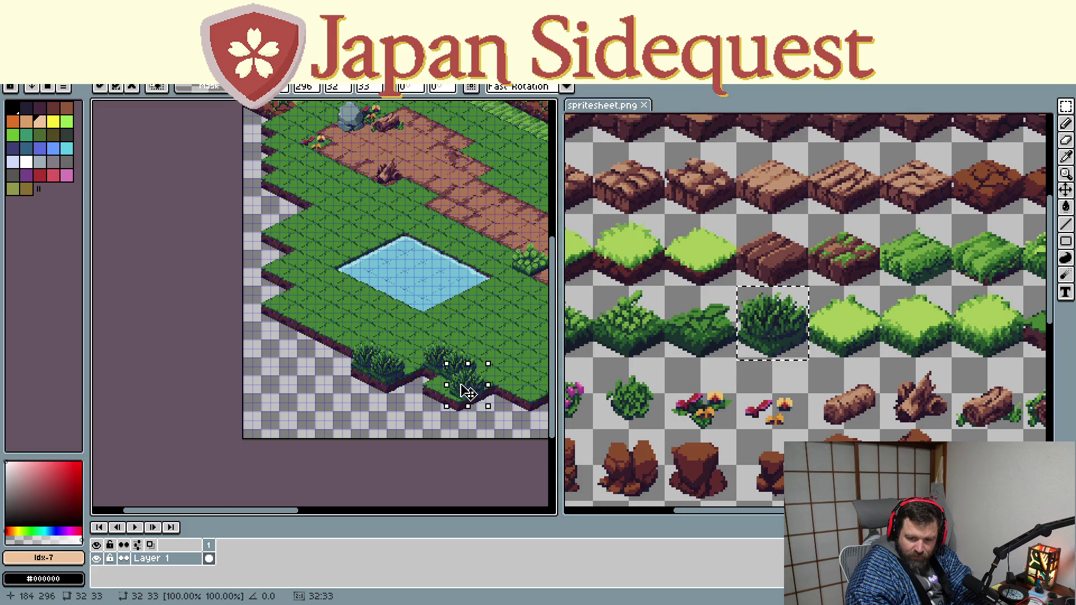
key(ctrl+v)
drag(370, 164, 441, 372)
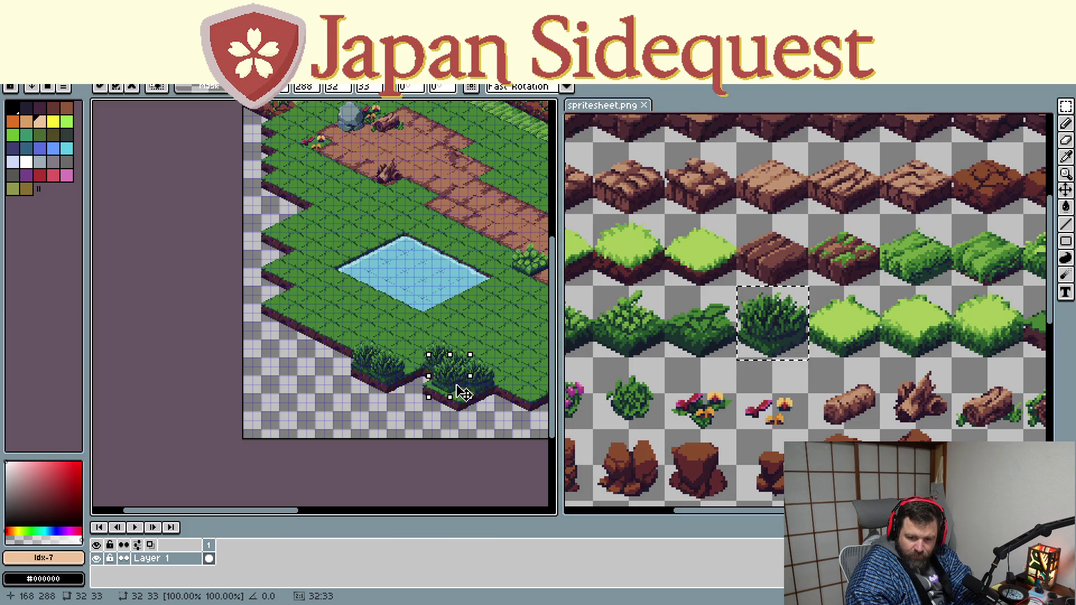
key(ctrl+v)
drag(371, 164, 459, 389)
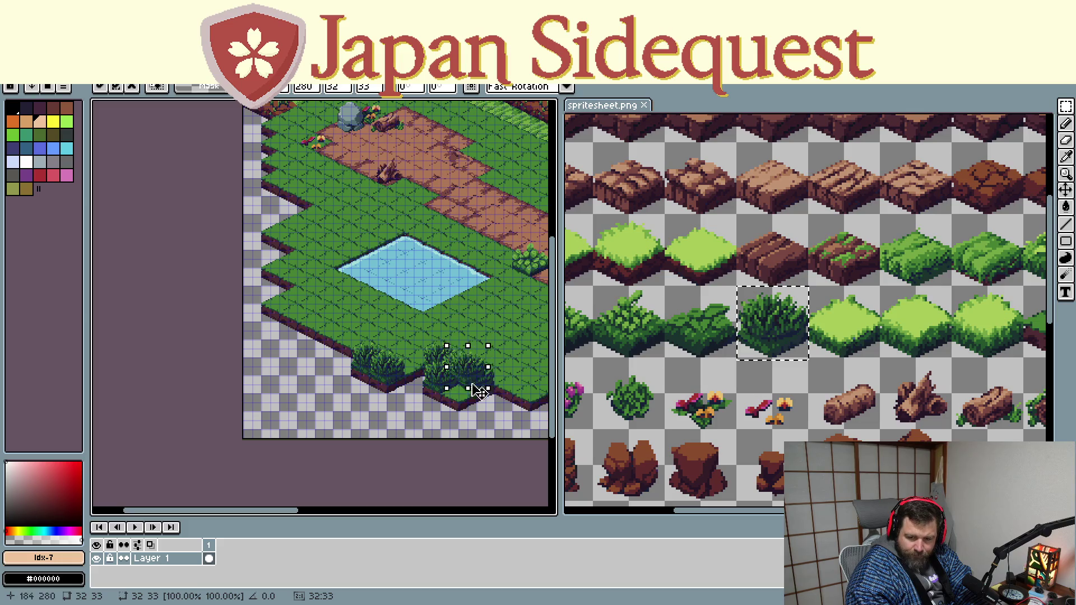
click(479, 434)
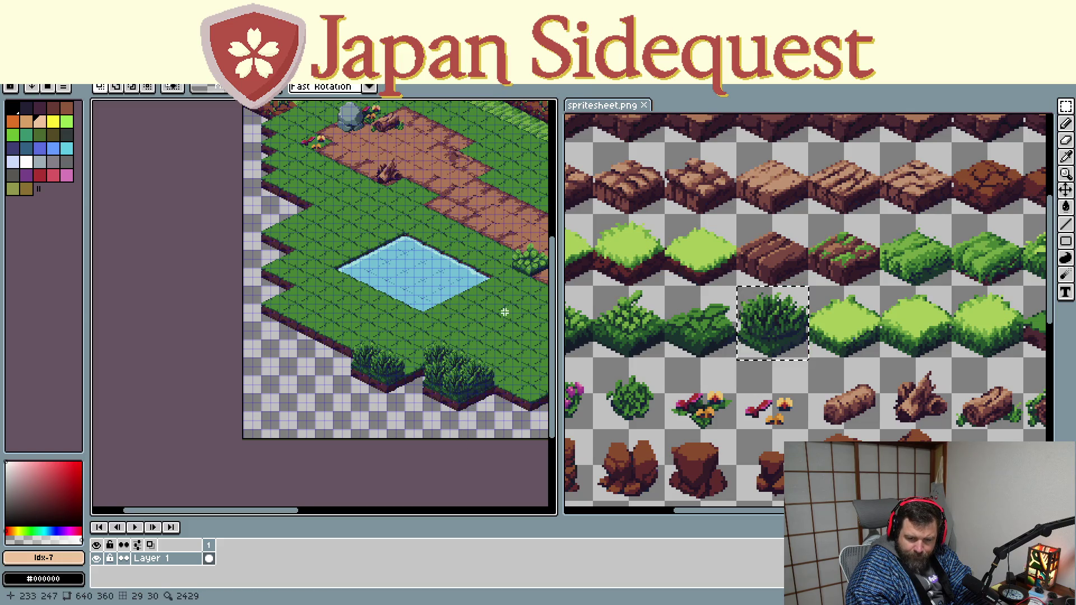
drag(505, 307, 299, 340)
scroll(299, 341, down, 2)
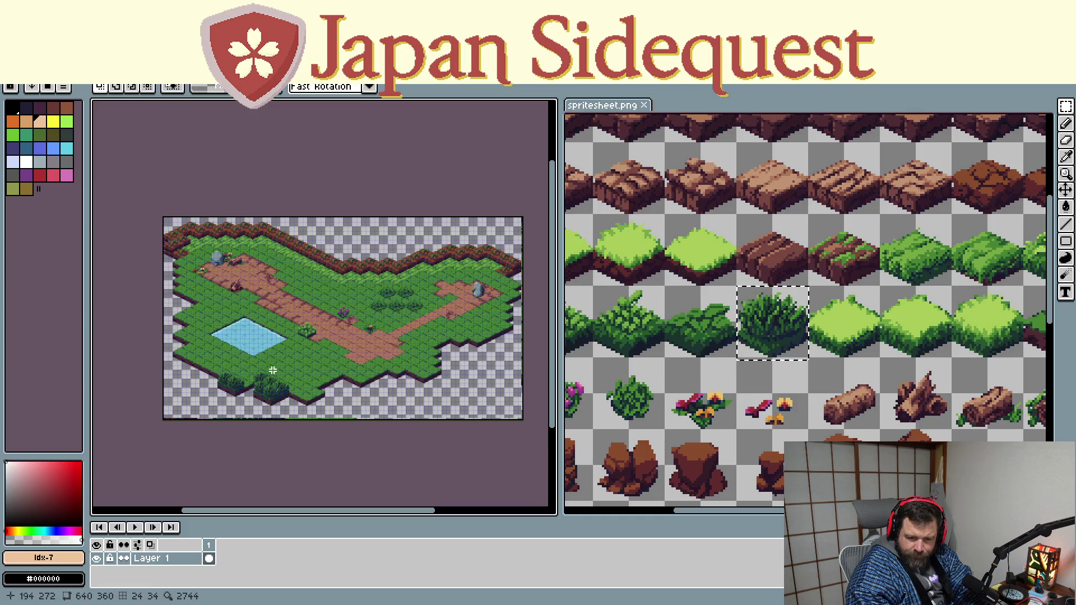
scroll(263, 371, up, 3)
Paste a bush onto the lower grass and another beside the purple flowers, committing it
key(ctrl+v)
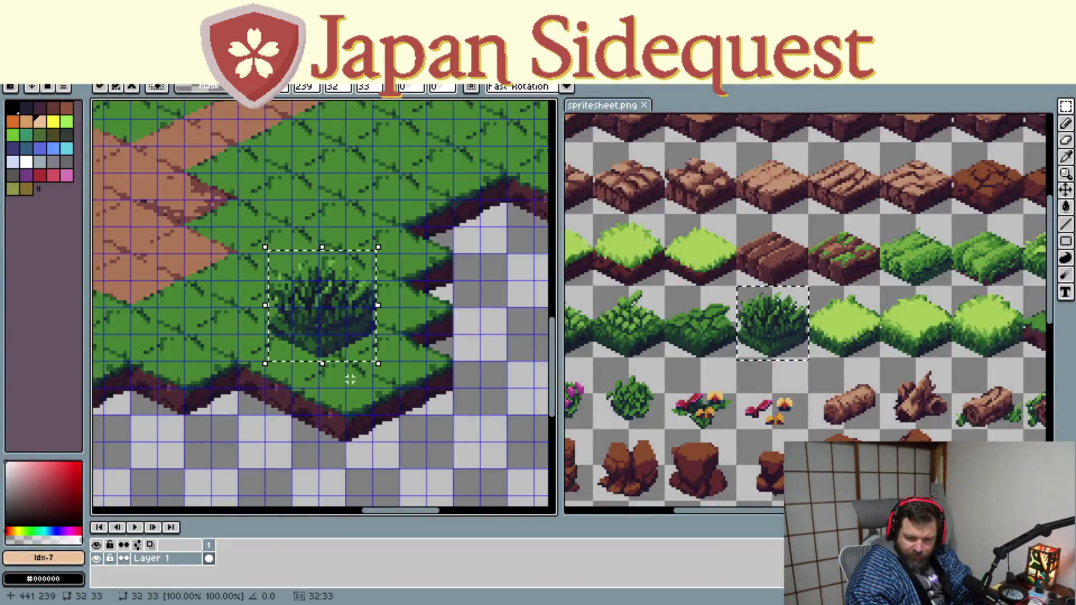
mouse_move(311, 301)
mouse_down()
mouse_move(341, 309)
mouse_move(280, 357)
mouse_move(353, 352)
mouse_move(355, 378)
mouse_up()
scroll(355, 379, down, 2)
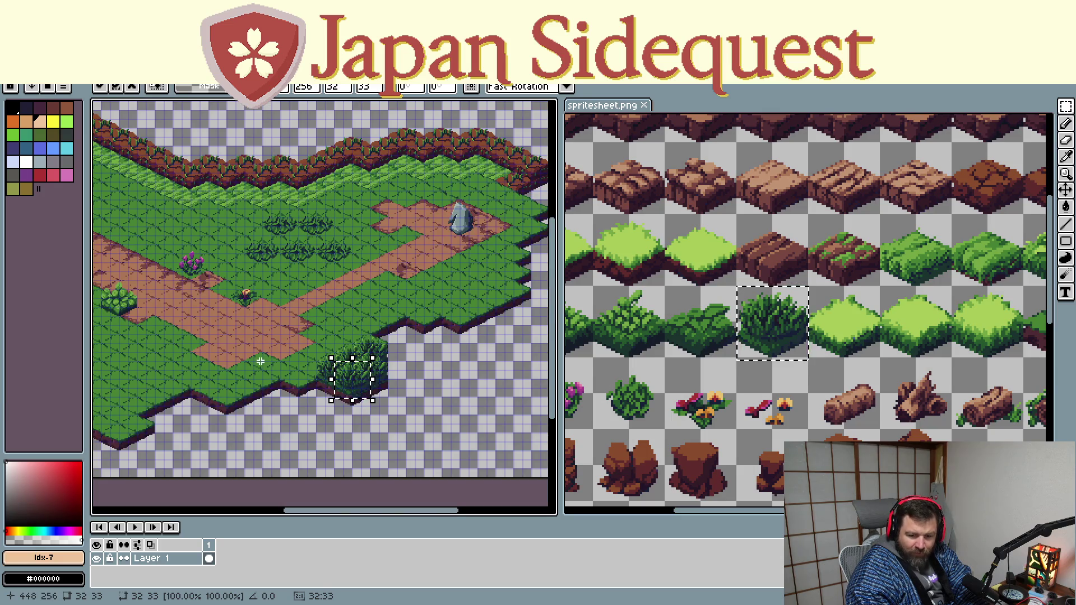
scroll(192, 302, up, 1)
scroll(192, 299, up, 3)
key(ctrl+v)
mouse_move(294, 294)
mouse_down()
mouse_move(237, 169)
mouse_move(189, 230)
mouse_up()
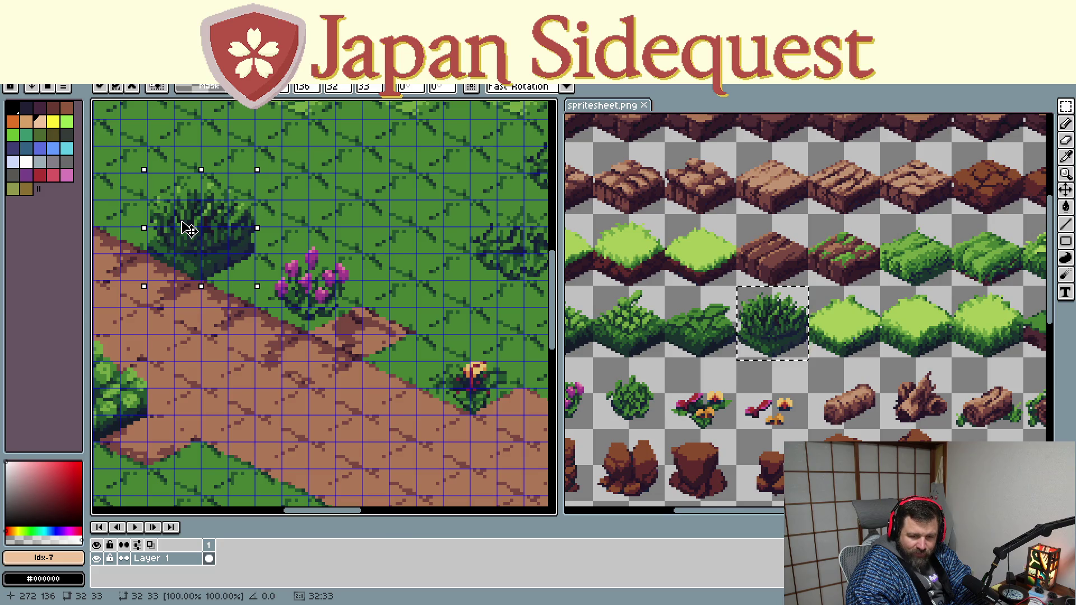
key(Return)
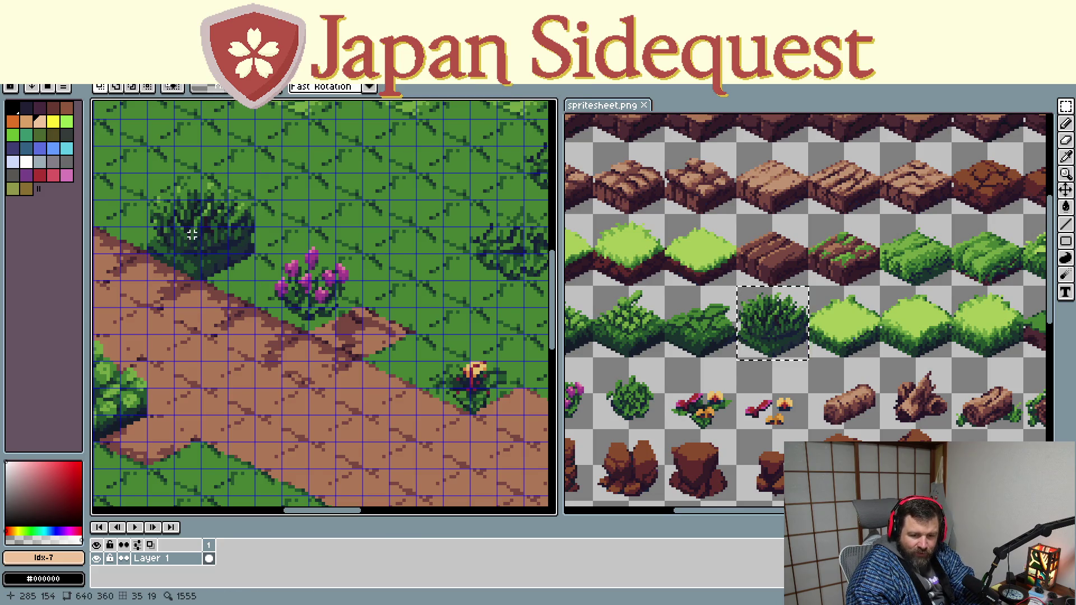
scroll(216, 247, down, 3)
scroll(286, 335, up, 1)
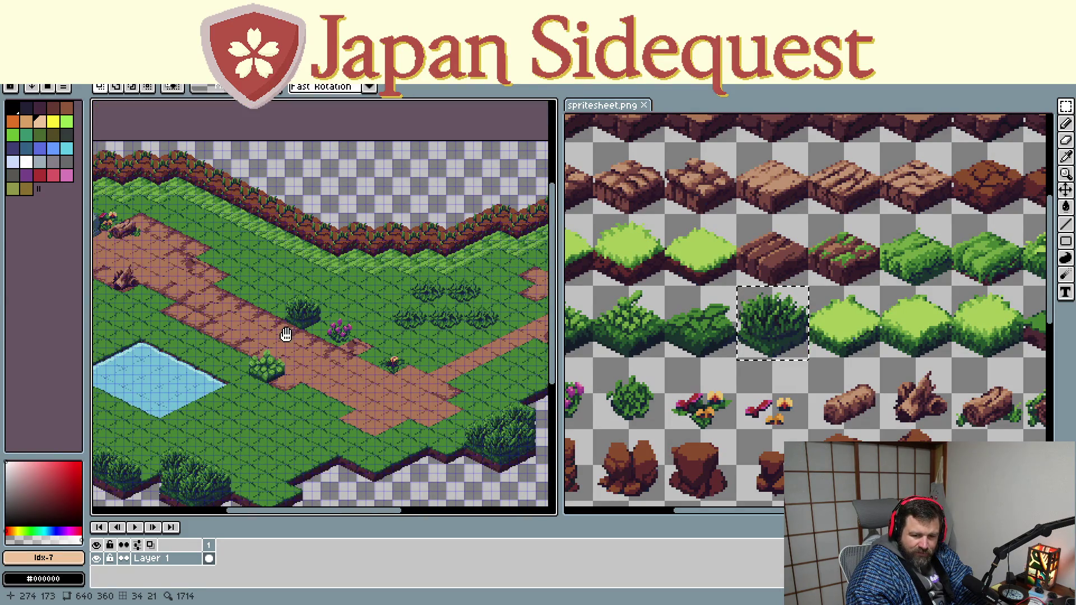
Paste another bush copy and pan toward the pond and logs area of the map
key(ctrl+v)
drag(300, 313, 501, 445)
mouse_move(382, 395)
mouse_down()
mouse_move(306, 287)
mouse_move(200, 321)
mouse_up()
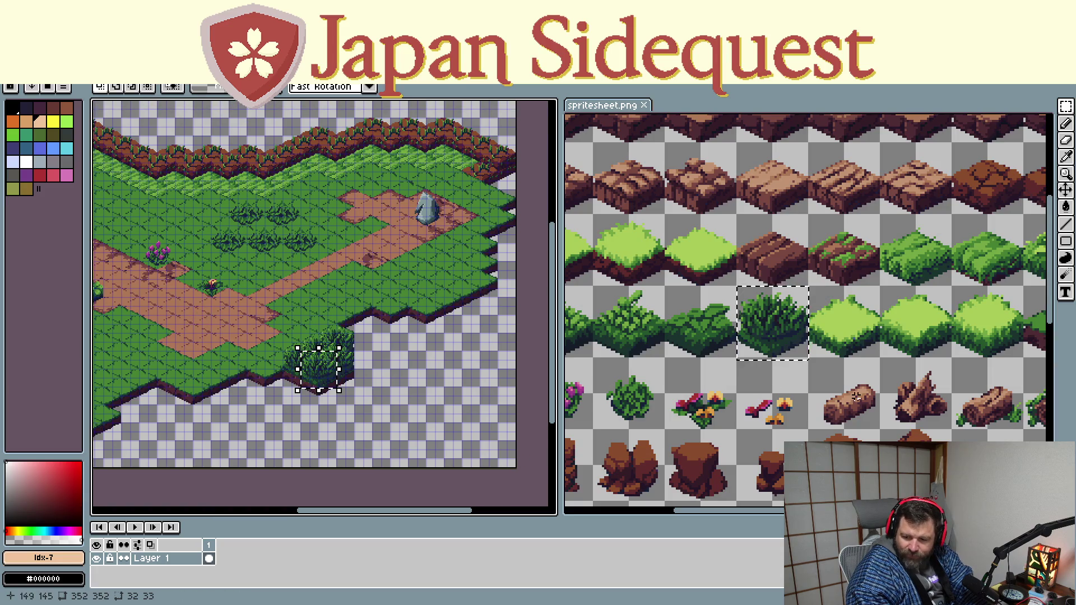
scroll(855, 400, down, 2)
mouse_move(172, 307)
mouse_down()
mouse_move(367, 357)
mouse_move(363, 331)
mouse_up()
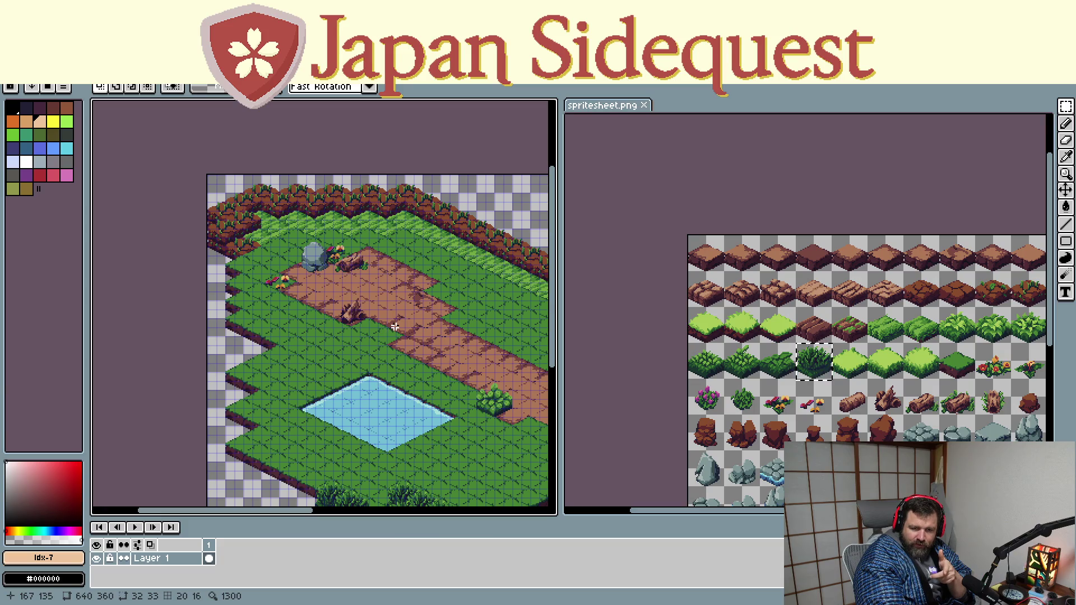
Save the decorated isometric map file in Aseprite
drag(394, 326, 388, 365)
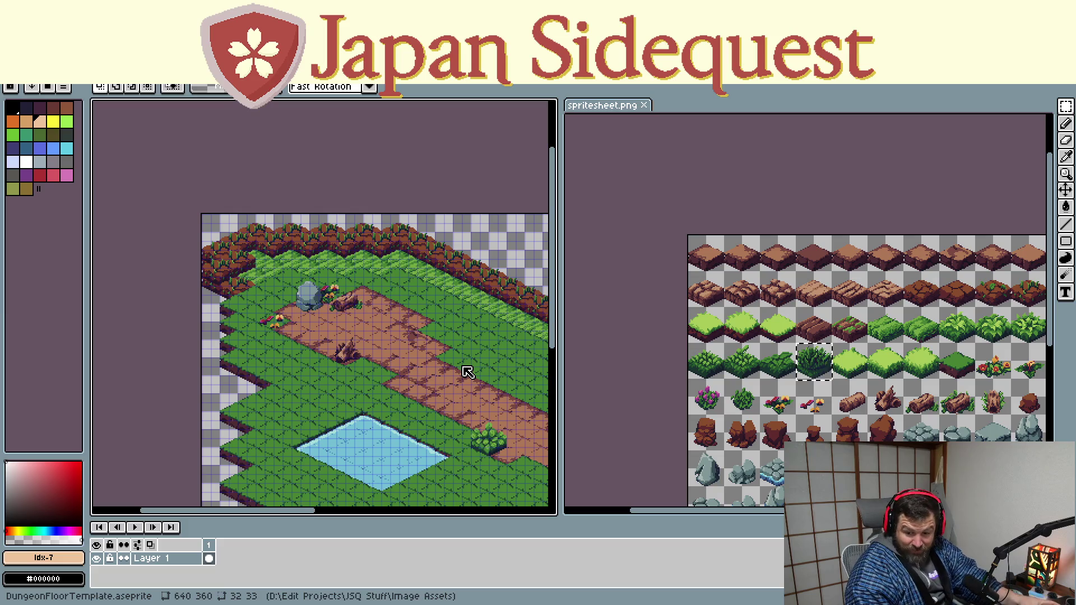
key(ctrl+shift+x)
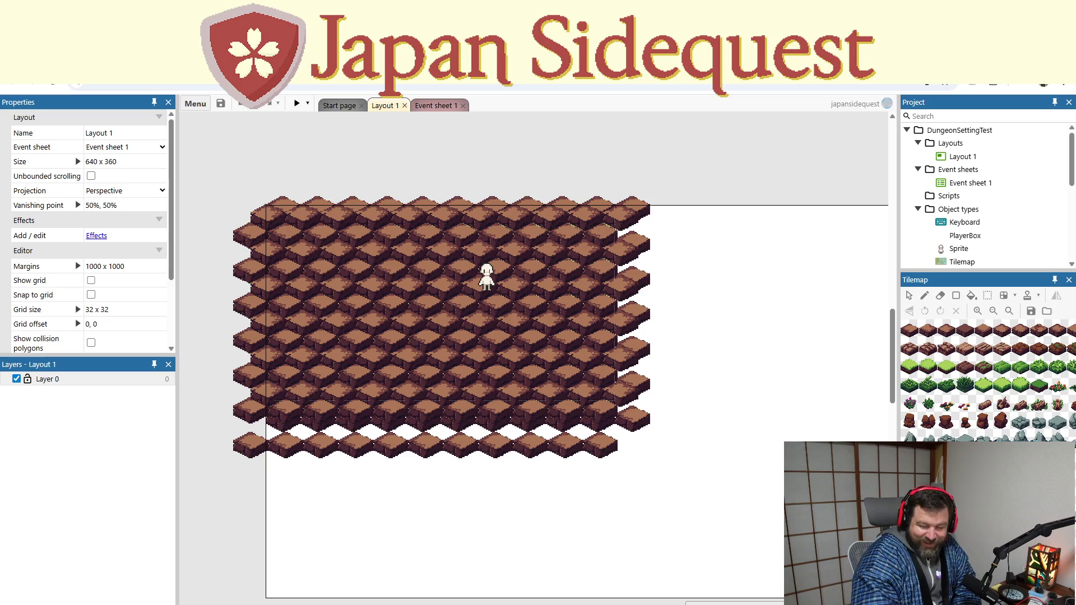
Delete the Tilemap3 and Tilemap2 object types from the project, confirming each
click(504, 504)
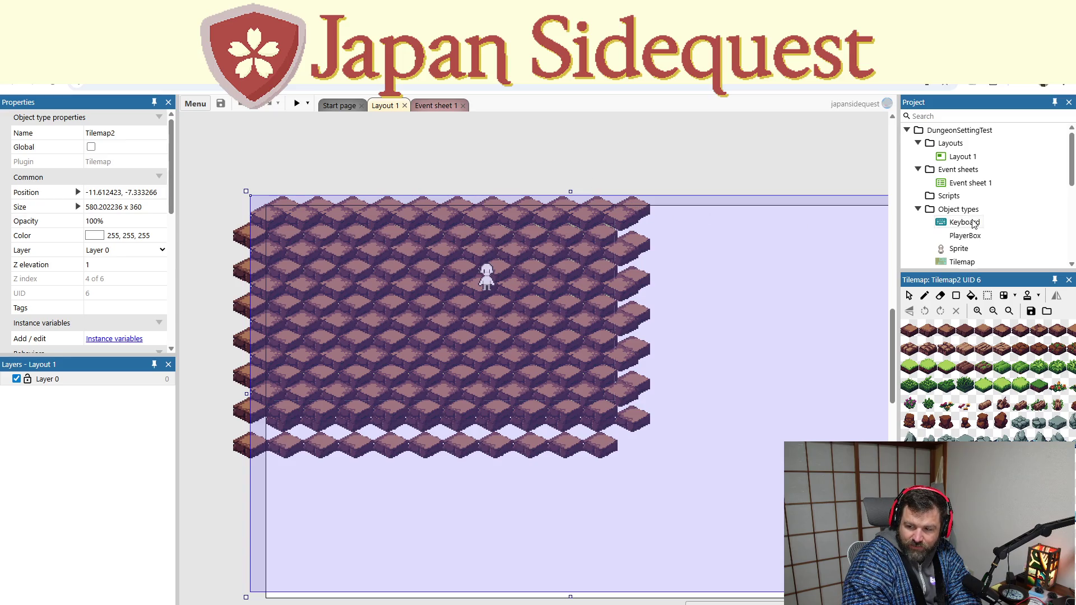
scroll(973, 223, down, 2)
scroll(974, 223, down, 1)
scroll(974, 224, down, 1)
scroll(976, 224, down, 2)
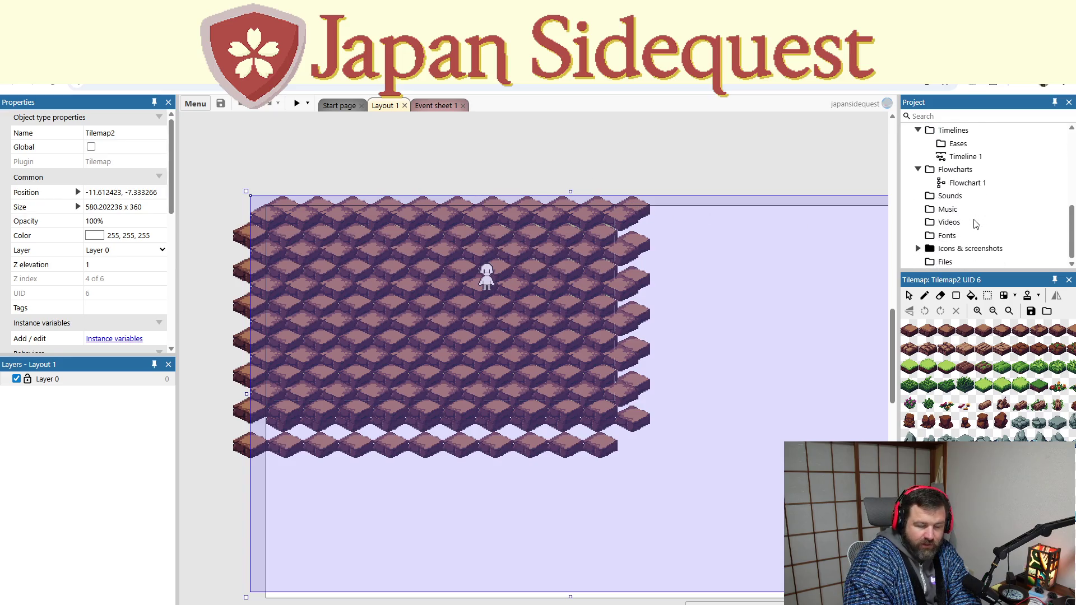
scroll(975, 224, up, 2)
scroll(976, 222, up, 1)
scroll(975, 223, up, 1)
scroll(975, 221, up, 1)
scroll(976, 220, down, 2)
click(974, 204)
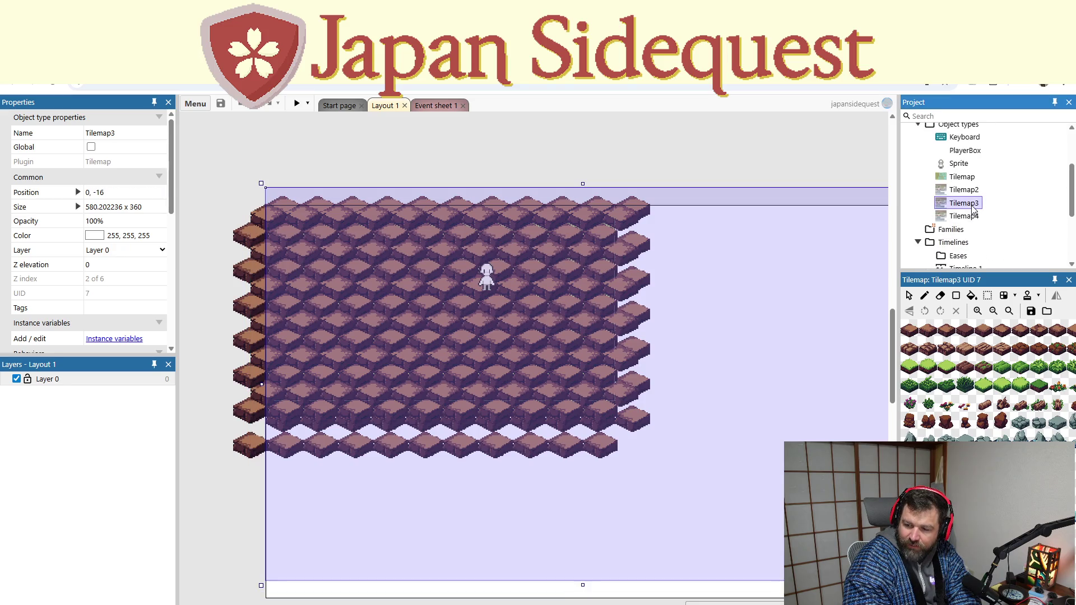
key(Delete)
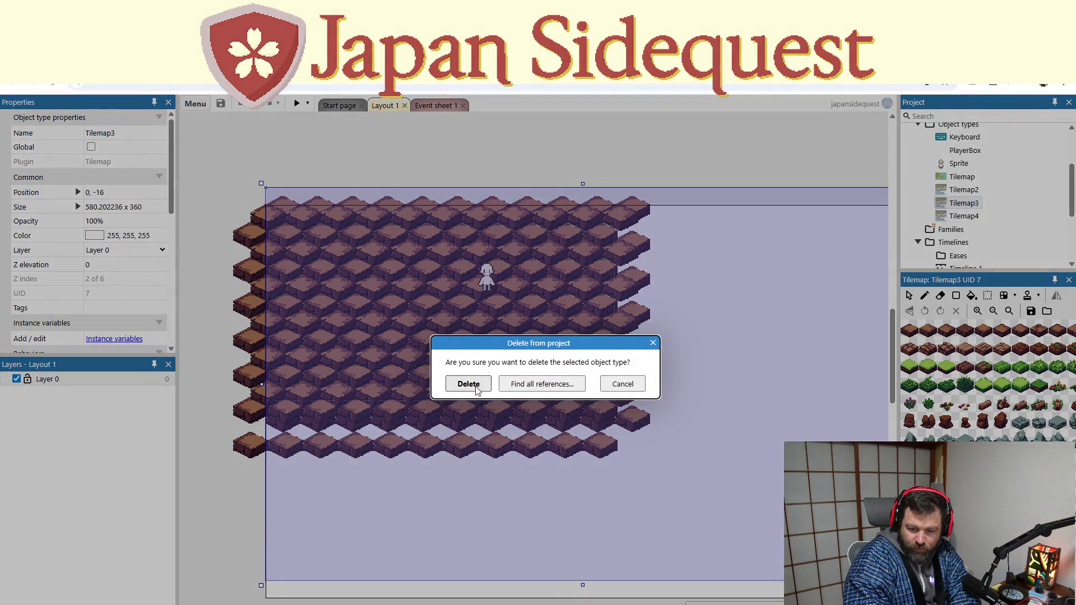
click(458, 389)
click(963, 189)
key(Delete)
click(468, 383)
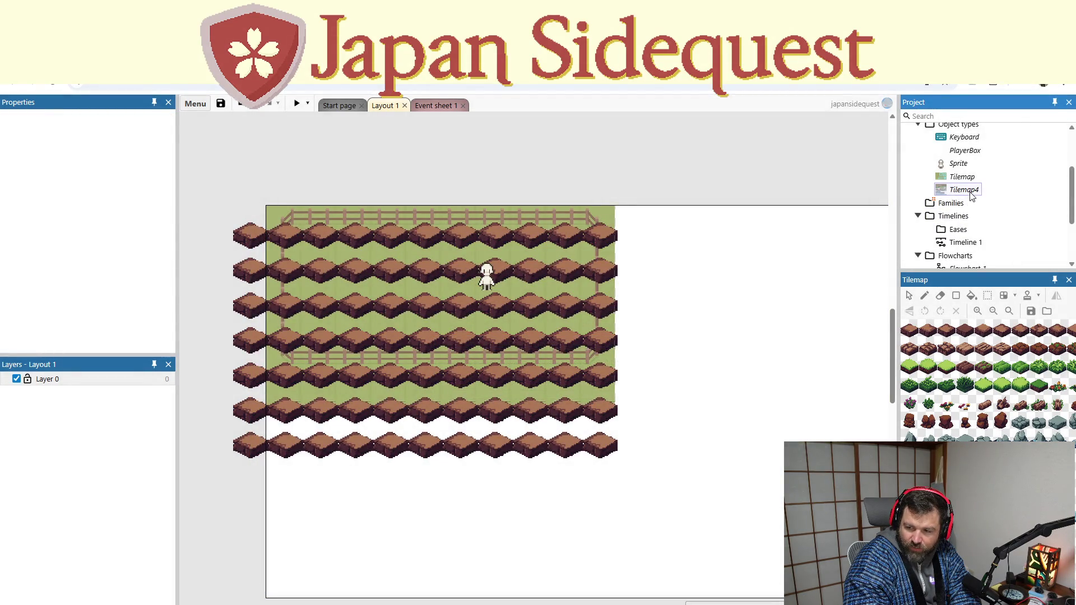
Delete Tilemap4 and the remaining Tilemap object type, leaving only the player sprite
click(963, 189)
key(Delete)
click(469, 384)
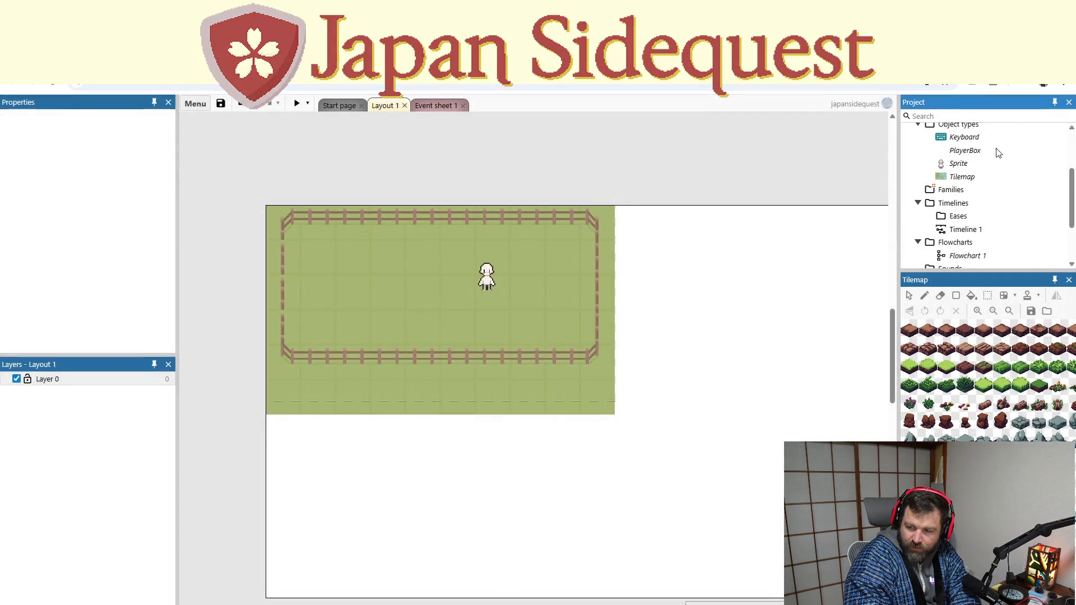
click(961, 177)
key(Delete)
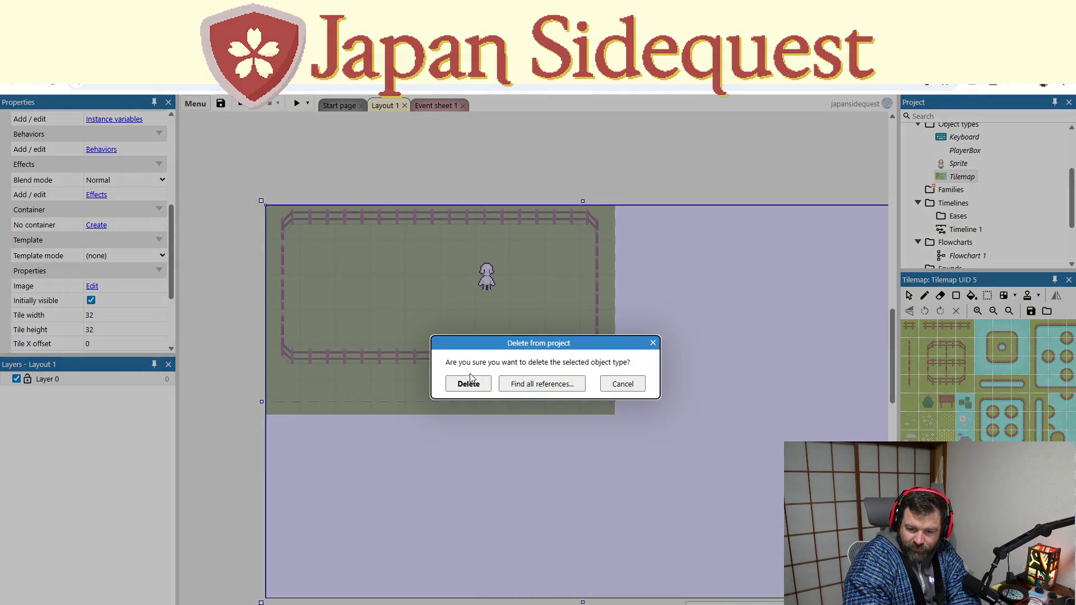
click(468, 384)
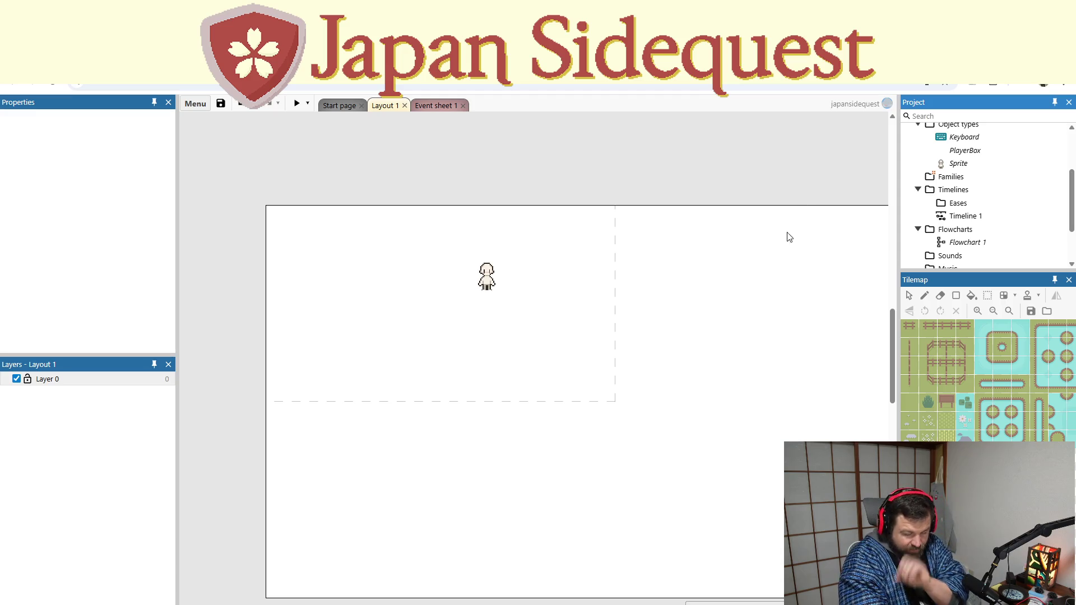
Paste the isometric DungeonFloorTemplate map into the layout and select it
mouse_move(695, 152)
mouse_down()
mouse_move(580, 151)
mouse_move(602, 114)
mouse_up()
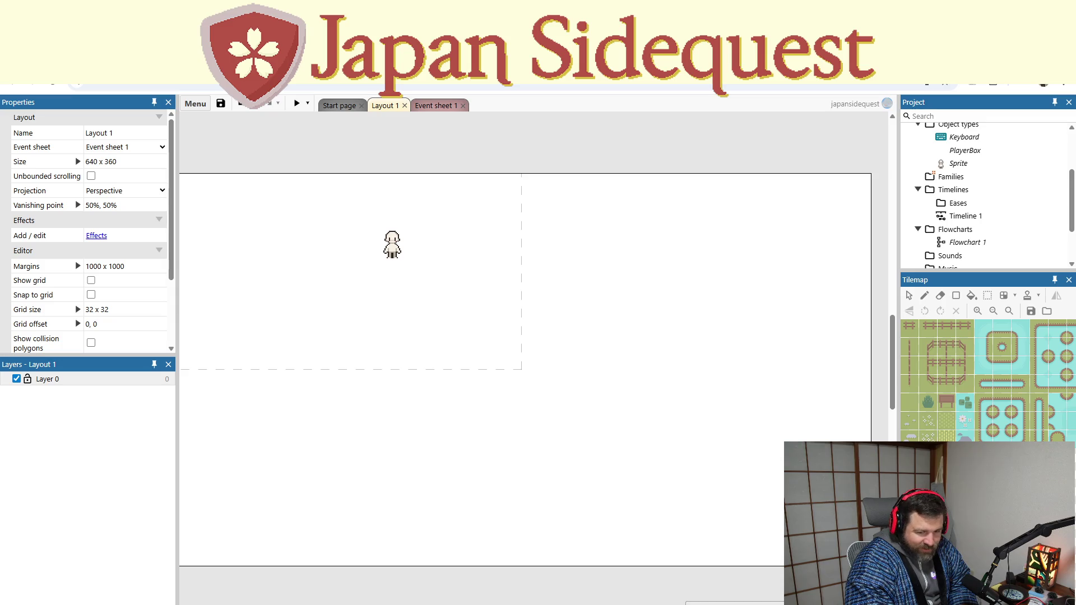
key(ctrl+v)
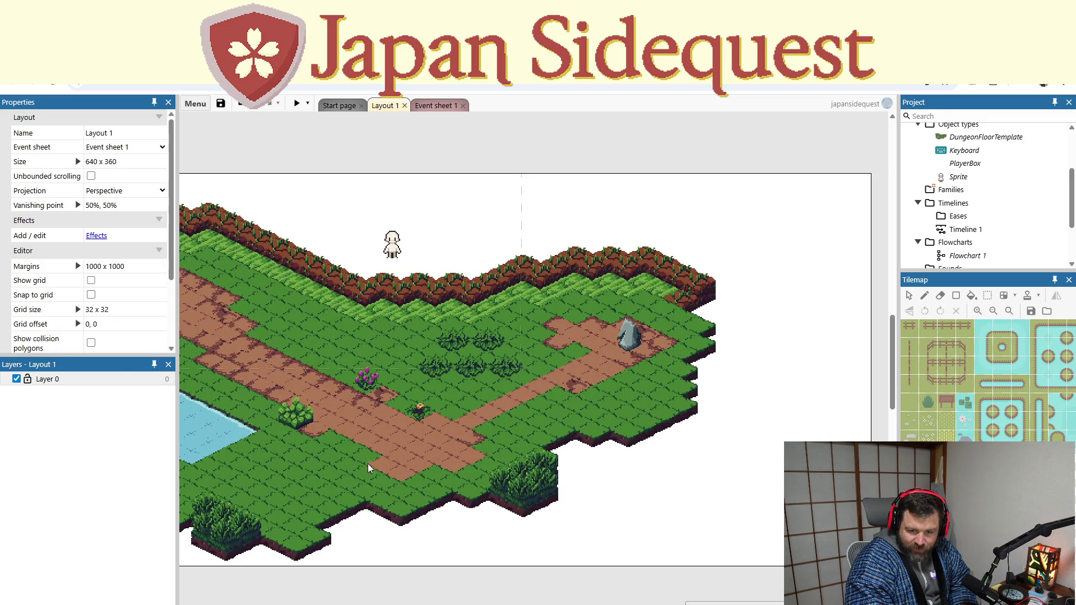
scroll(366, 483, down, 2)
scroll(354, 505, left, 3)
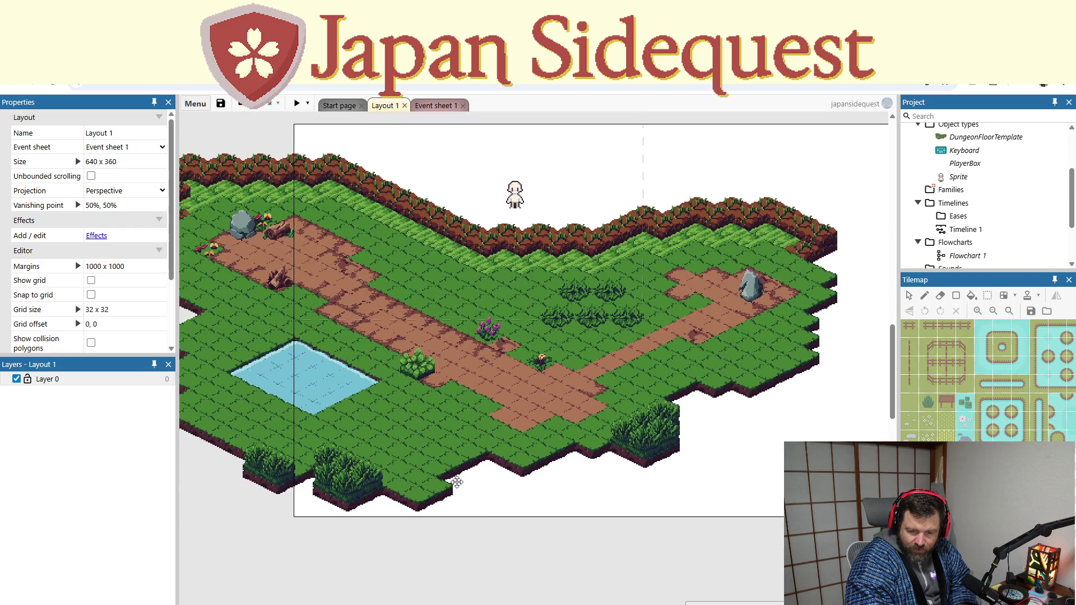
scroll(383, 487, up, 1)
click(186, 433)
right_click(211, 413)
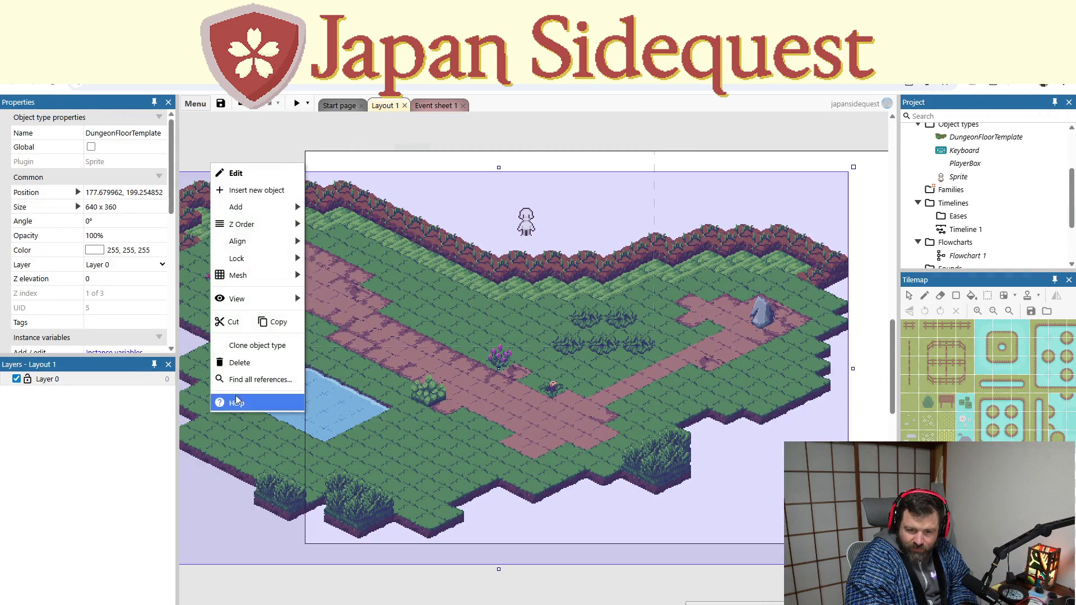
Align the map's left edge to the viewport and top edge to the layout, then deselect it
mouse_move(238, 242)
mouse_move(339, 241)
click(393, 242)
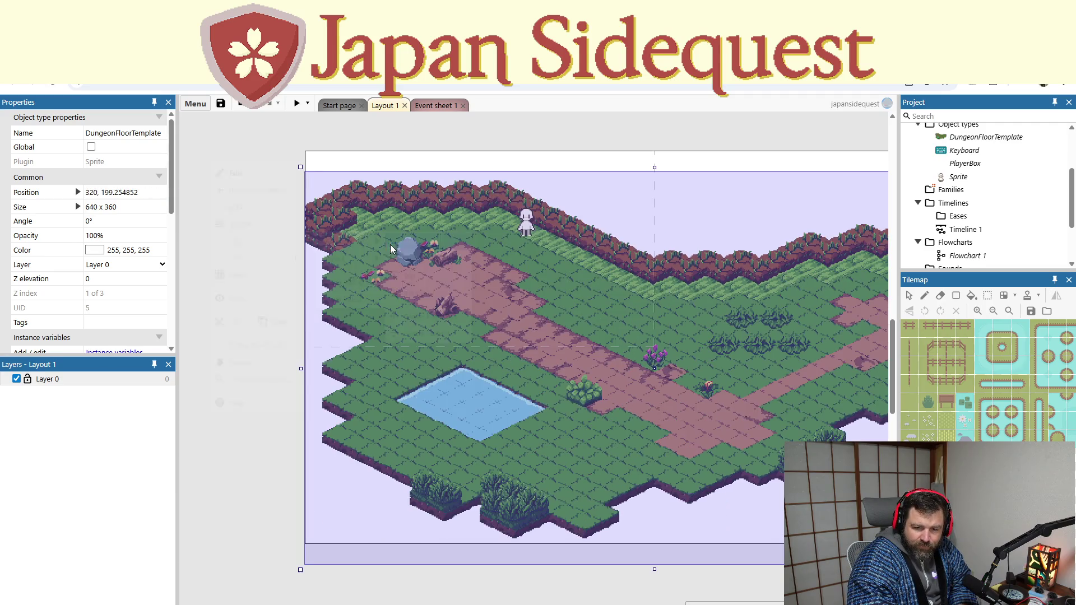
right_click(334, 559)
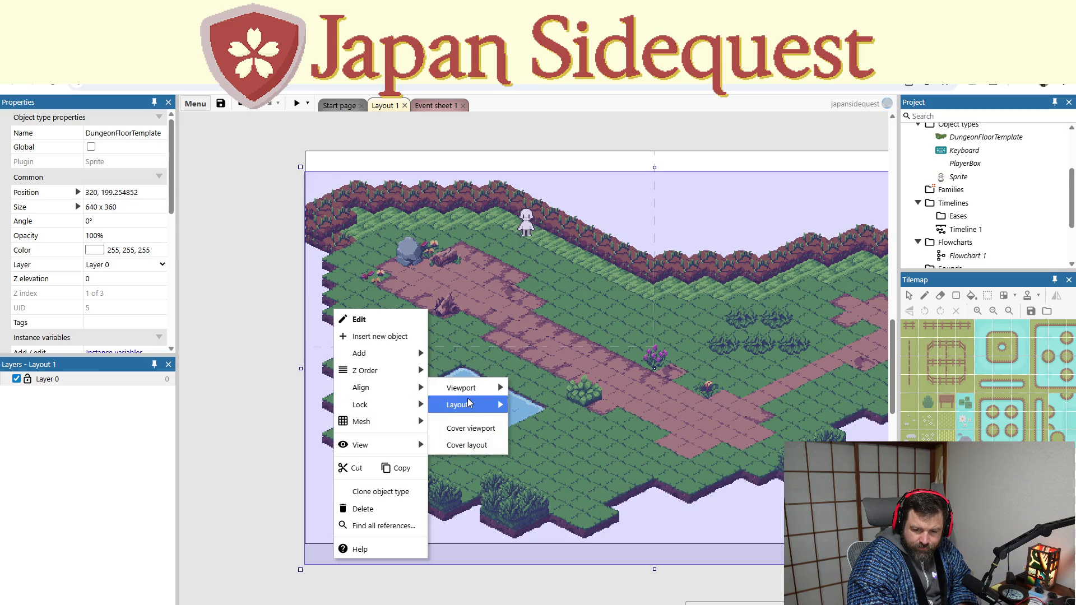
mouse_move(461, 404)
click(540, 420)
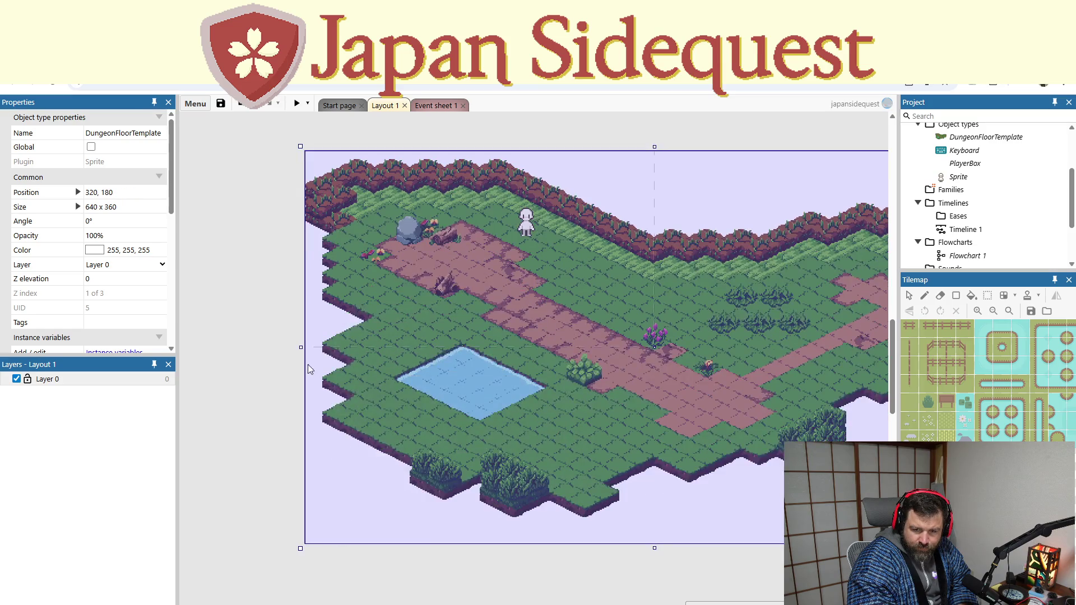
click(273, 364)
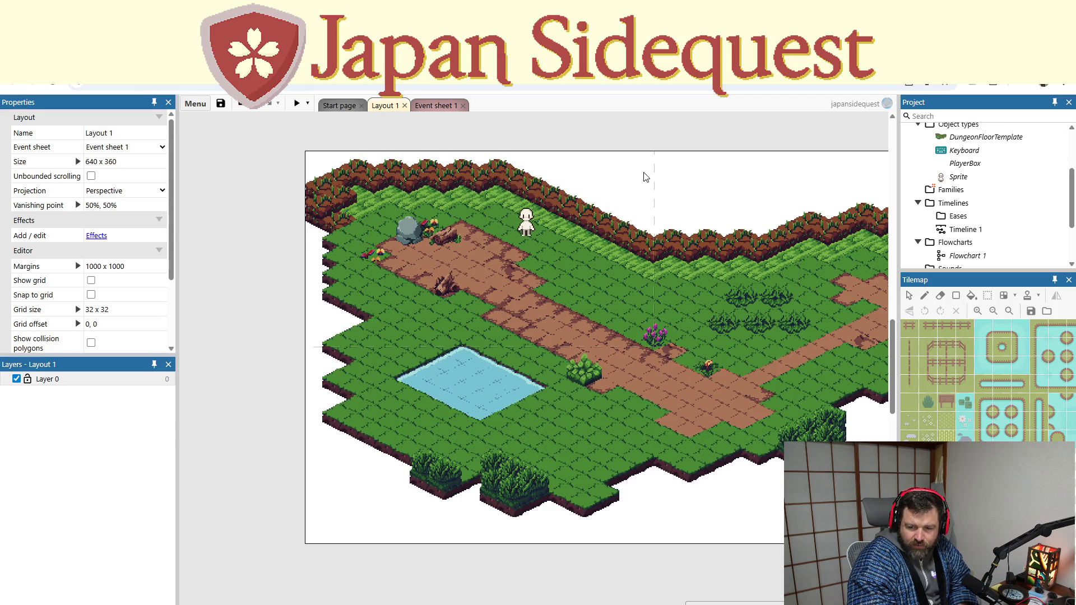
scroll(937, 236, down, 2)
scroll(950, 227, up, 2)
scroll(959, 223, up, 2)
scroll(971, 216, up, 1)
scroll(972, 216, down, 2)
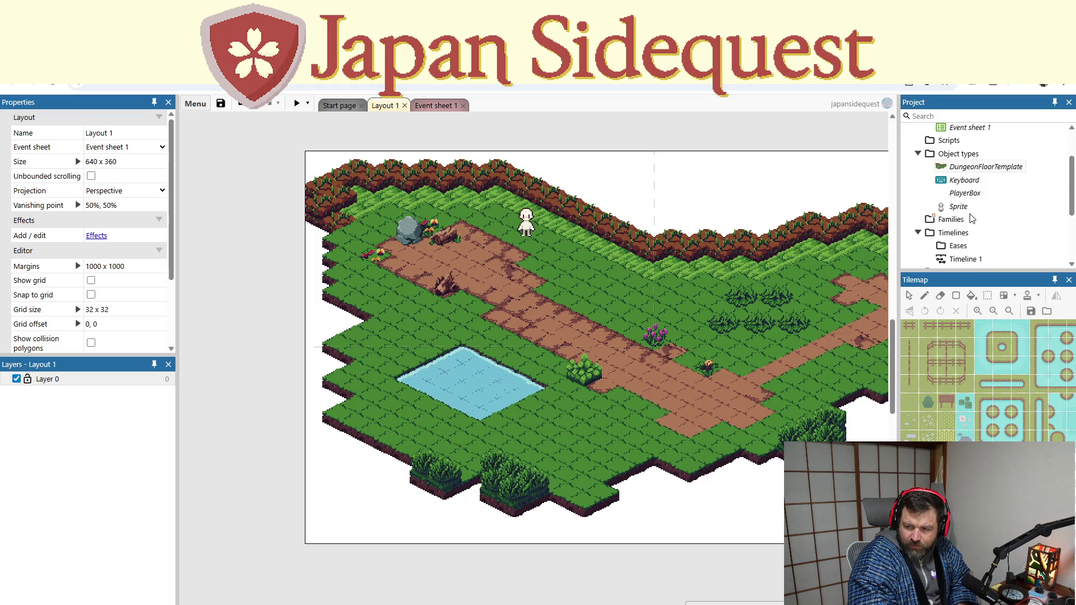
Add the Scroll To behaviour to PlayerBox and launch a game preview
right_click(973, 194)
click(1001, 243)
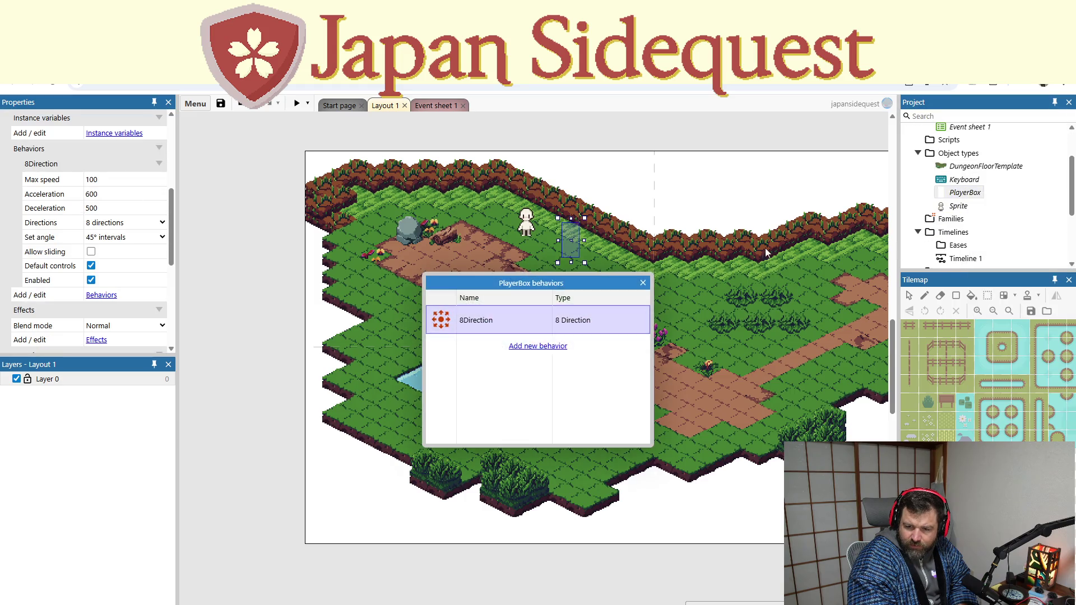
click(535, 346)
scroll(508, 353, down, 1)
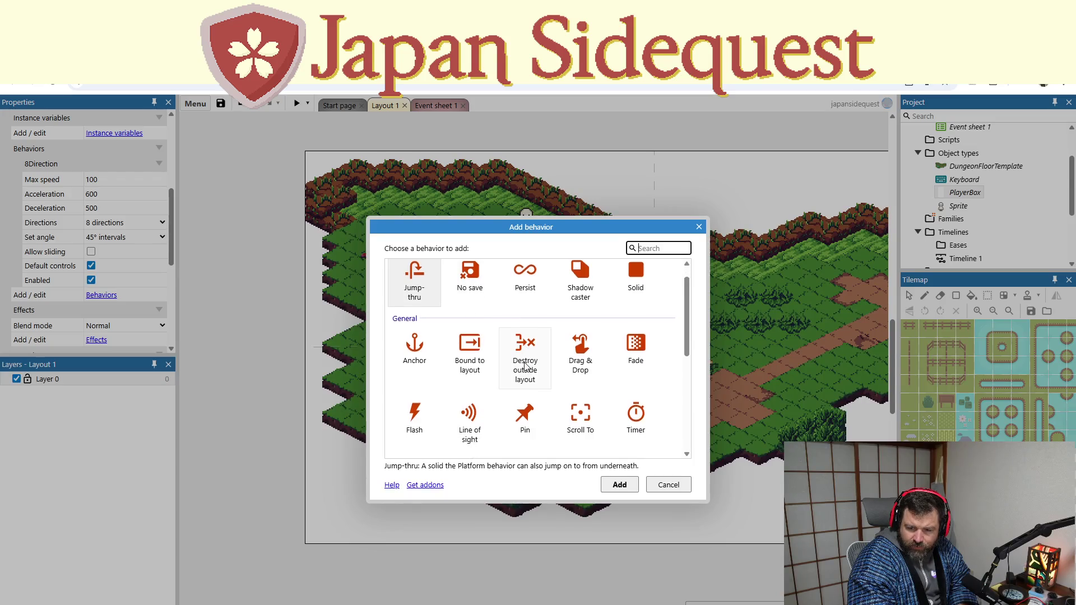
scroll(506, 357, down, 3)
scroll(506, 357, down, 2)
scroll(480, 355, down, 1)
scroll(480, 357, down, 1)
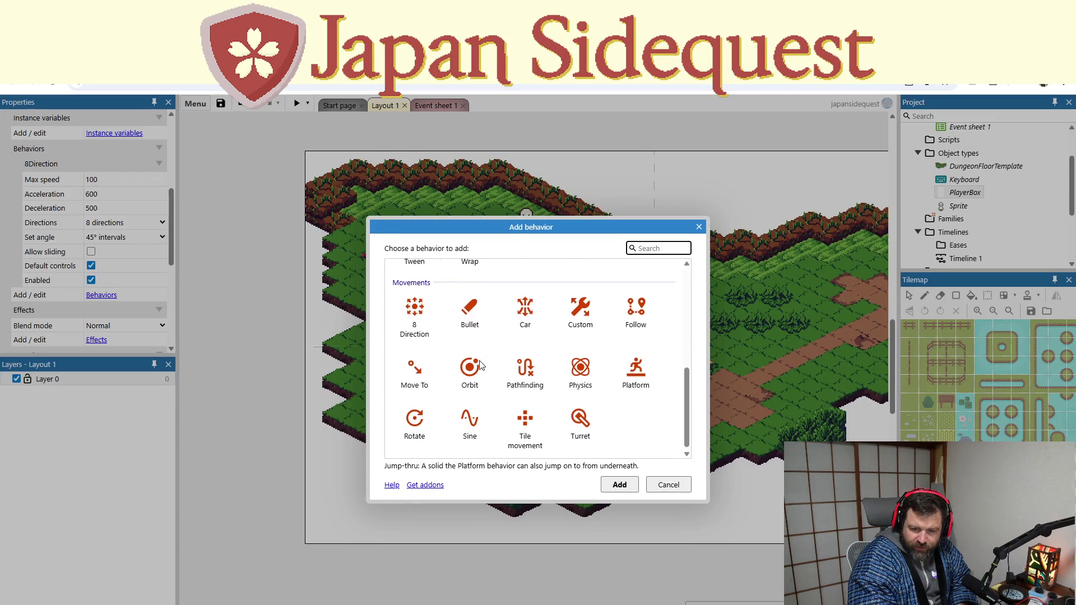
scroll(476, 364, up, 1)
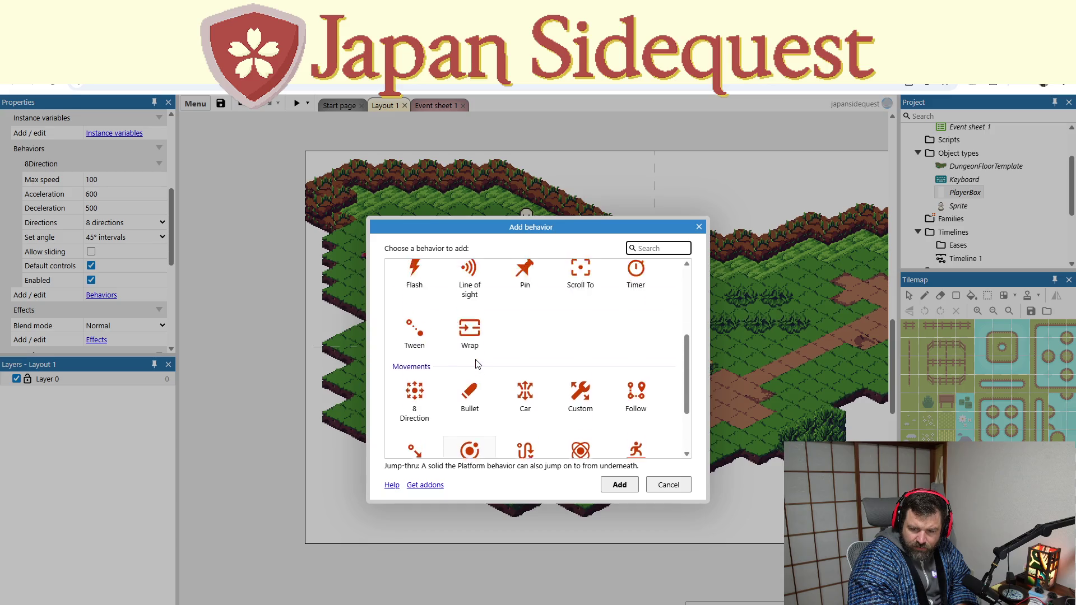
scroll(476, 363, up, 1)
click(580, 357)
double_click(580, 357)
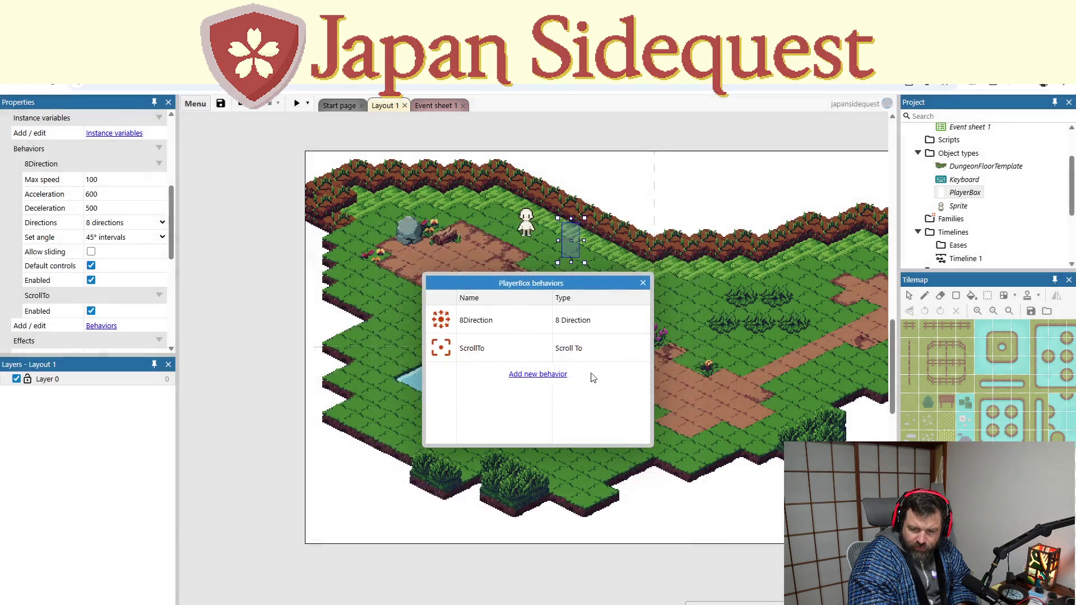
click(643, 281)
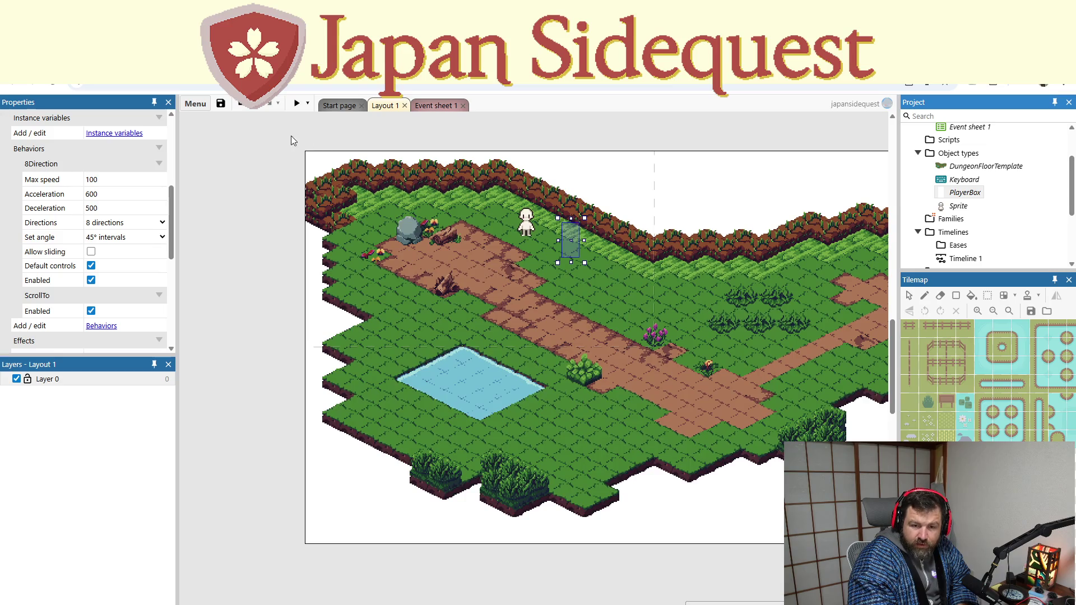
click(297, 104)
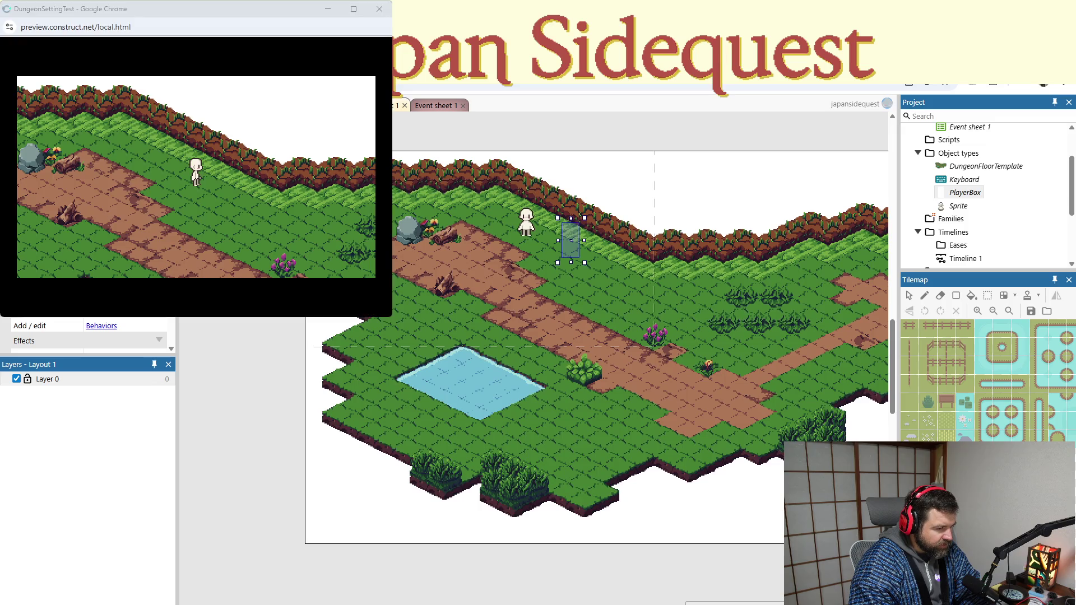
Centre the preview window and walk the player up, along the path and toward the top cliff edge
mouse_move(168, 9)
mouse_down()
mouse_move(509, 125)
mouse_move(527, 166)
mouse_up()
click(549, 367)
key(Up)
key(Right)
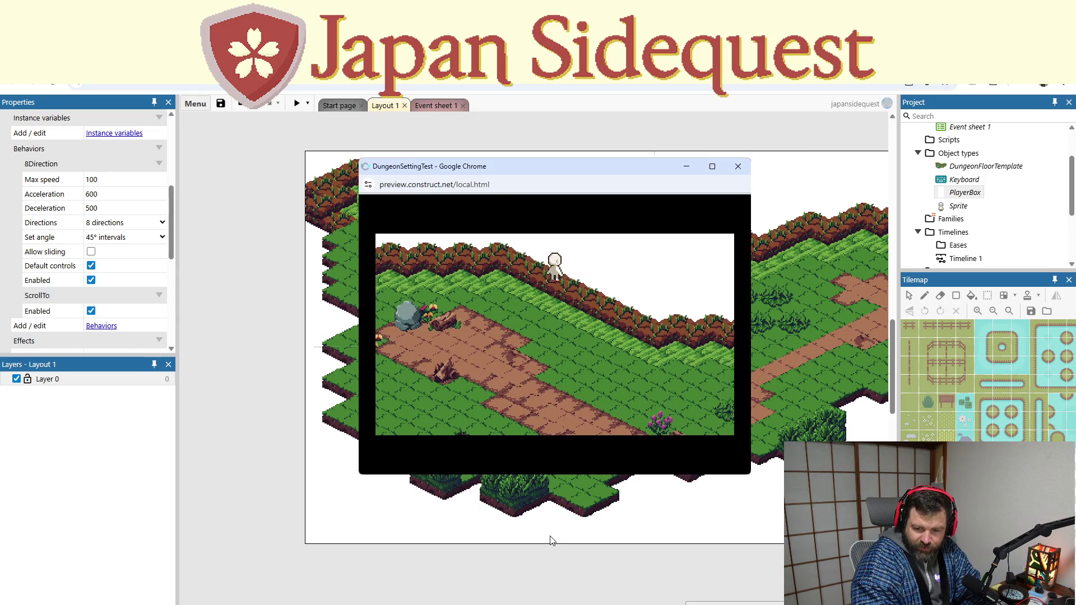
key(Down)
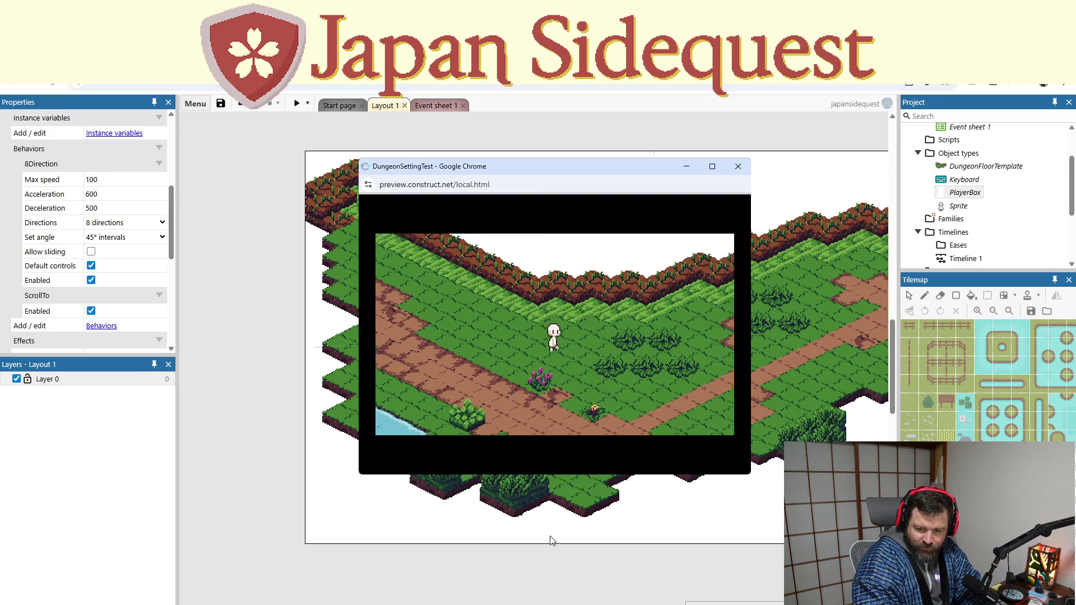
key(Left)
key(Up)
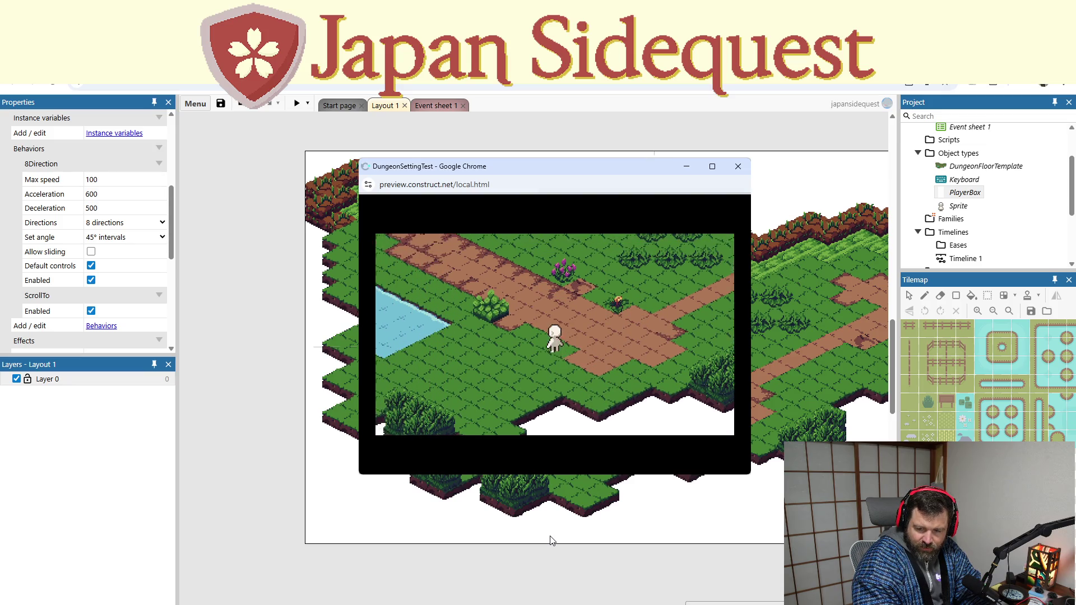
key(Left)
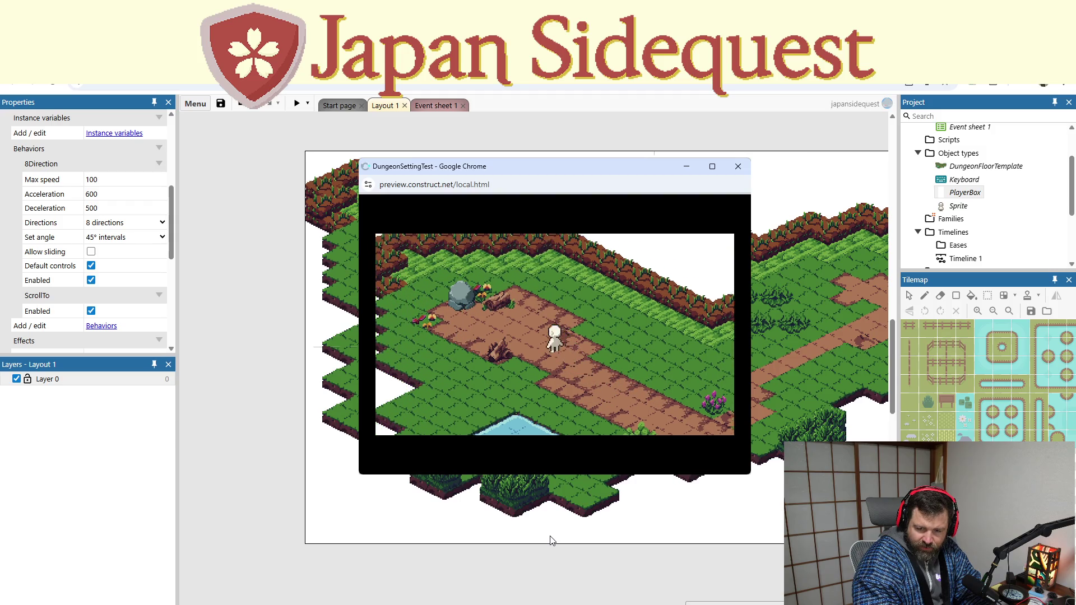
key(Up)
key(Right)
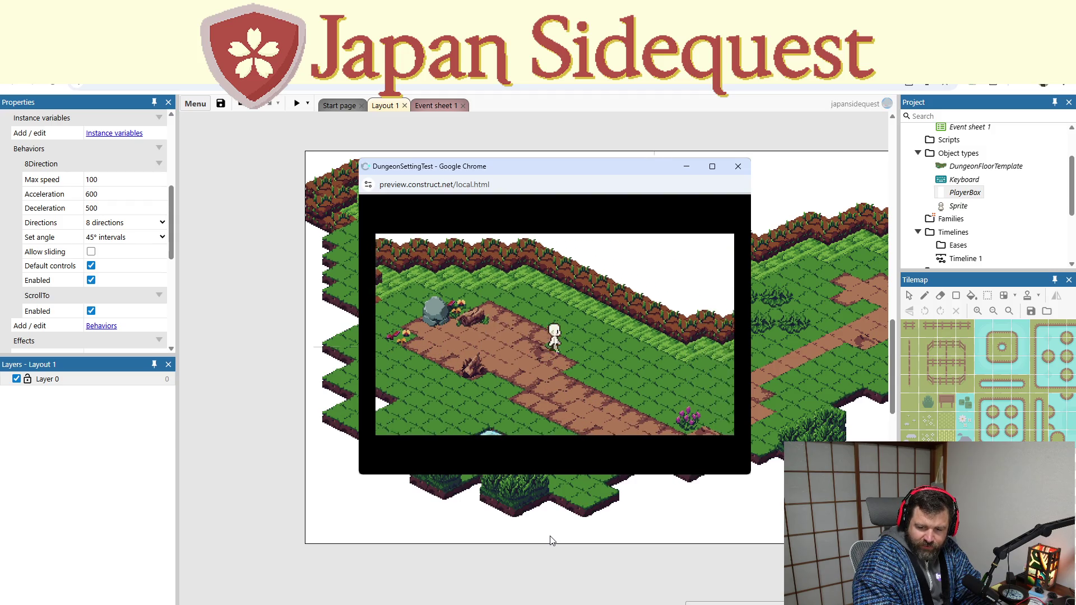
key(Down)
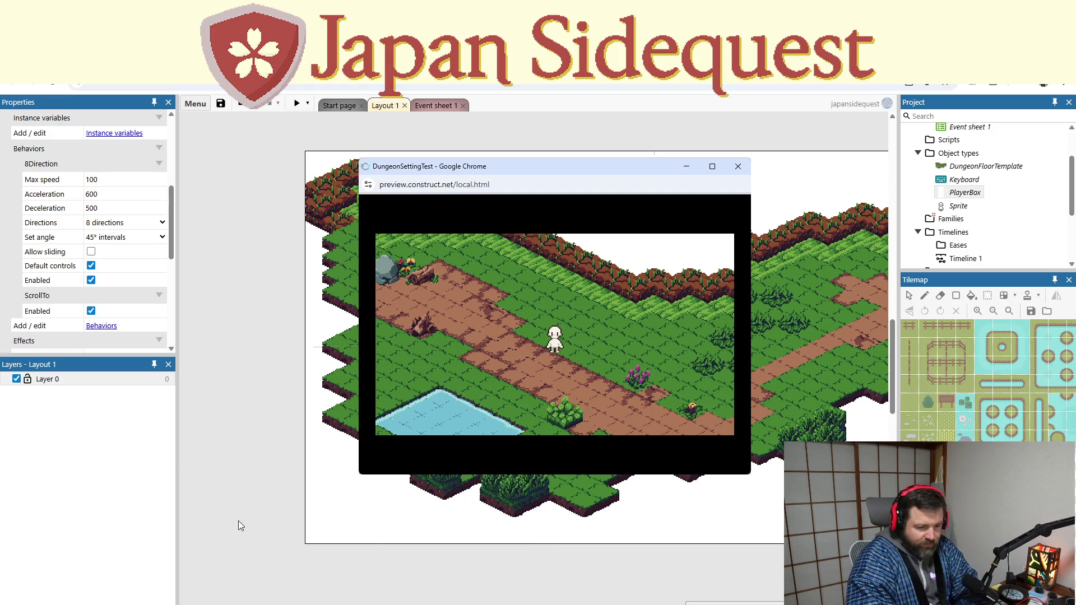
Walk the player sideways, downward and up-right toward the rock, then down-left
key(Right)
key(Down)
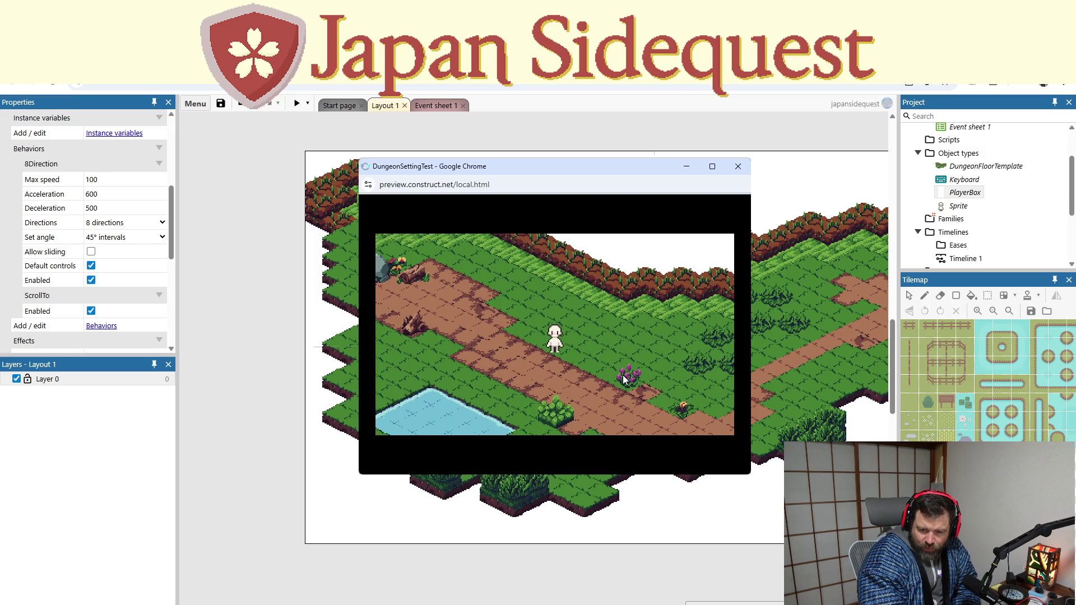
key(Left)
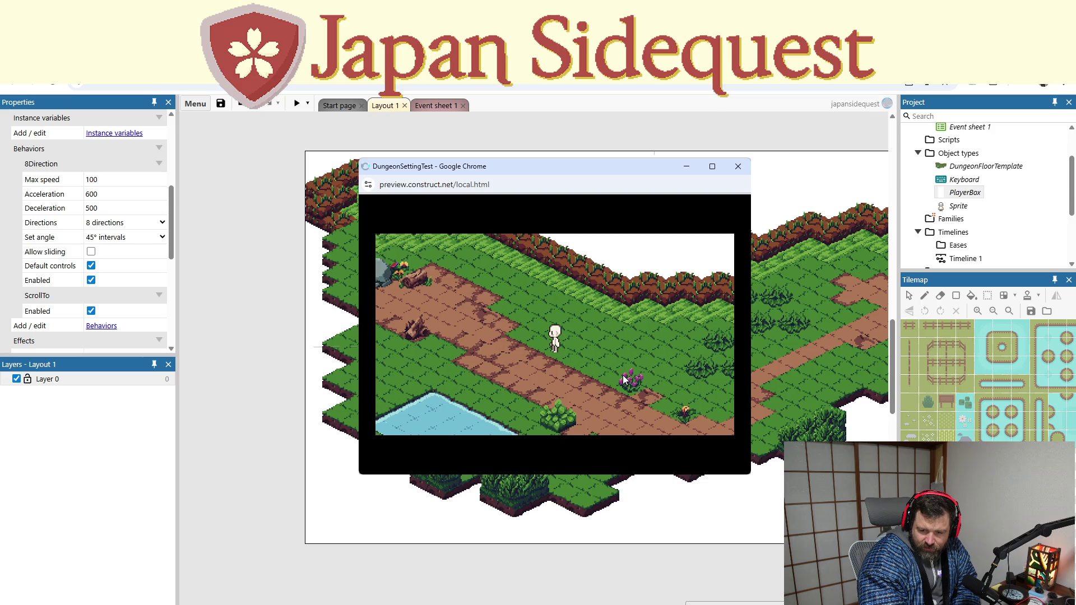
key(Down)
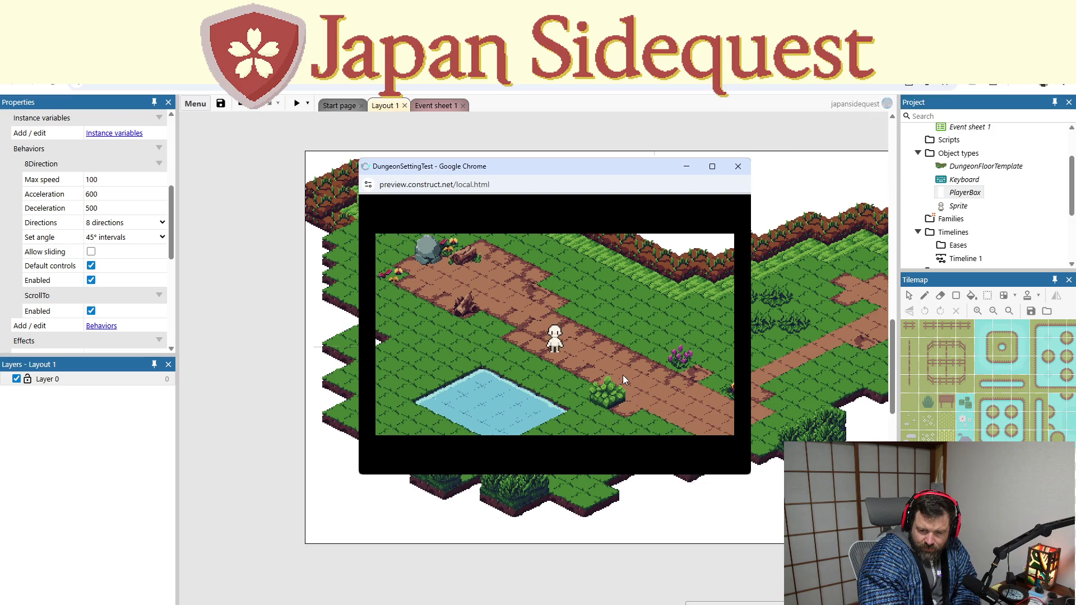
key(Right)
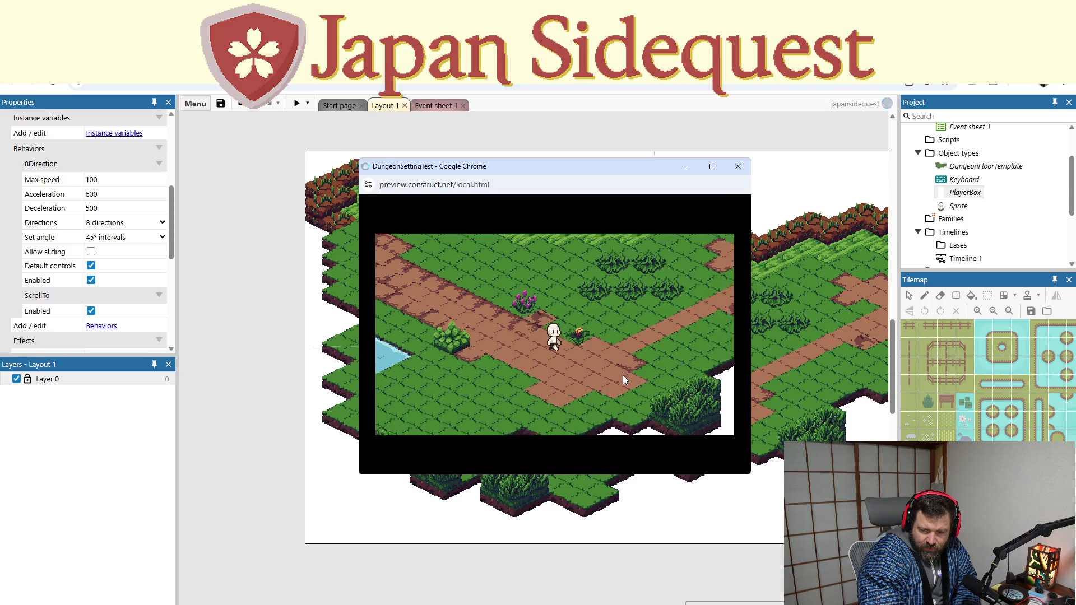
key(Up)
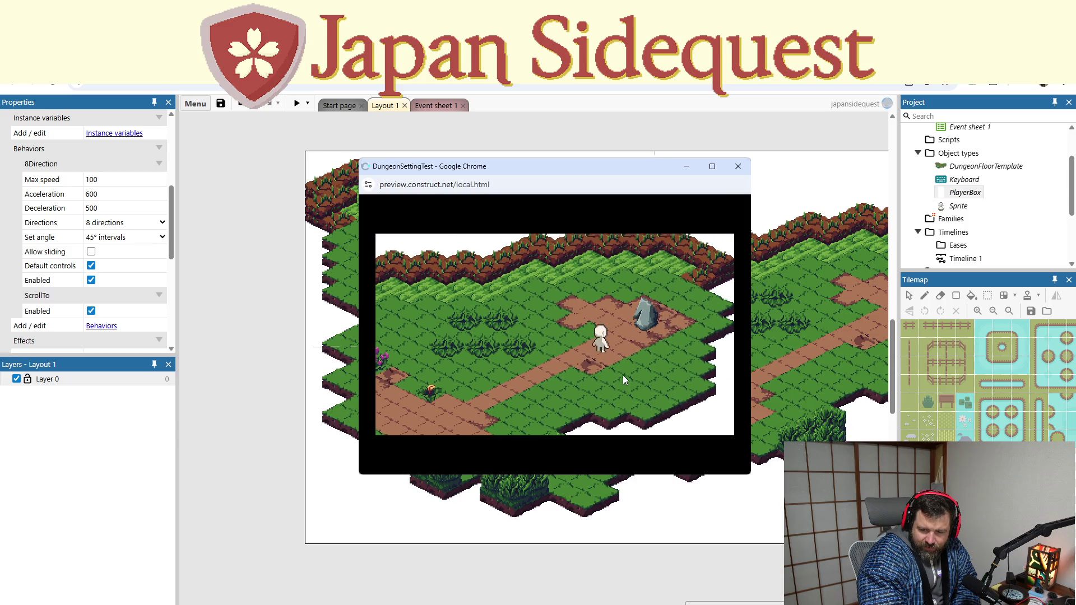
key(Down)
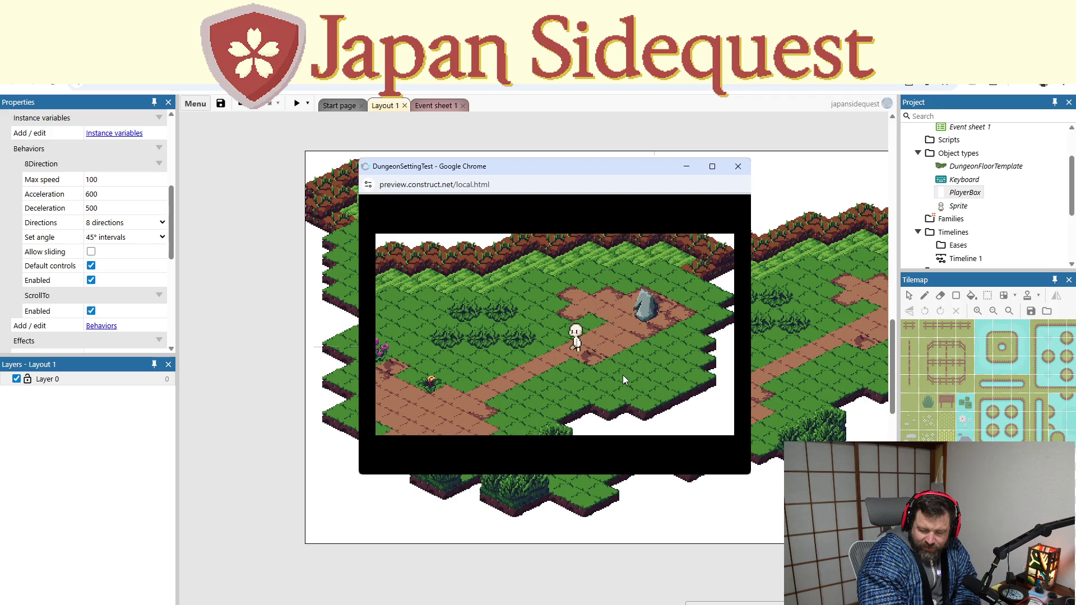
key(Left)
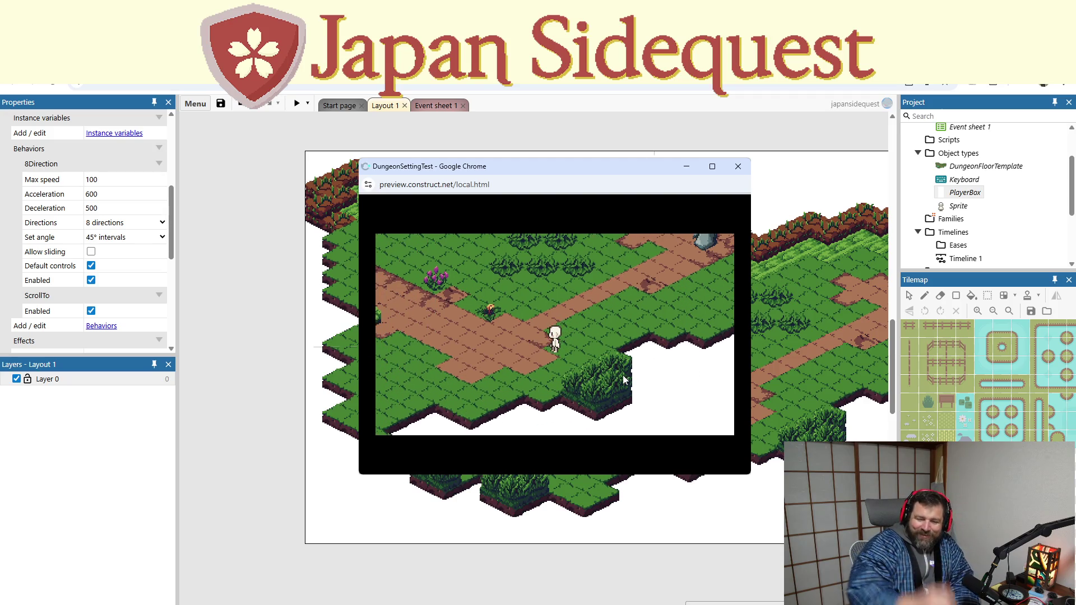
key(Left)
key(Left)
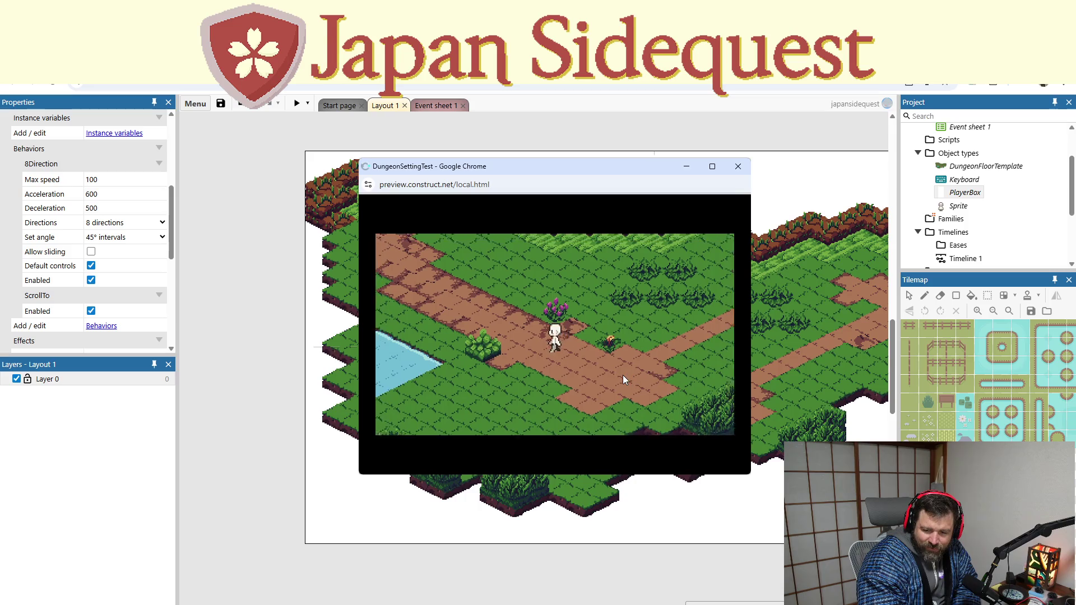
Walk the character right toward the pond, up to the grey rock and back down-left
key(Up)
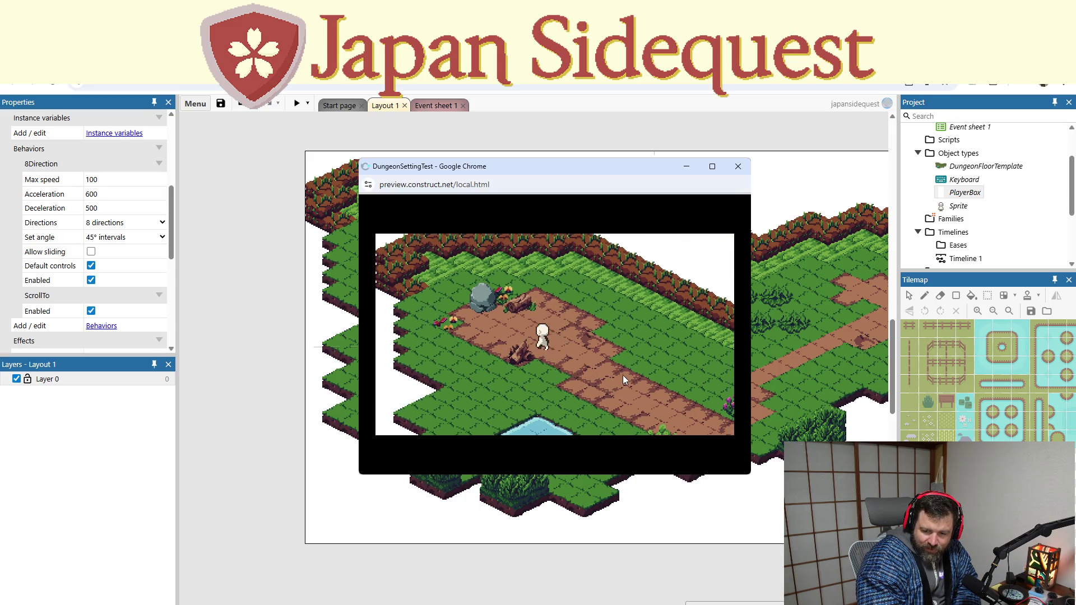
key(Right)
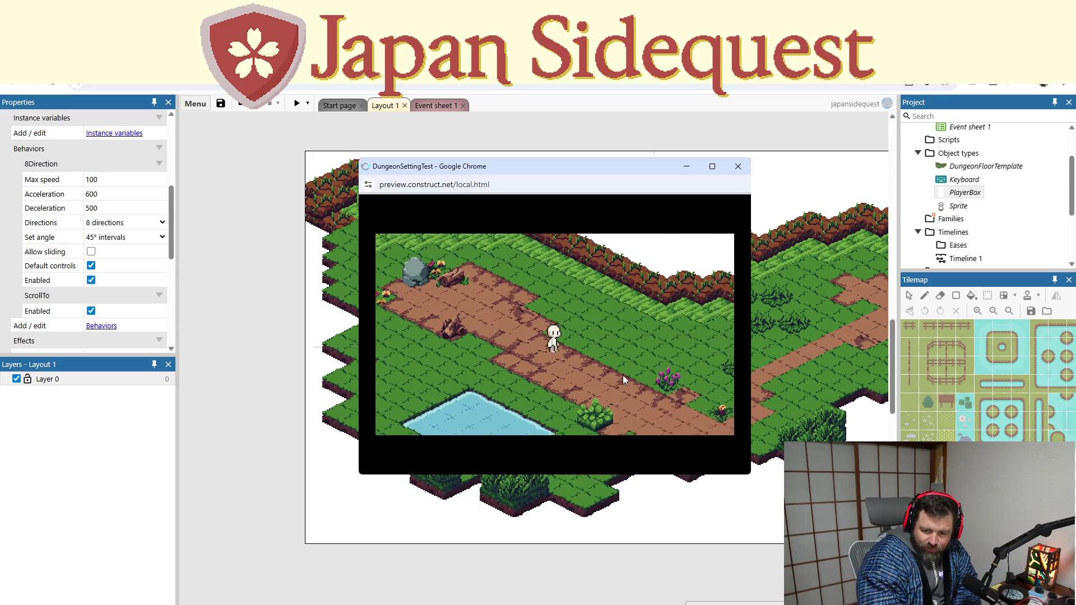
key(Right)
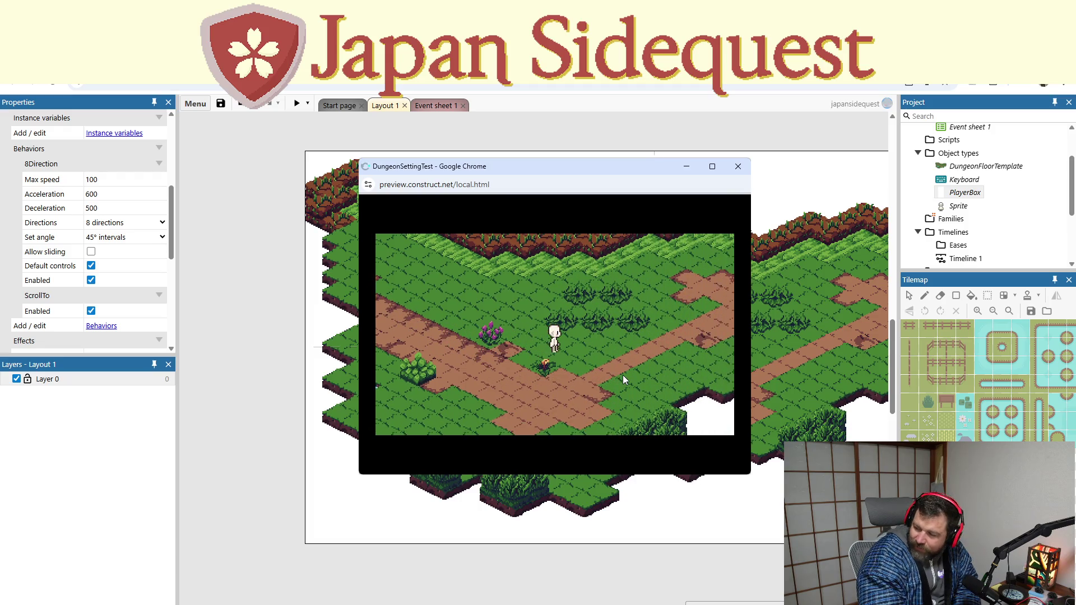
key(Right)
key(Right)
key(Up)
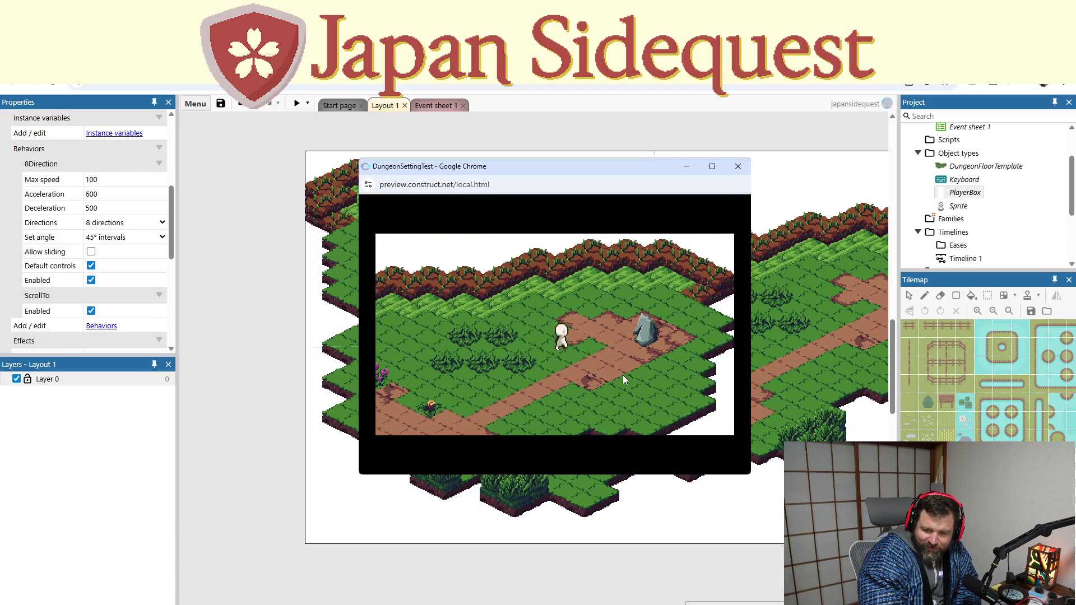
key(Down)
key(Left)
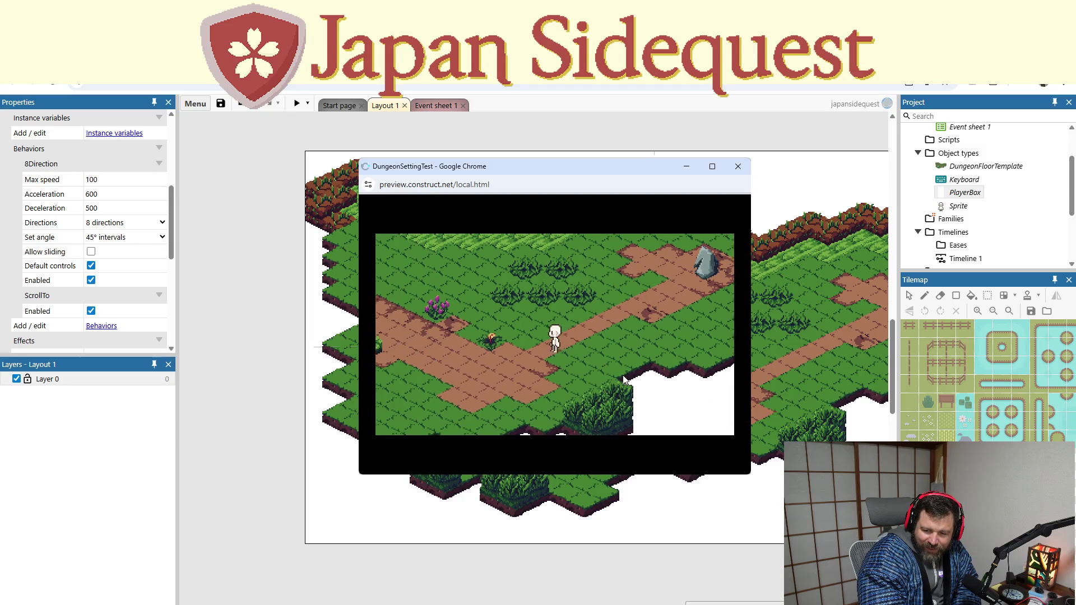
key(Up)
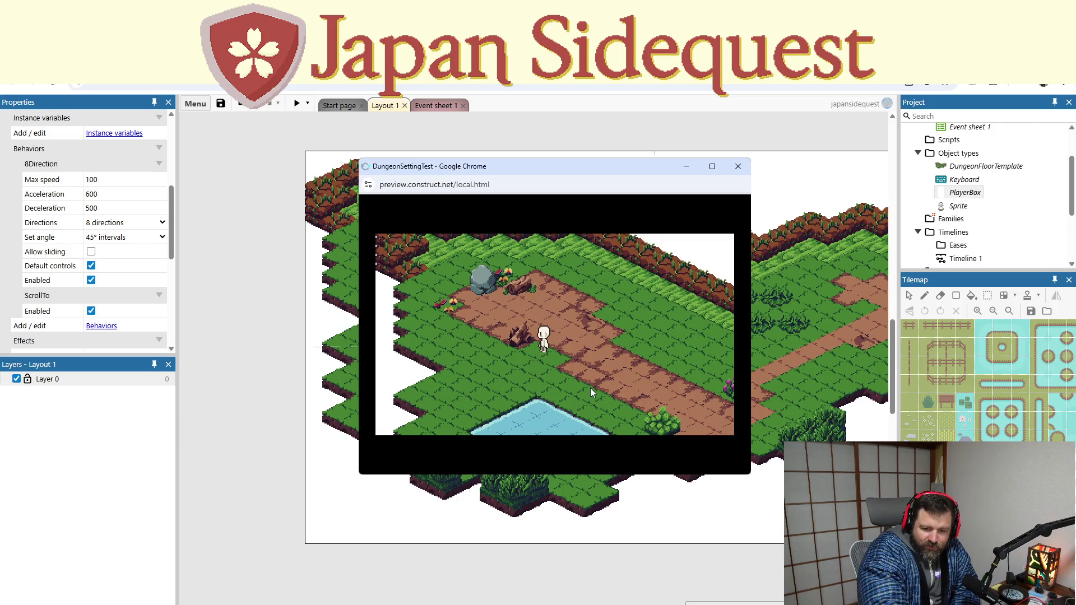
Walk the character left along the path, onto the pond and down-left away from it
key(Left)
key(Left)
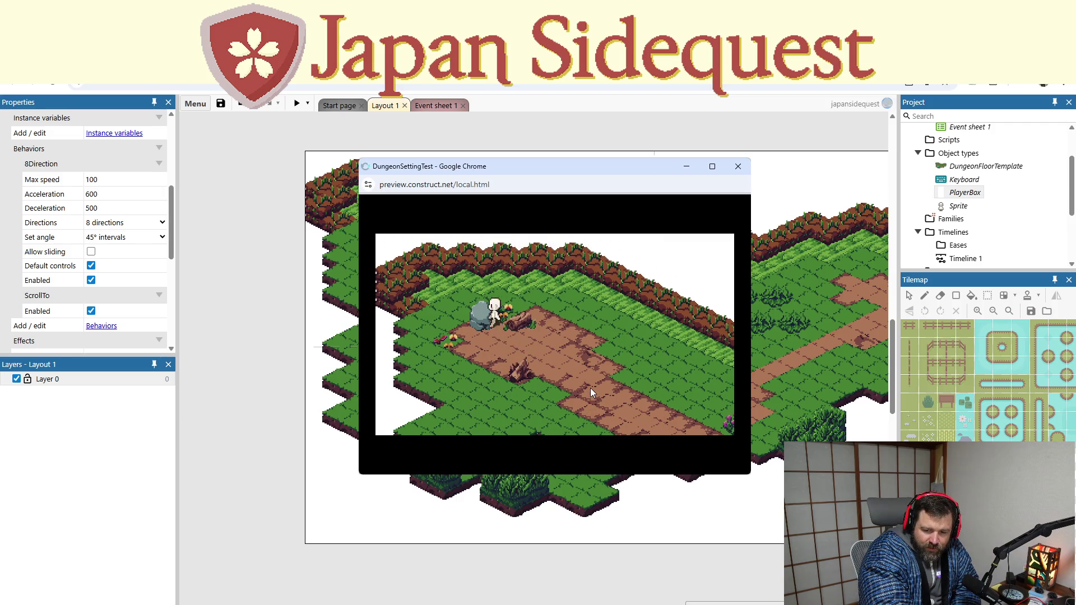
key(Right)
key(Down)
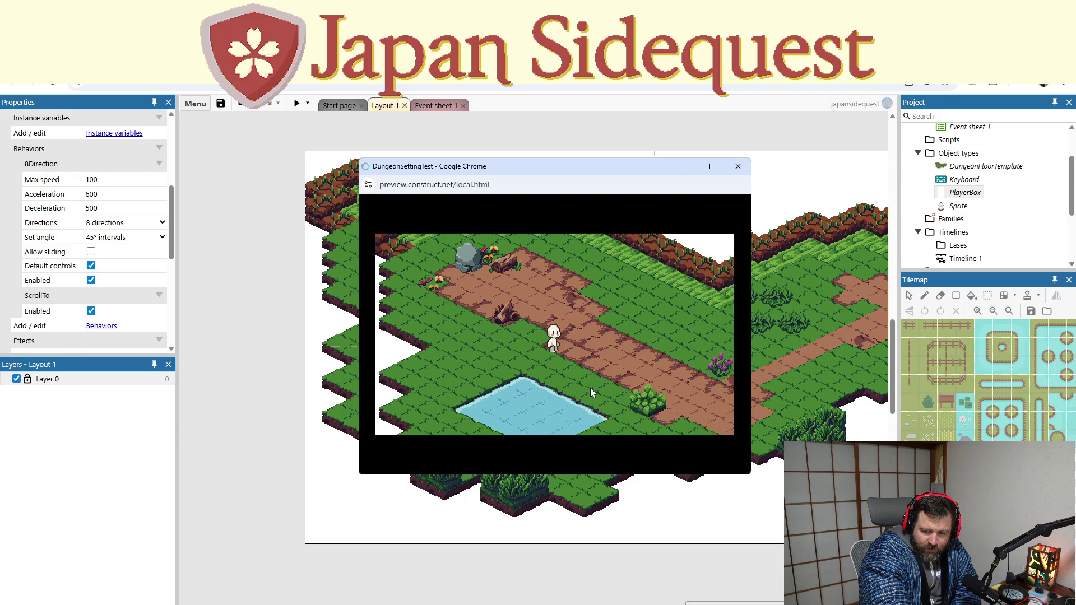
key(Left)
key(Down)
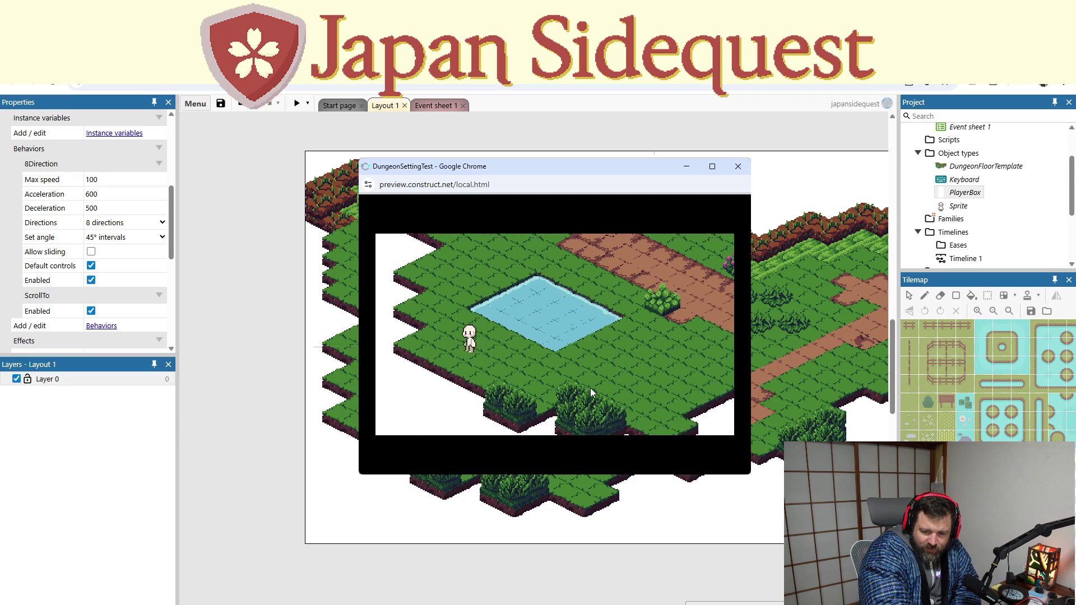
key(Right)
Walk the character up to the map's top edge and along it, then close the preview
key(Up)
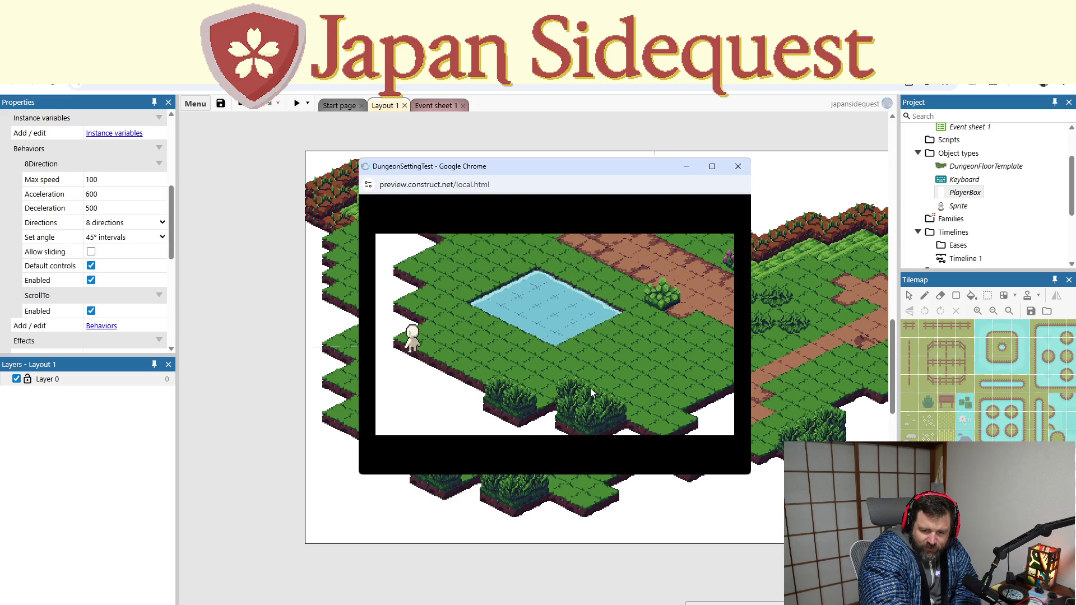
key(Up)
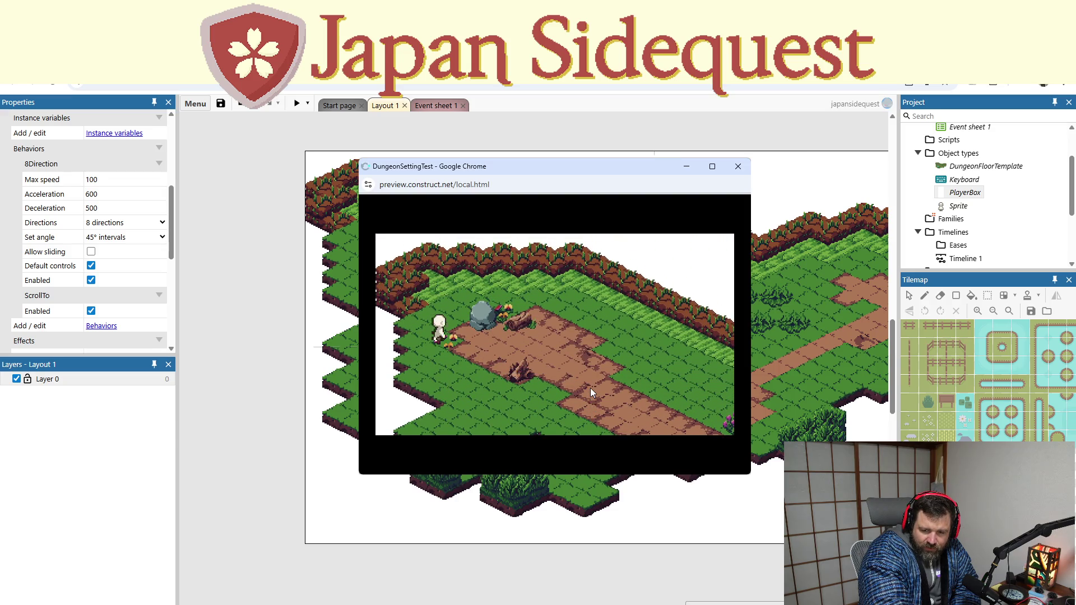
key(Right)
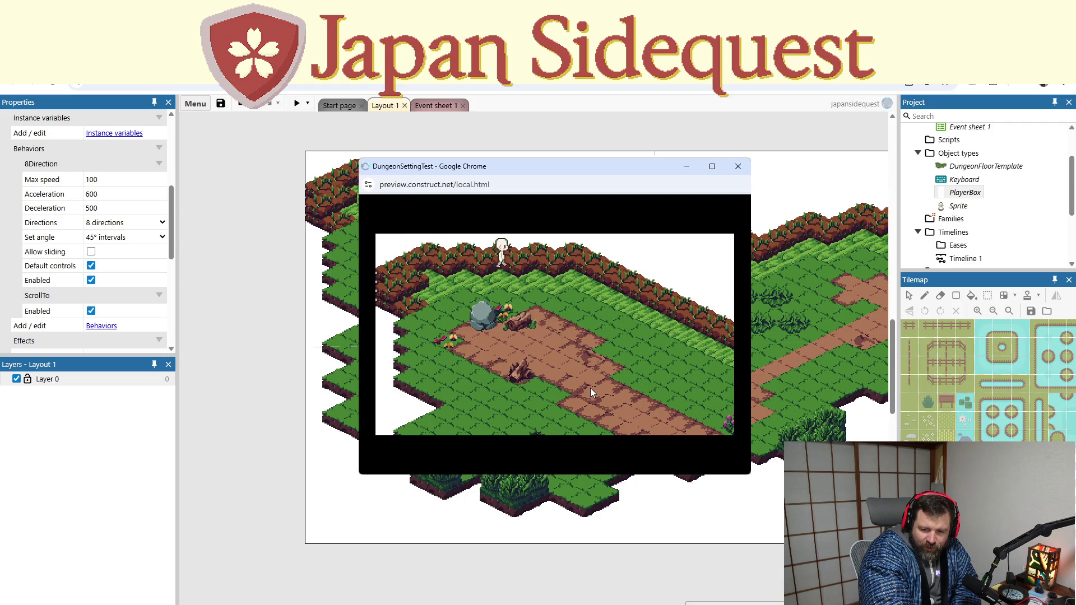
key(Down)
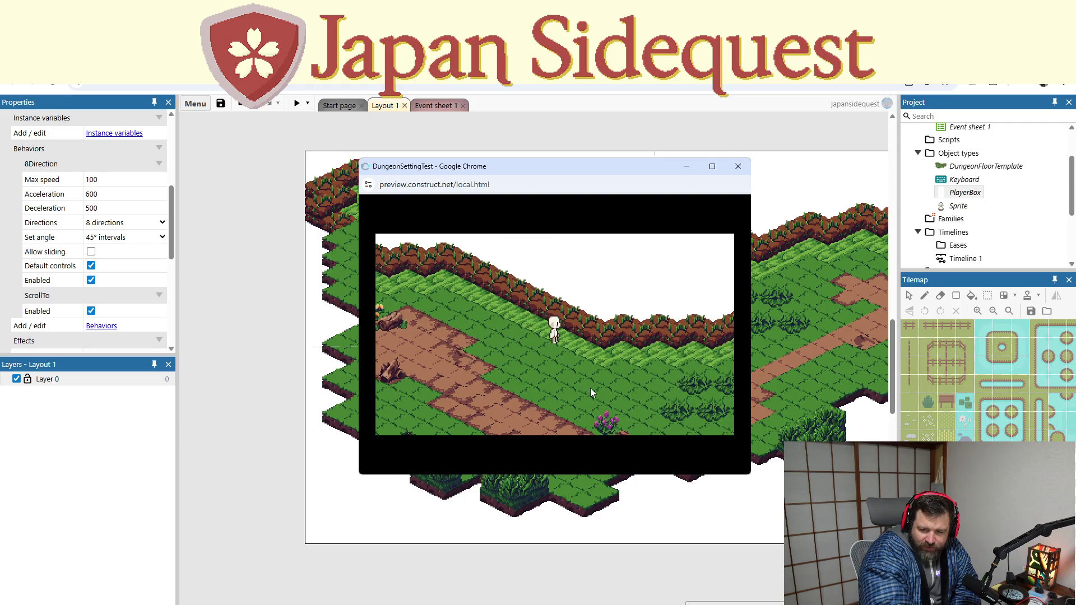
click(739, 168)
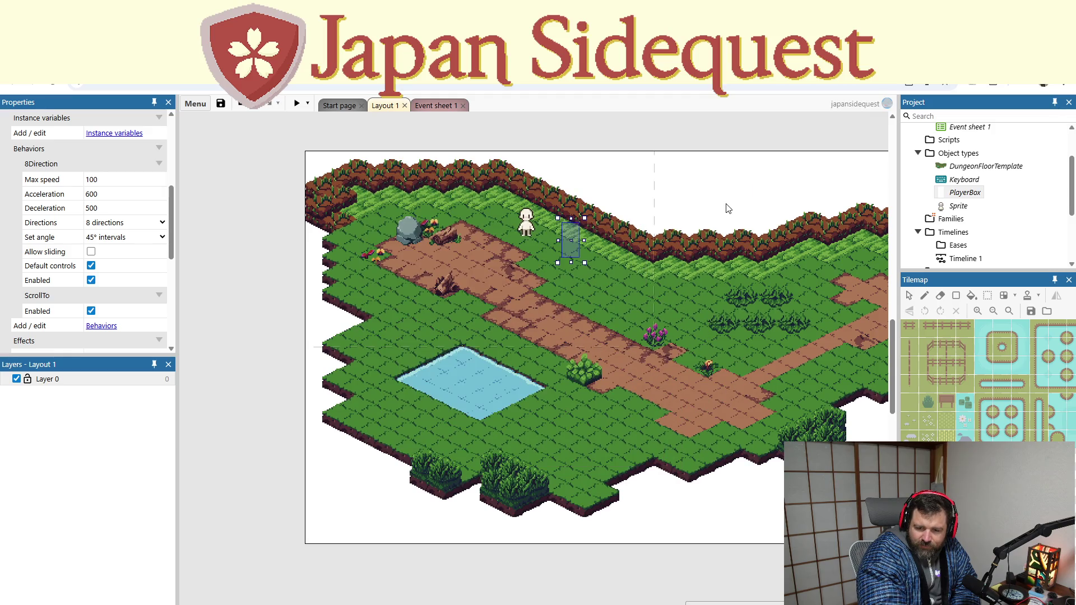
scroll(579, 404, up, 2)
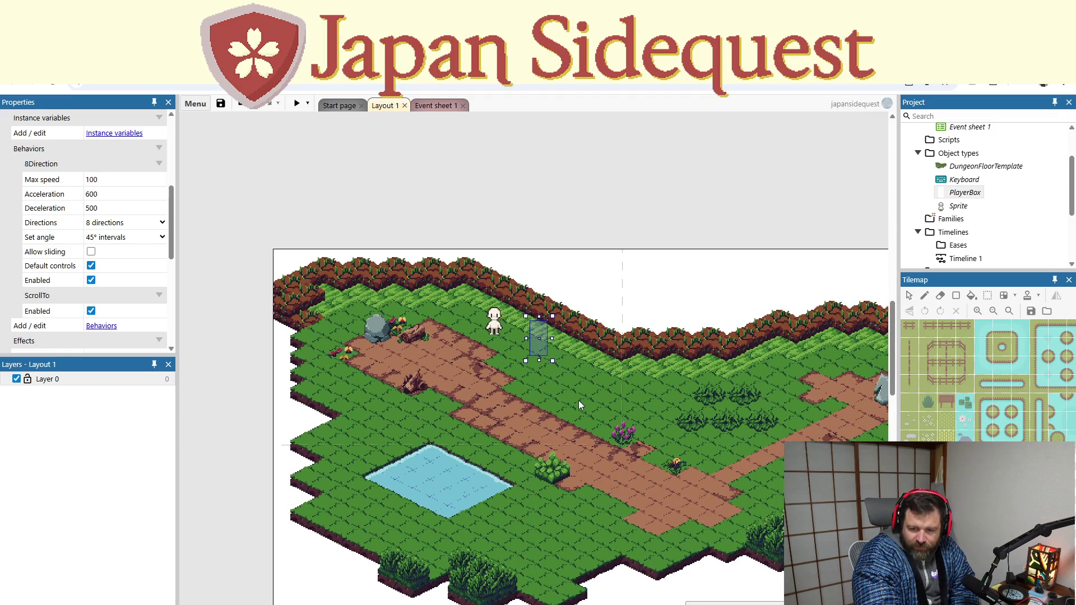
drag(537, 345, 444, 359)
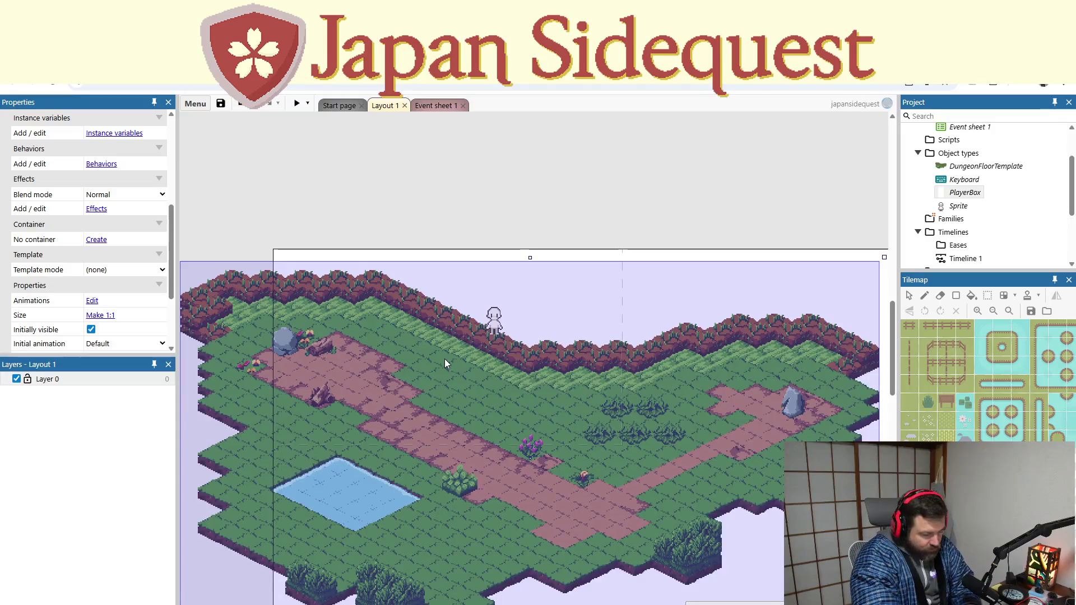
key(ctrl+z)
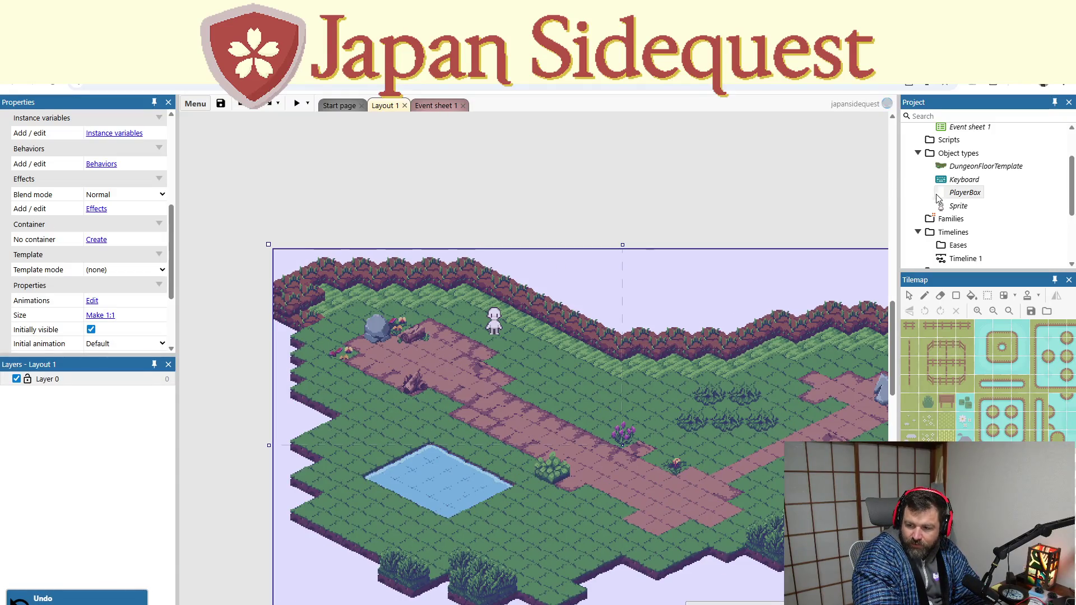
click(951, 194)
drag(538, 326, 511, 326)
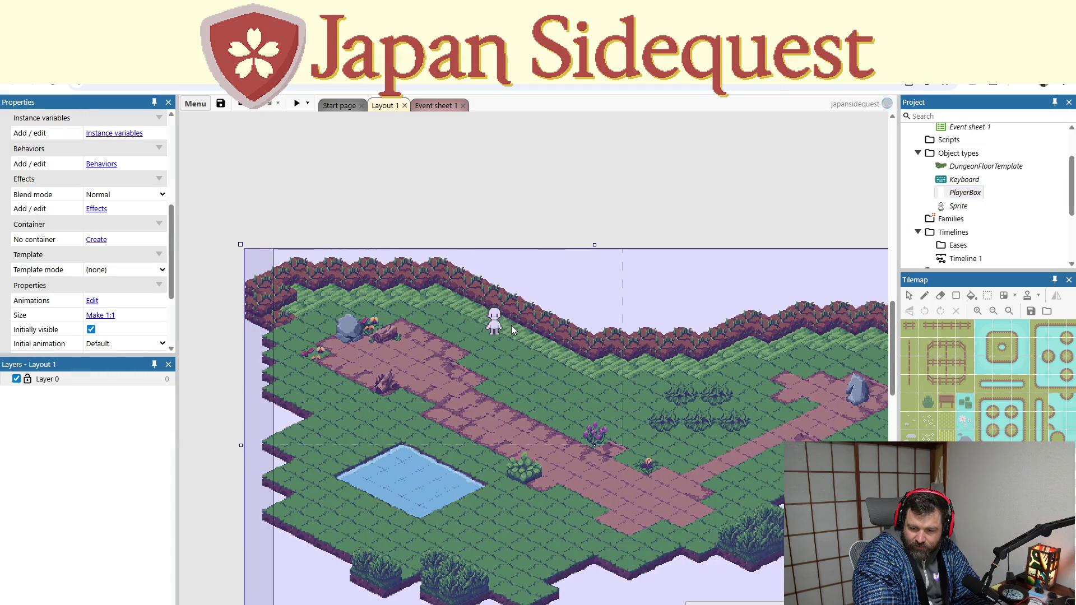
key(ctrl+z)
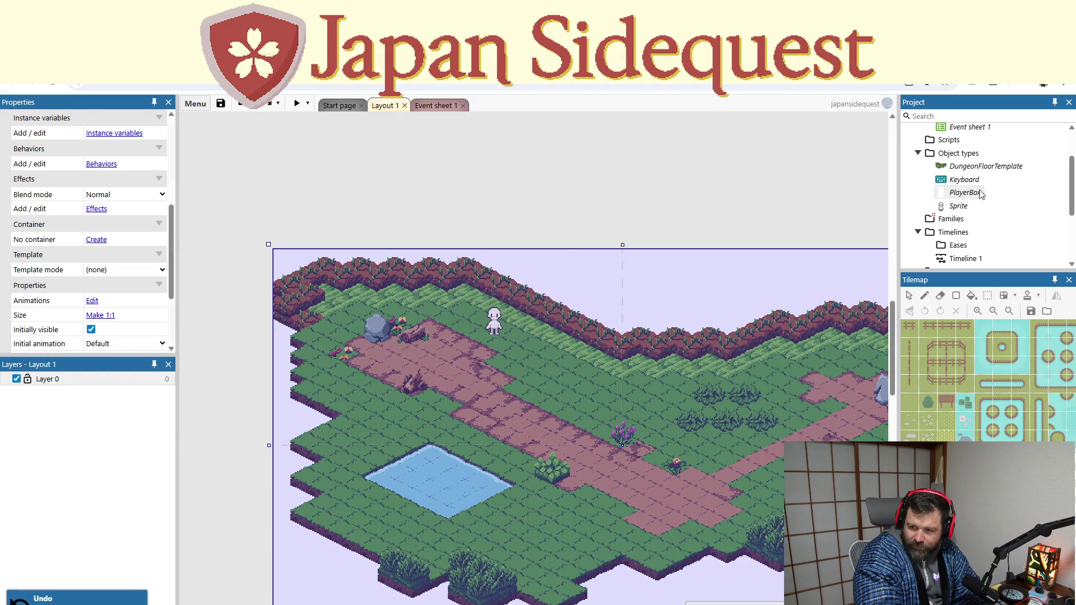
click(977, 168)
drag(978, 171, 976, 167)
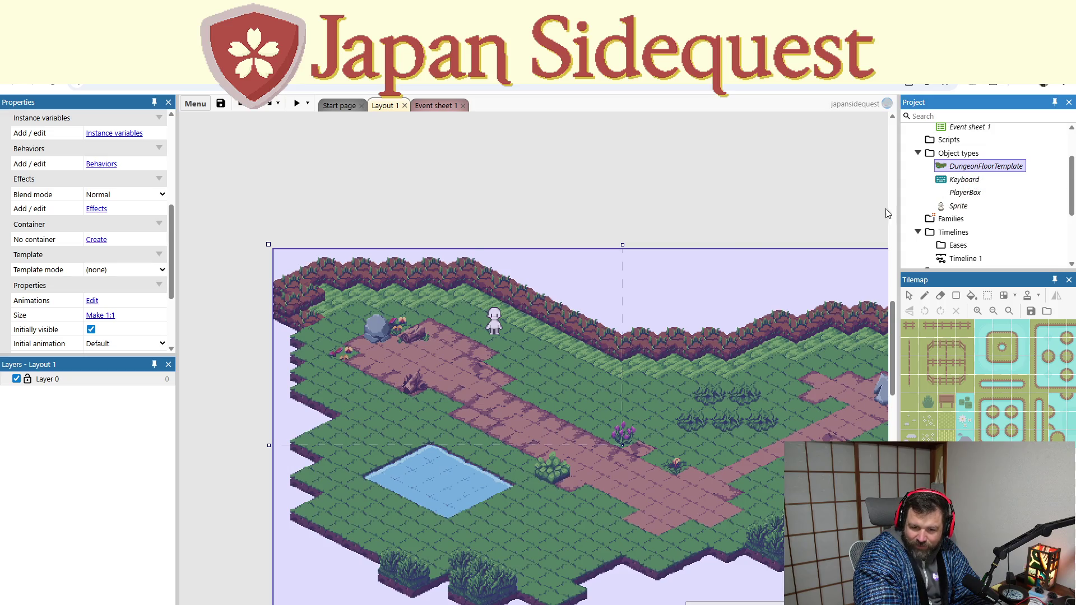
Add a new layer to the layout named BG
right_click(56, 406)
click(82, 436)
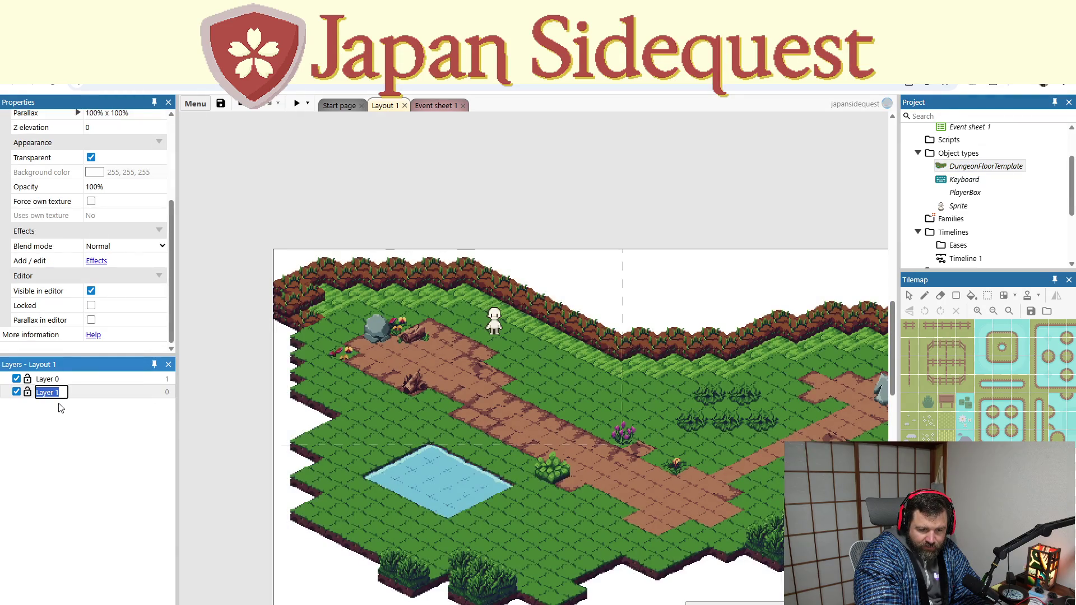
text(BG)
key(Return)
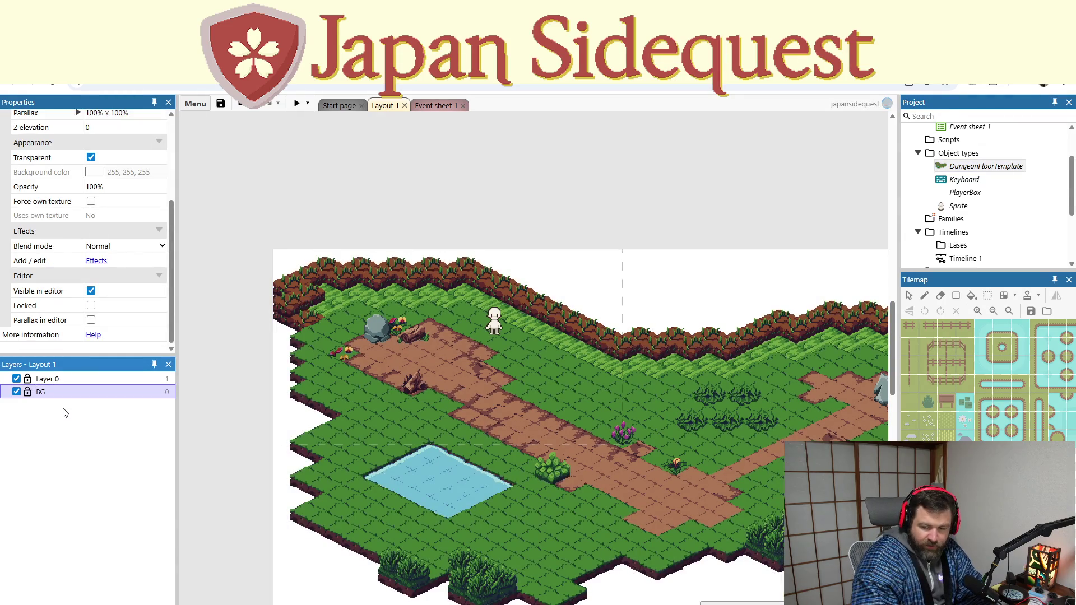
Move the DungeonFloorTemplate map onto the BG layer via Z Order > Move to layer
right_click(974, 169)
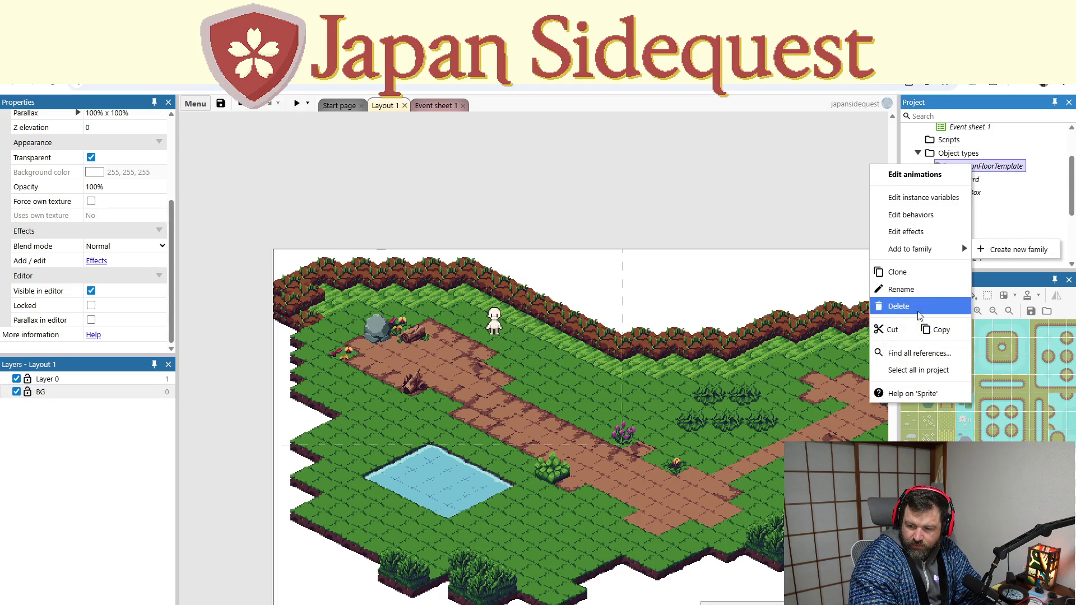
click(639, 269)
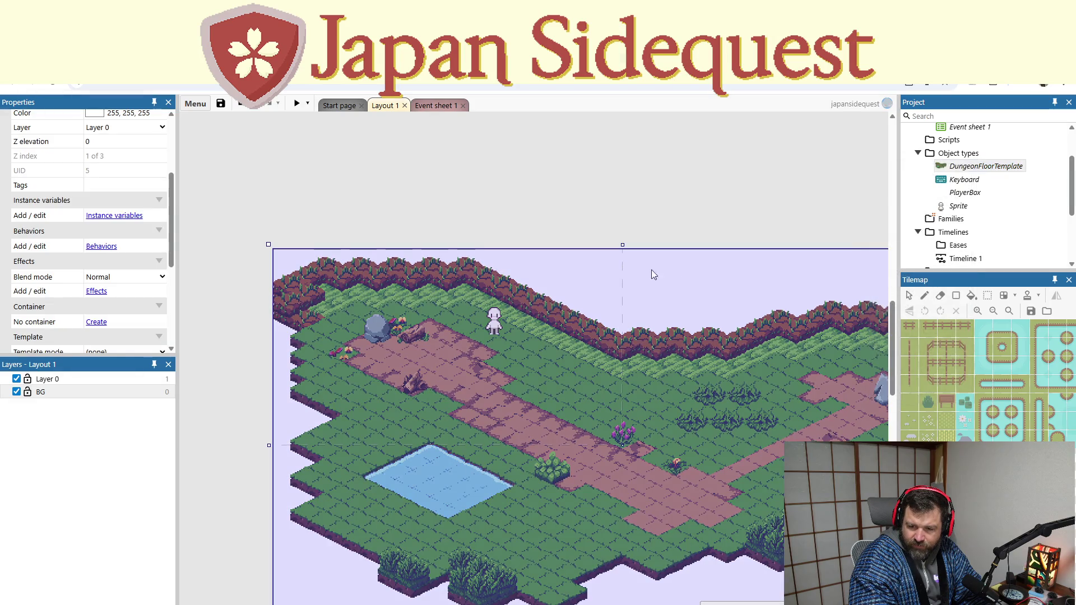
right_click(688, 277)
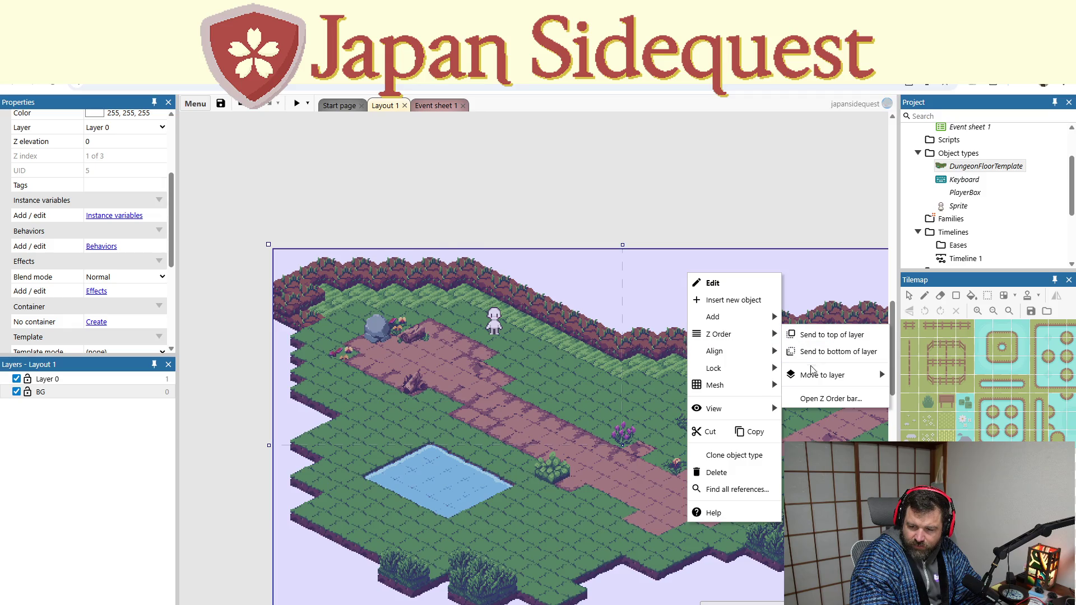
click(933, 393)
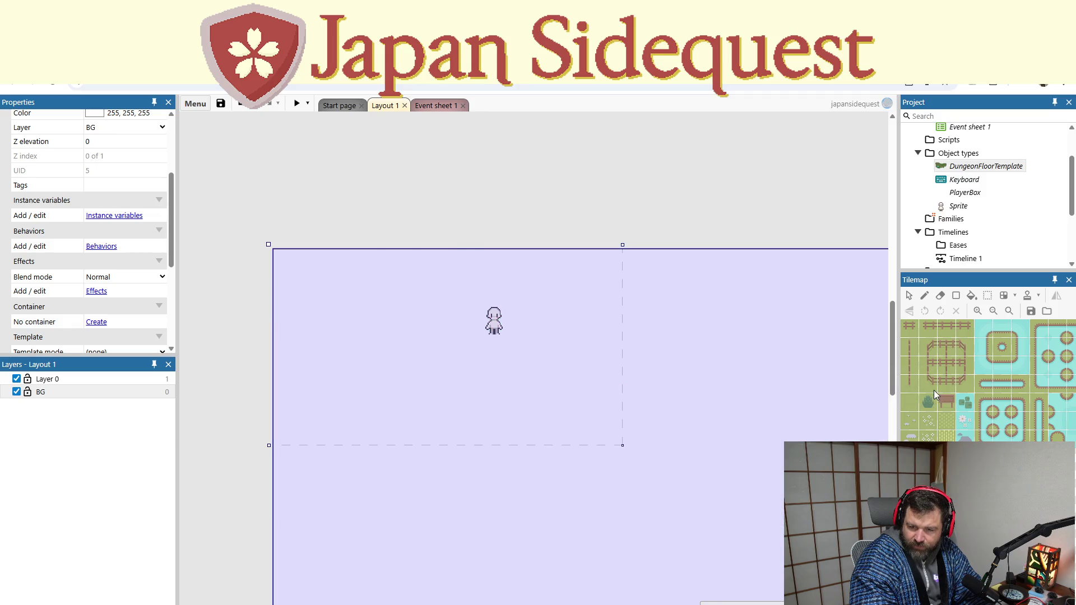
Give the BG layer a solid (non-transparent) background and test it in a quick preview
click(505, 171)
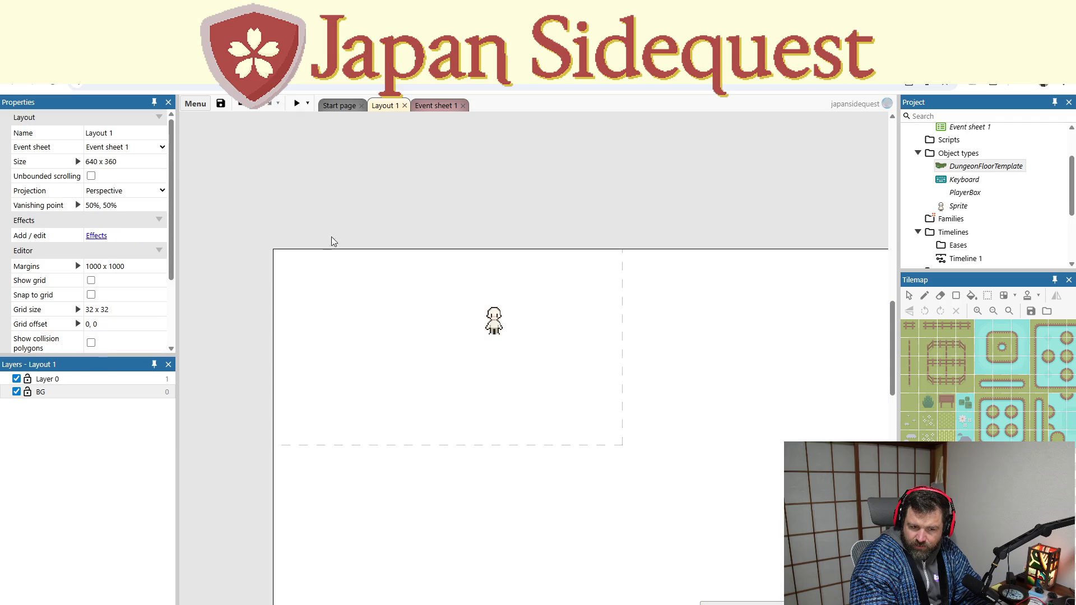
click(78, 389)
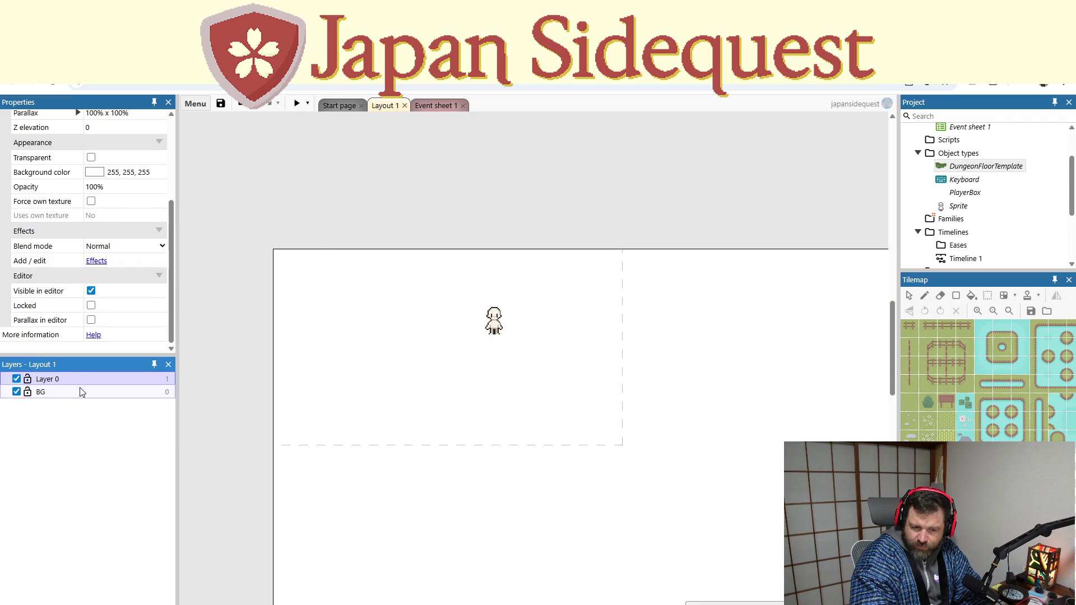
click(87, 380)
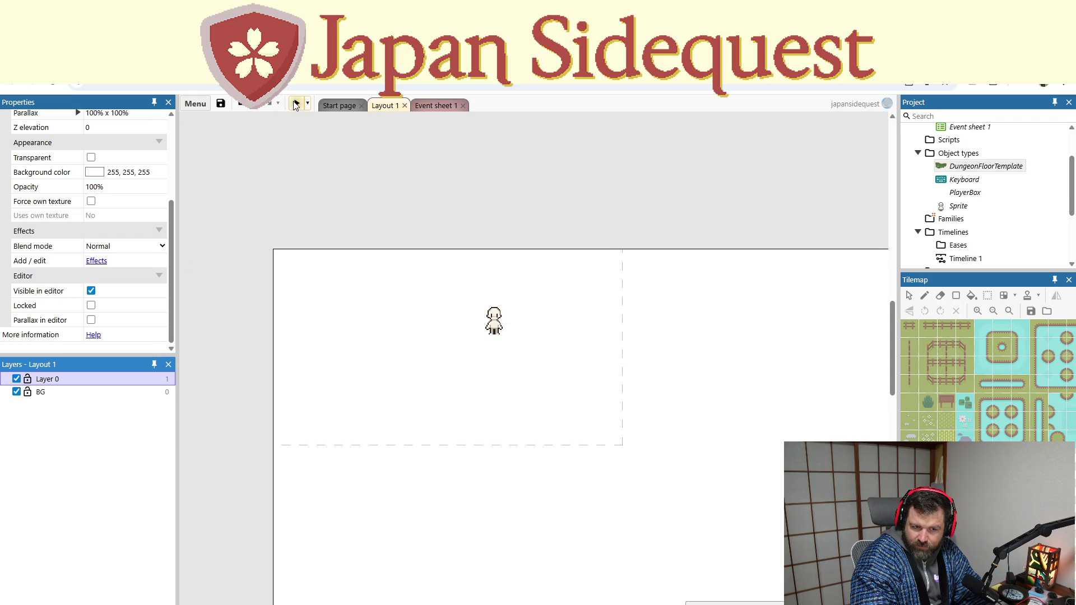
click(60, 393)
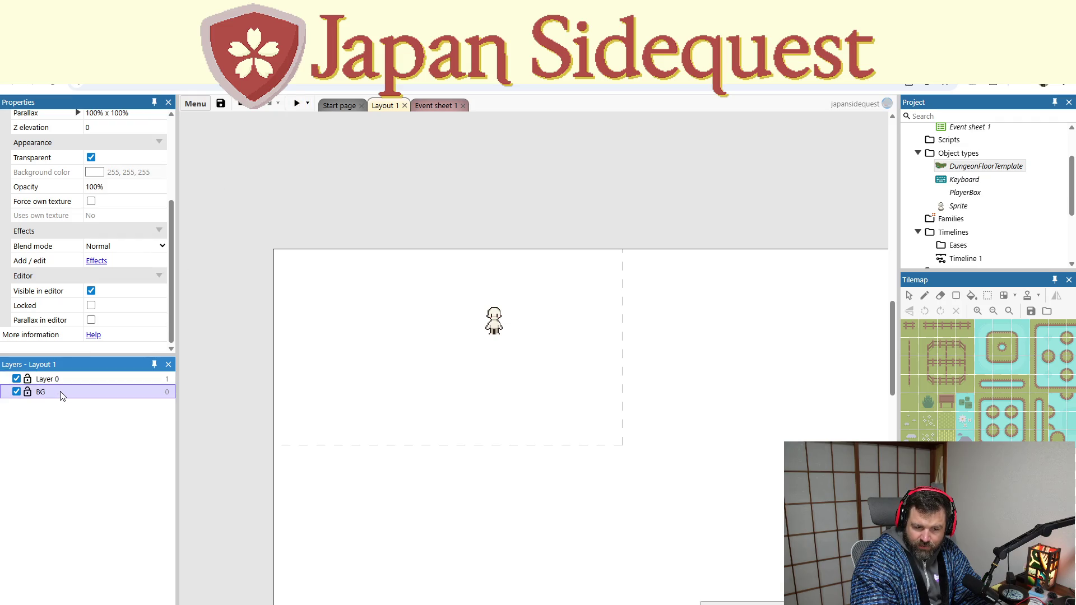
click(91, 157)
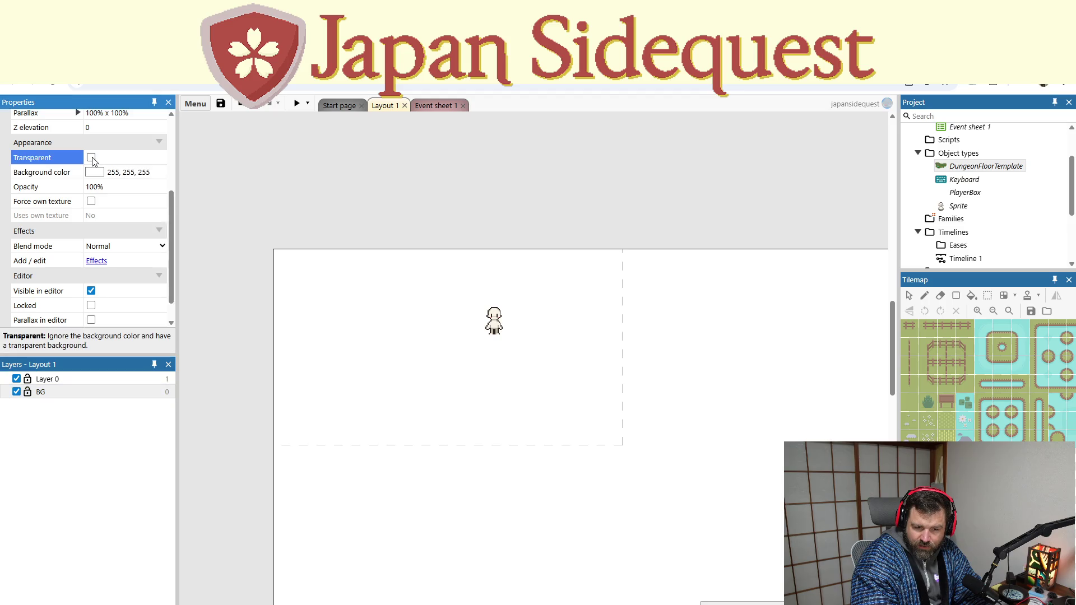
click(295, 103)
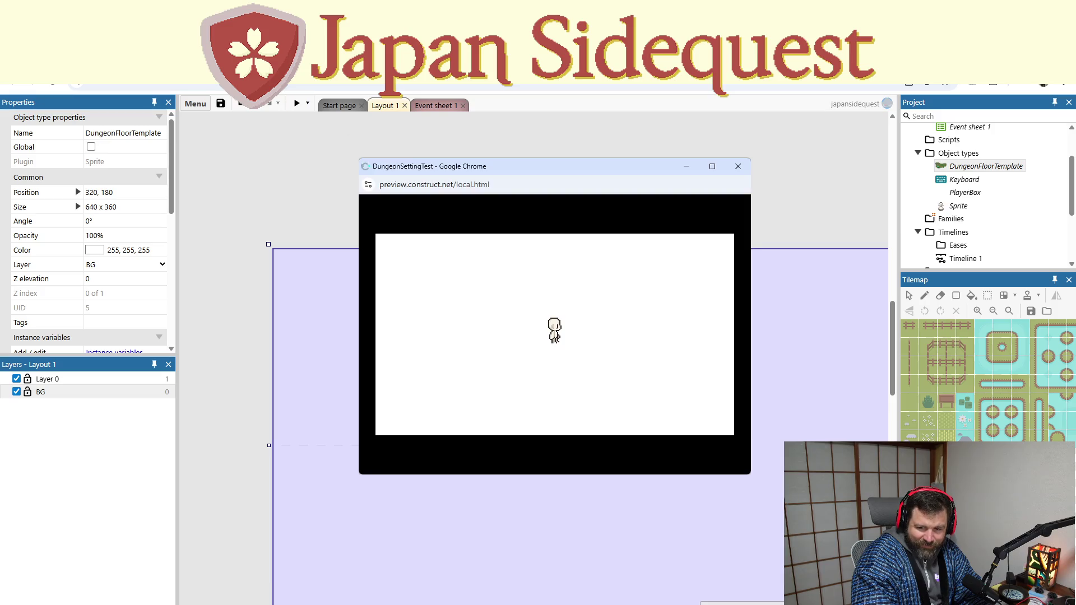
click(738, 166)
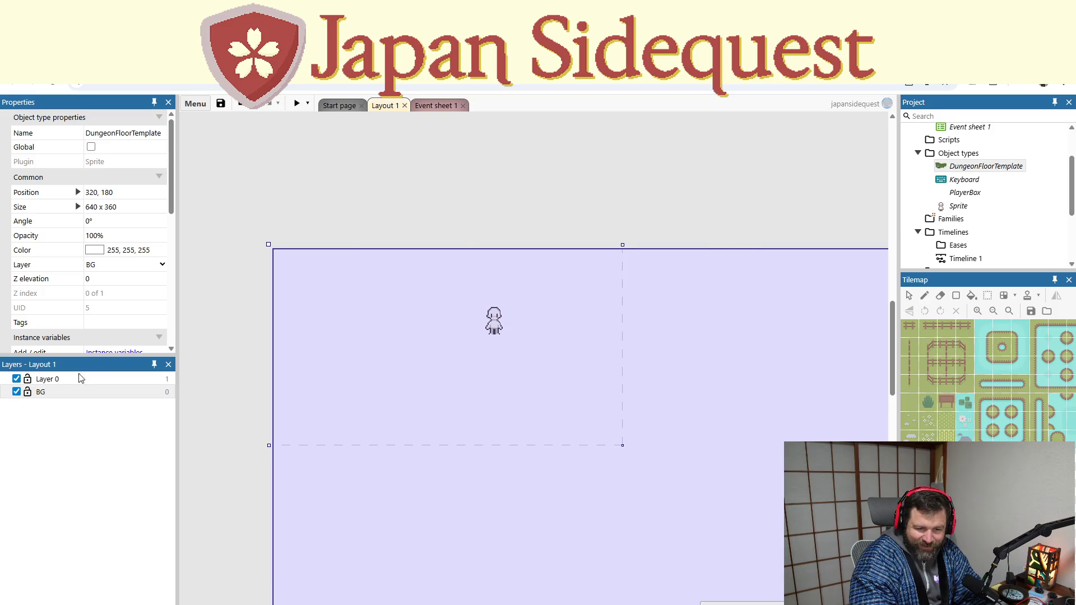
Toggle BG and Layer 0 visibility to check, then make Layer 0 transparent so the map shows
click(67, 393)
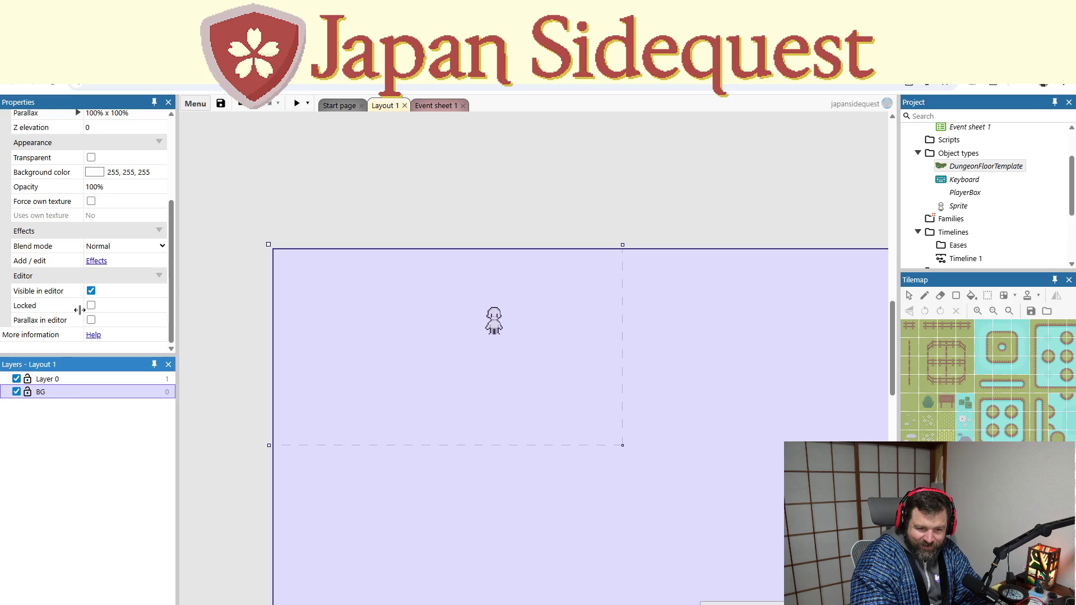
click(91, 291)
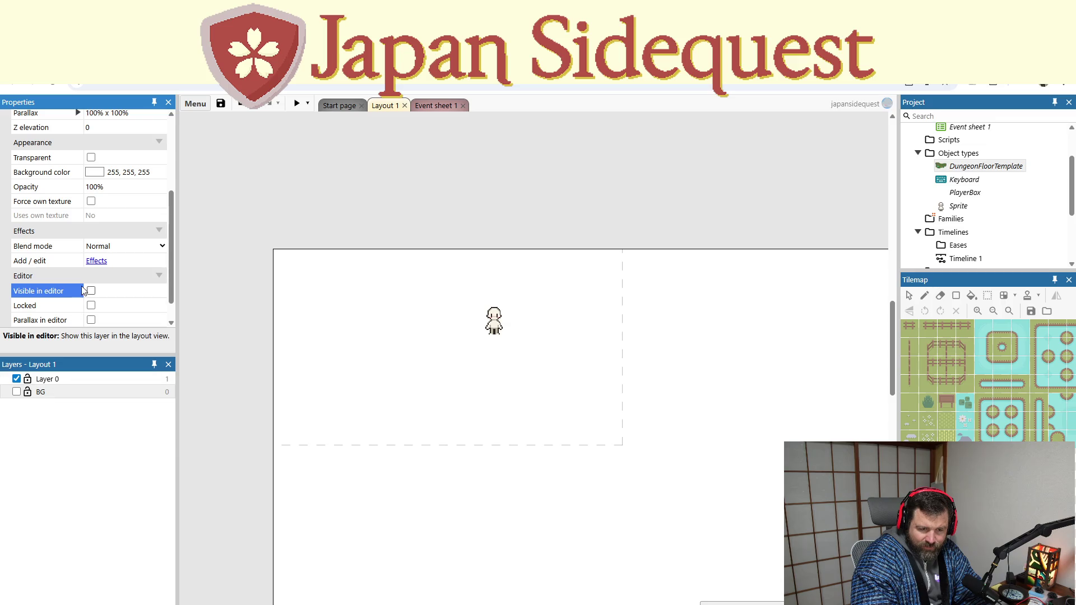
click(91, 291)
scroll(72, 291, up, 1)
scroll(73, 292, up, 2)
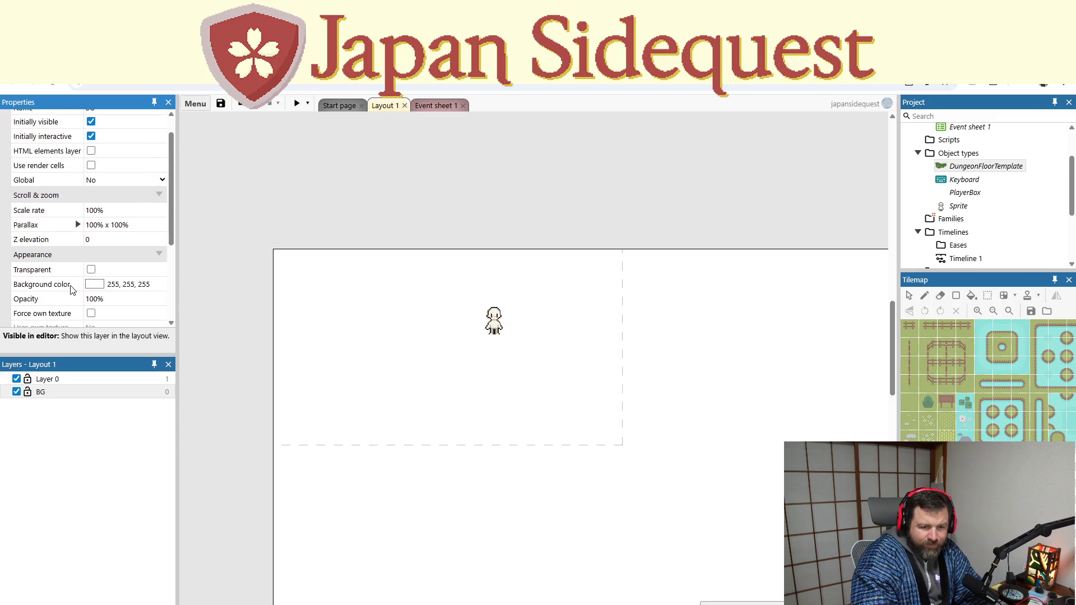
scroll(70, 289, up, 1)
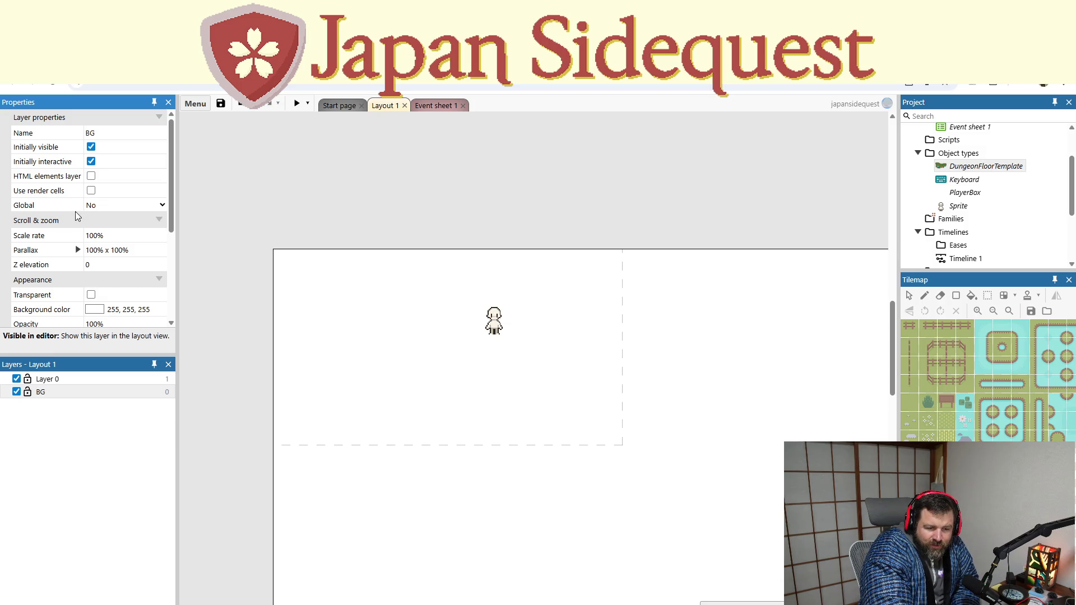
scroll(70, 231, down, 1)
scroll(70, 231, down, 2)
scroll(71, 231, down, 2)
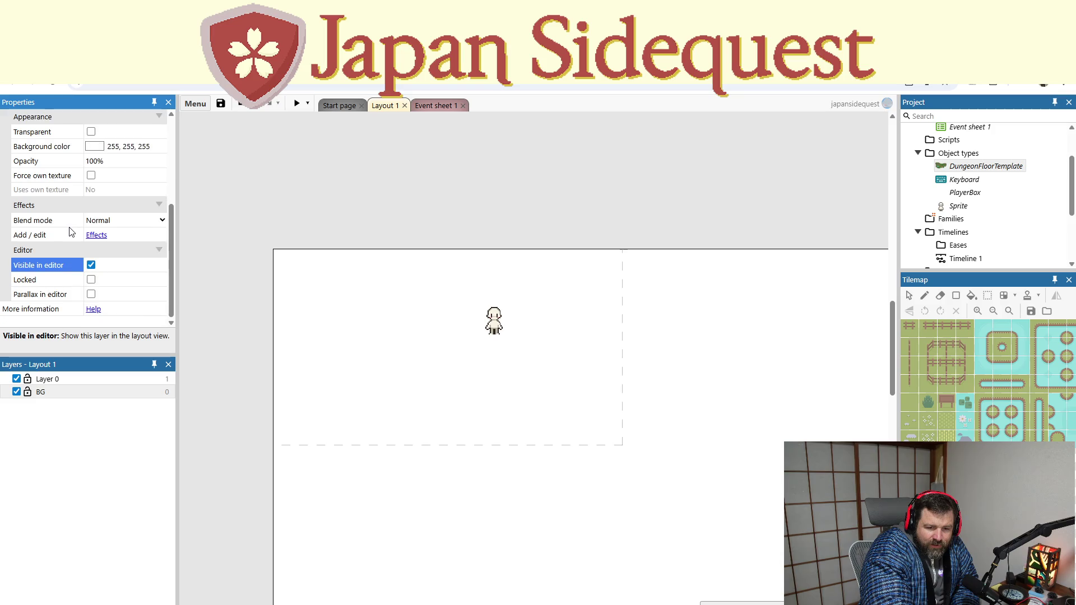
click(15, 380)
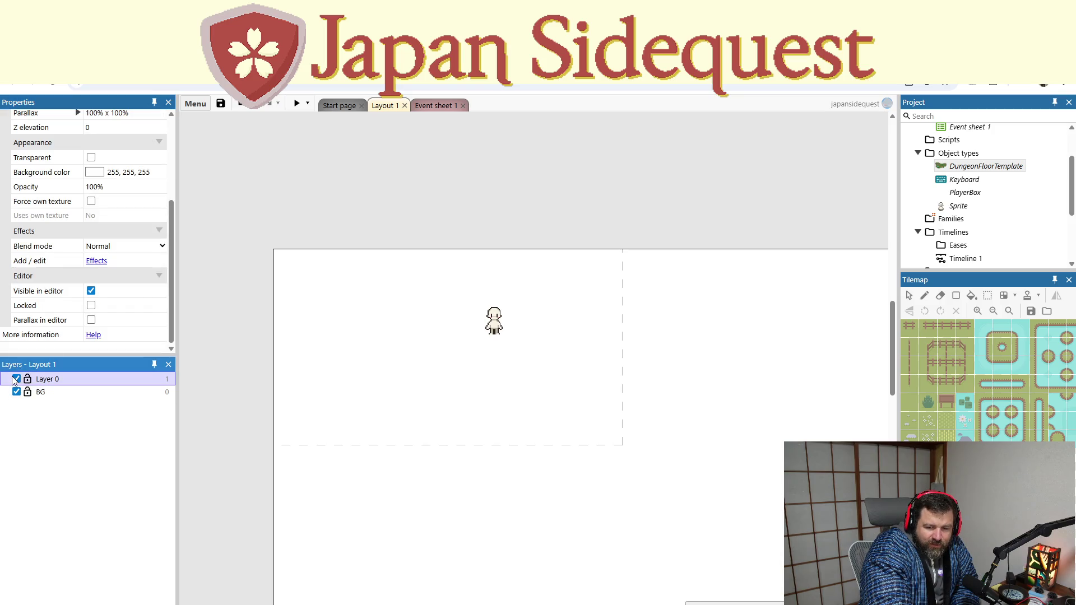
click(16, 379)
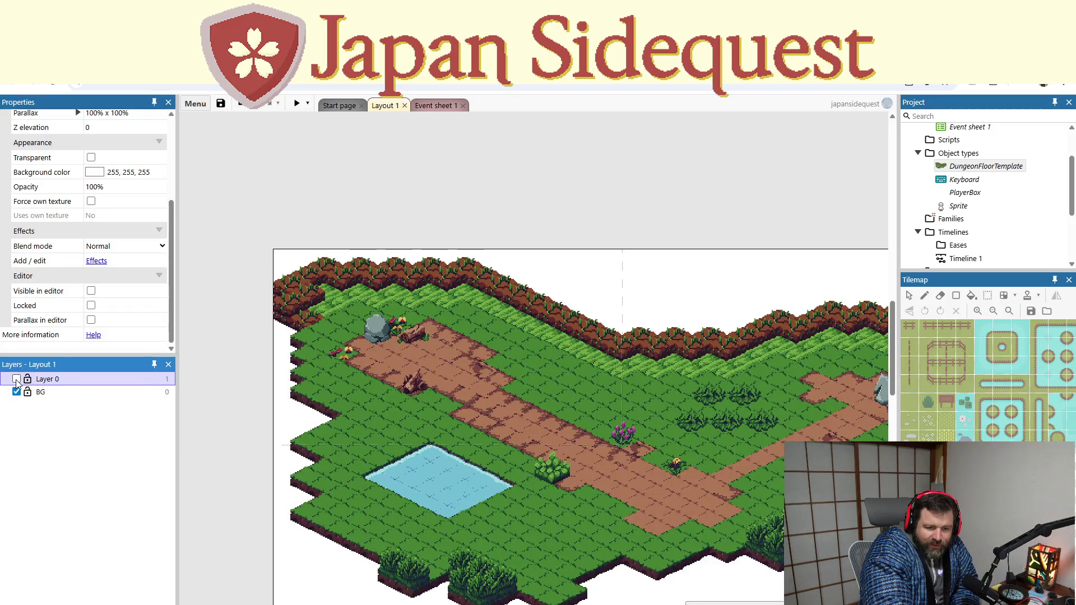
click(16, 379)
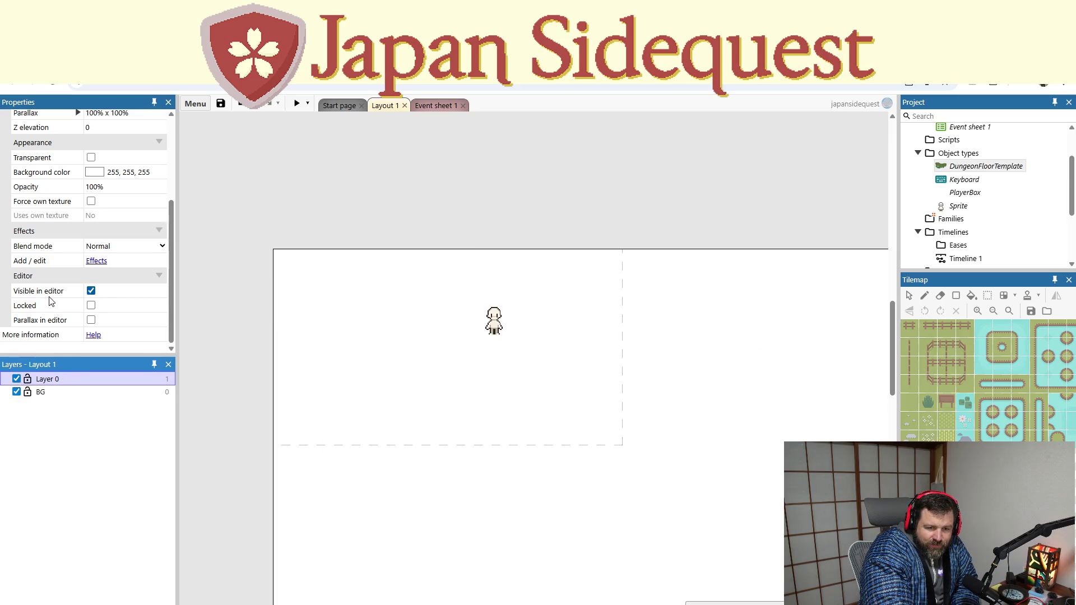
scroll(59, 269, up, 1)
click(90, 214)
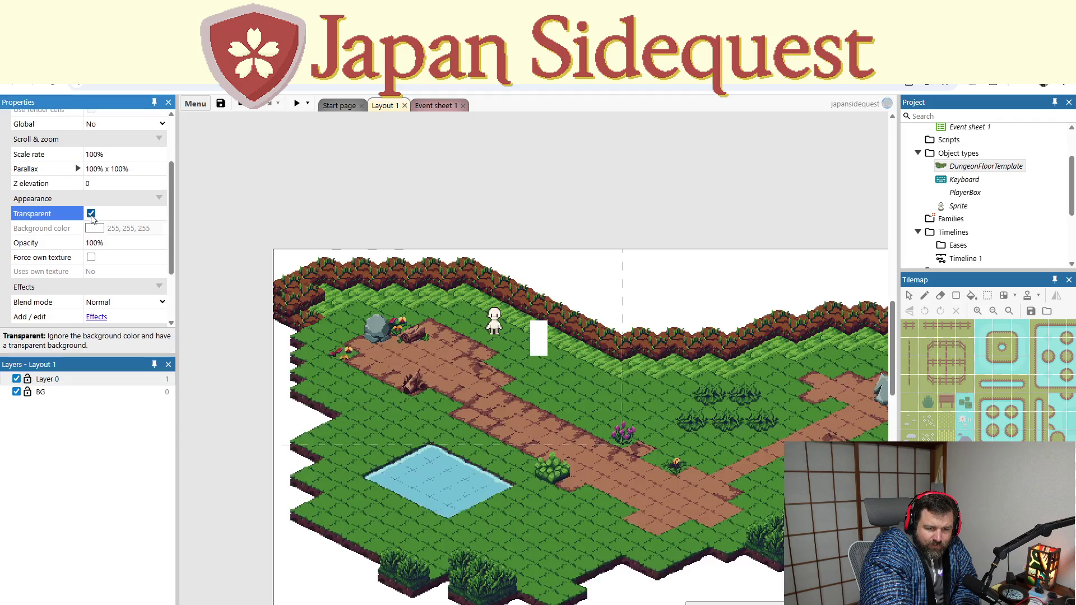
Move the player box left beside the rock, preview walking right and left, then close the preview
click(539, 336)
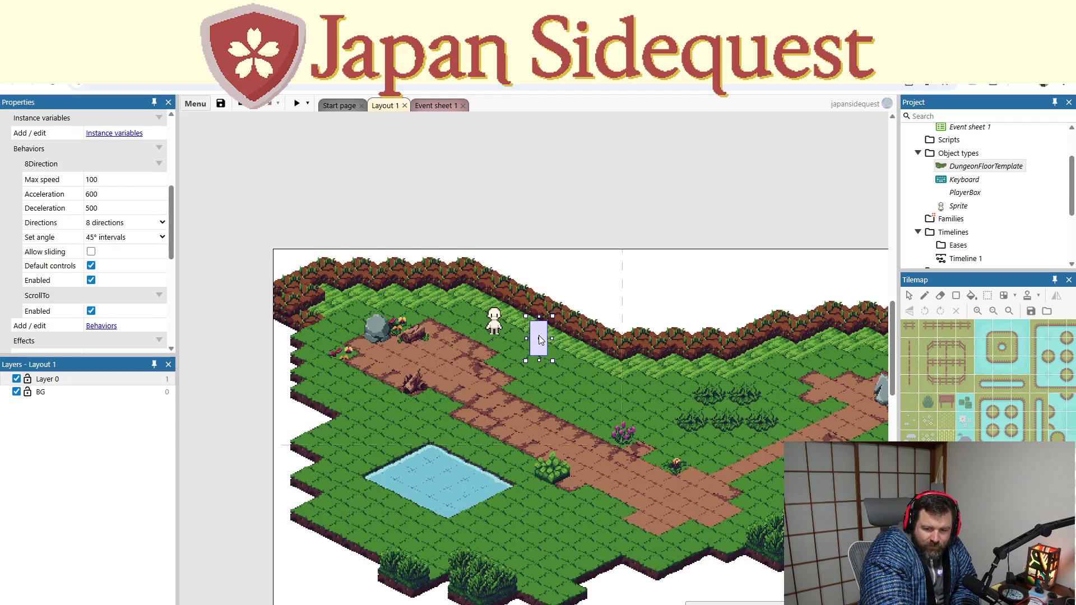
drag(537, 345, 426, 353)
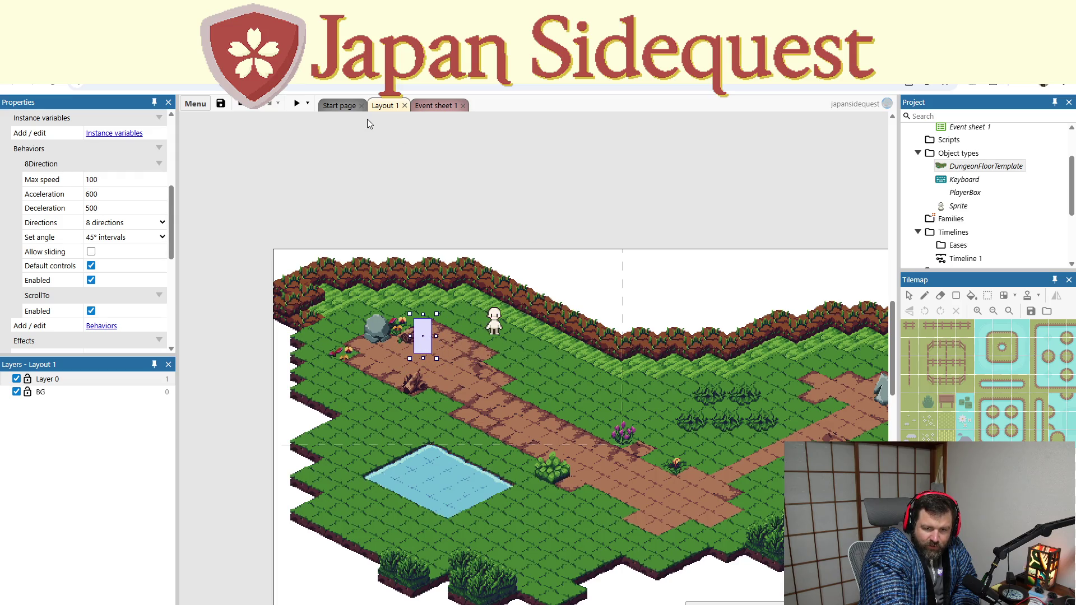
click(297, 104)
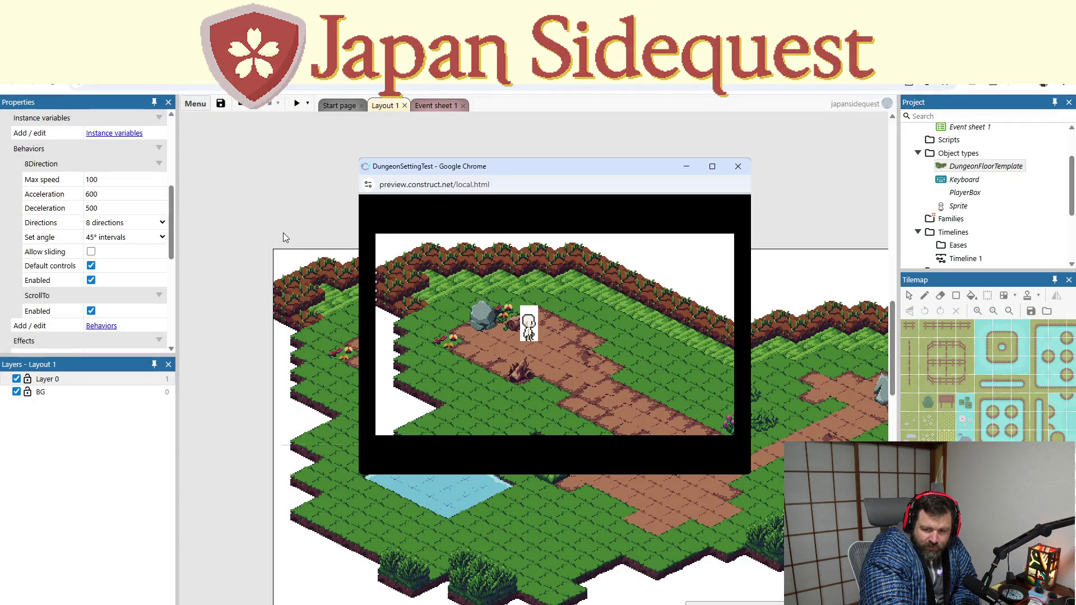
key(Right)
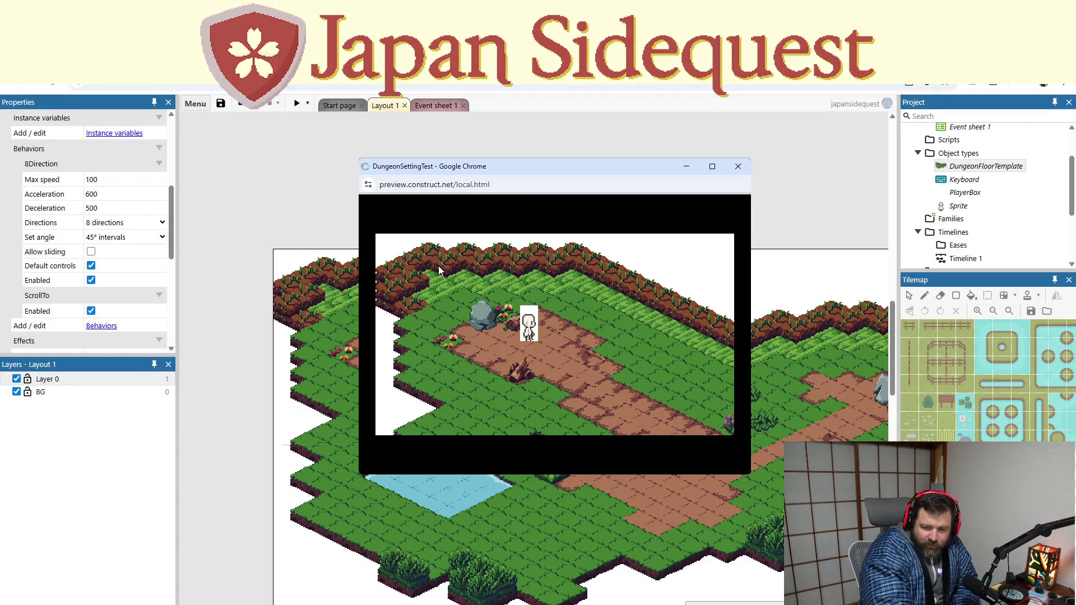
key(Left)
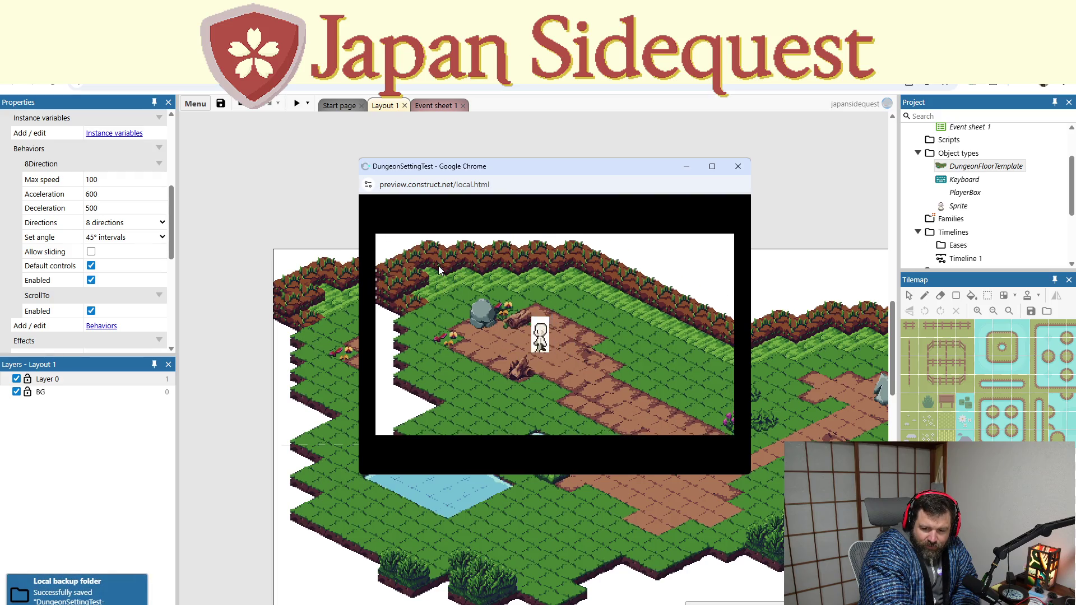
click(739, 166)
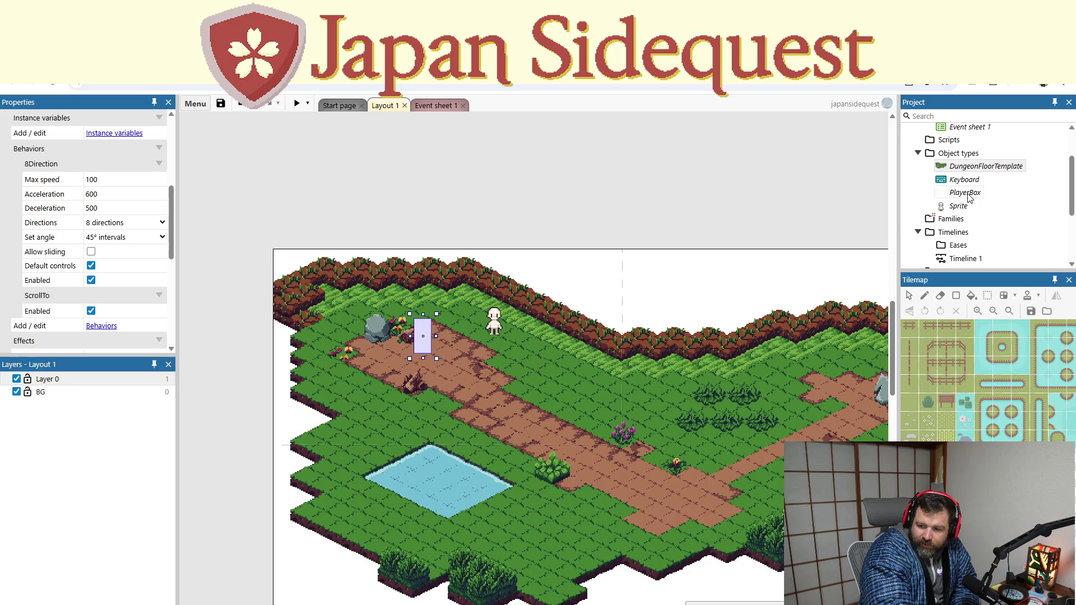
Erase the whole PlayerBox image so its white fill becomes transparent
click(967, 194)
right_click(969, 196)
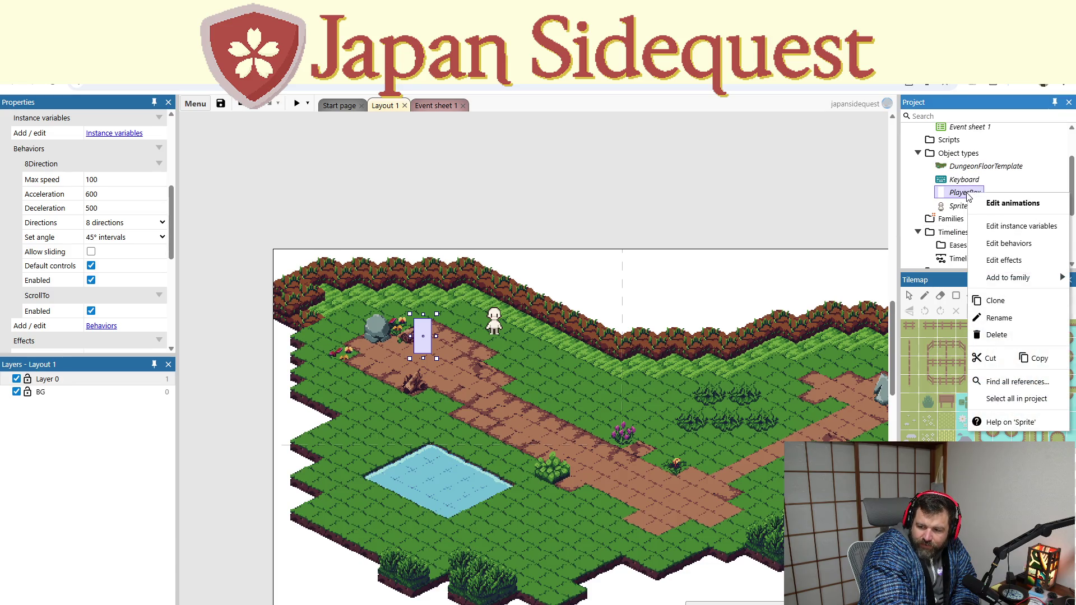
key(Escape)
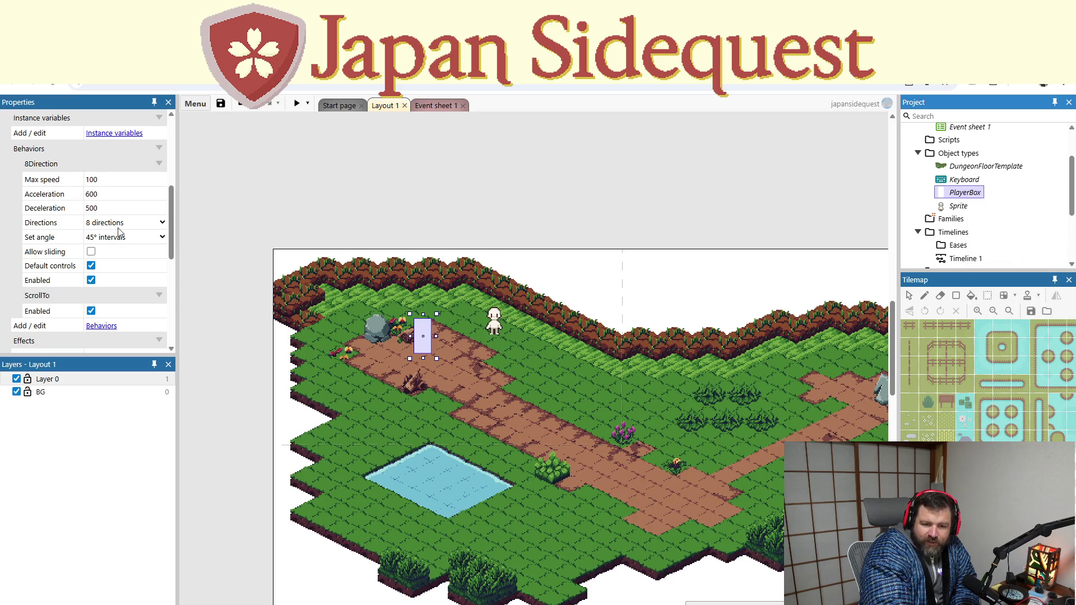
scroll(42, 262, down, 2)
scroll(43, 260, down, 3)
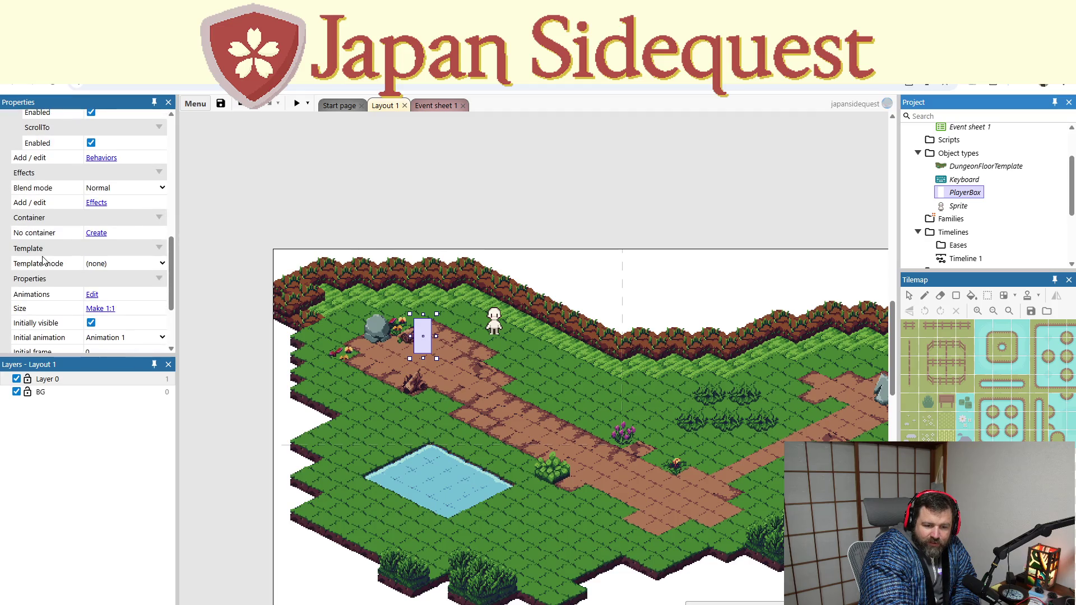
scroll(42, 261, up, 3)
double_click(976, 194)
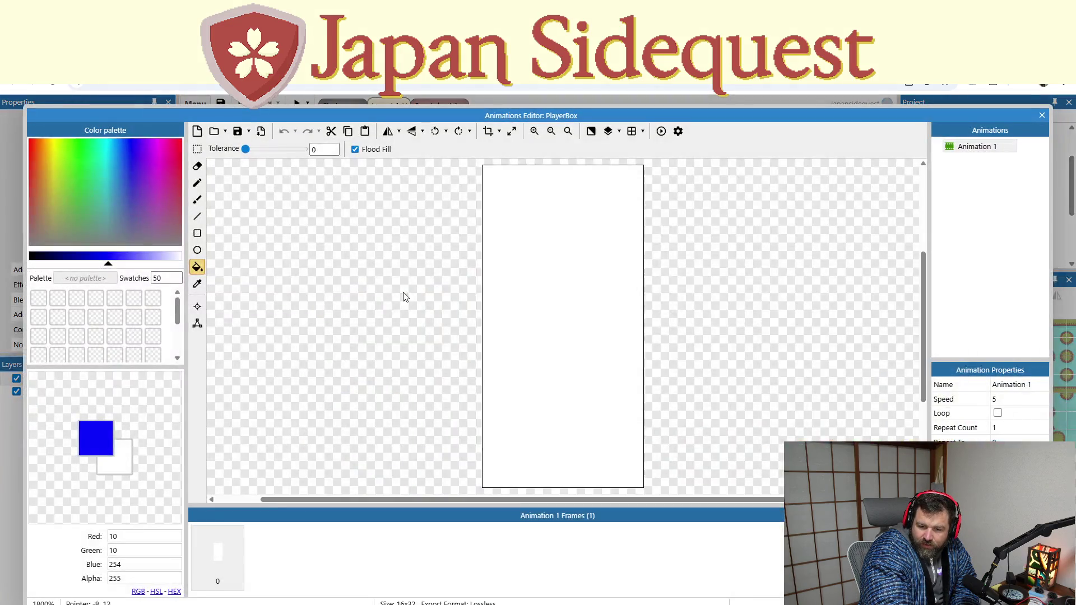
key(ctrl+a)
key(Delete)
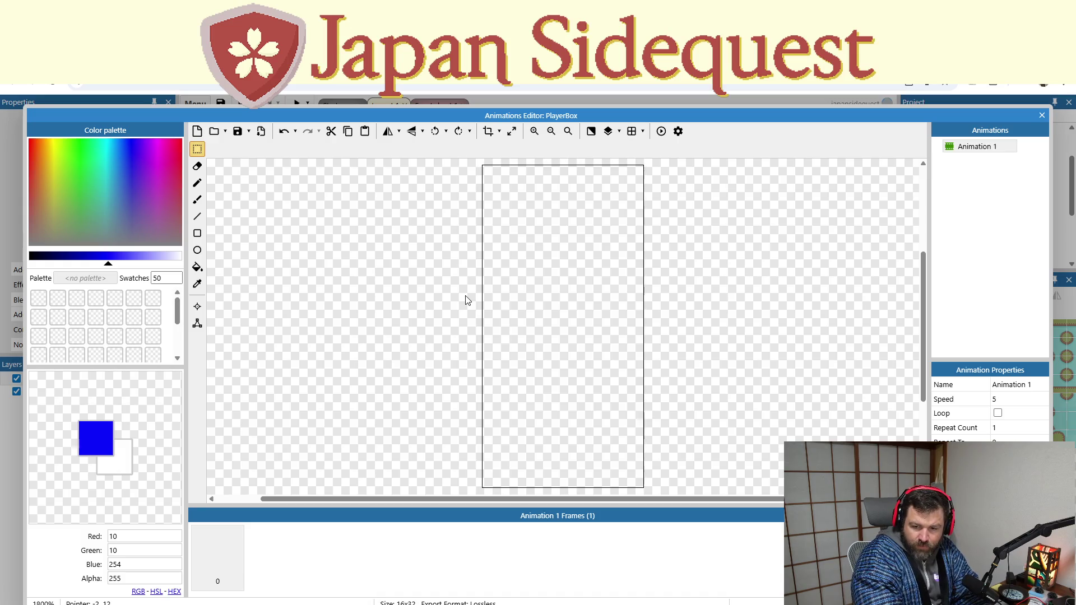
click(1042, 115)
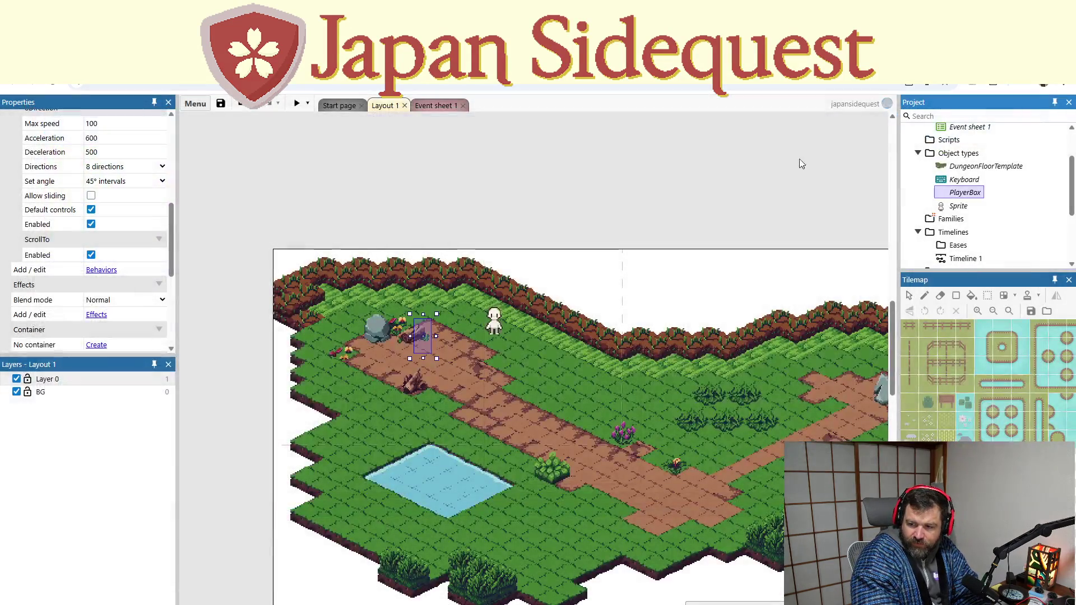
Preview the game, walk the character left, right and up-left, then close the preview
click(298, 103)
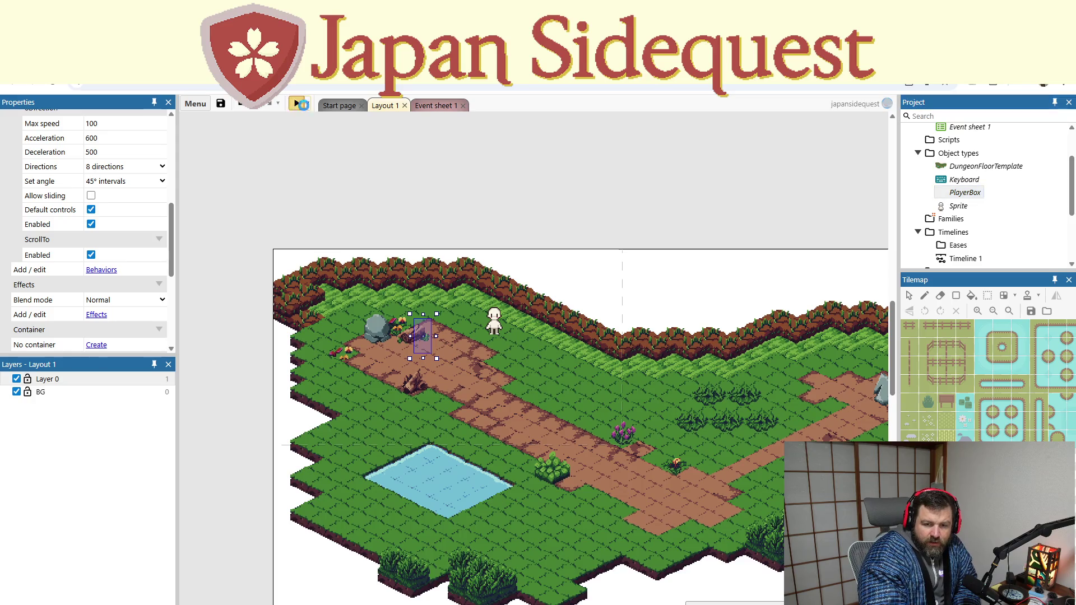
key(Left)
key(Right)
key(Left)
key(Up)
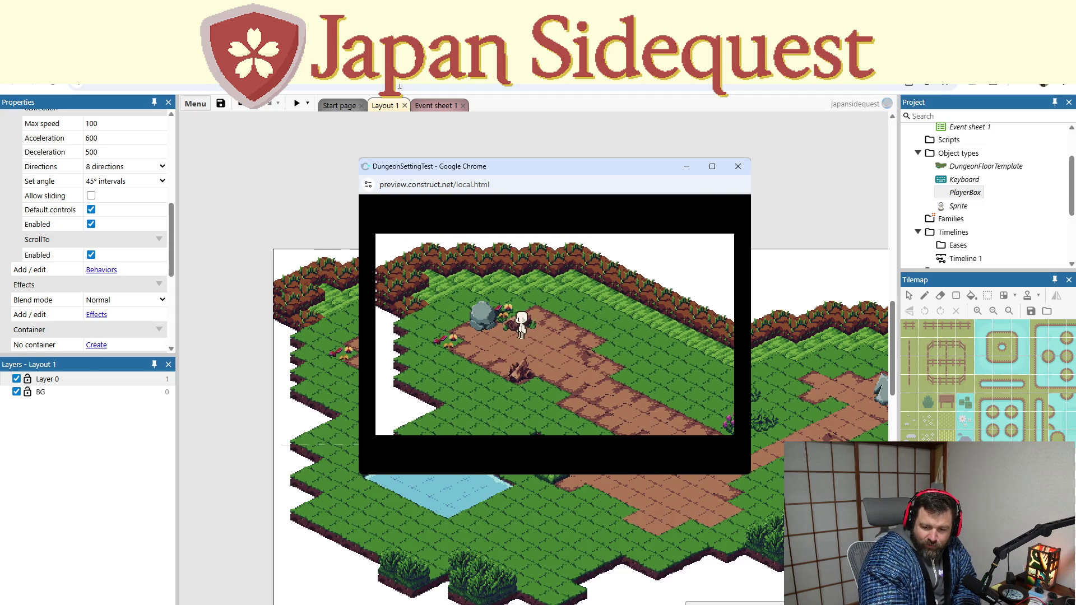
click(737, 166)
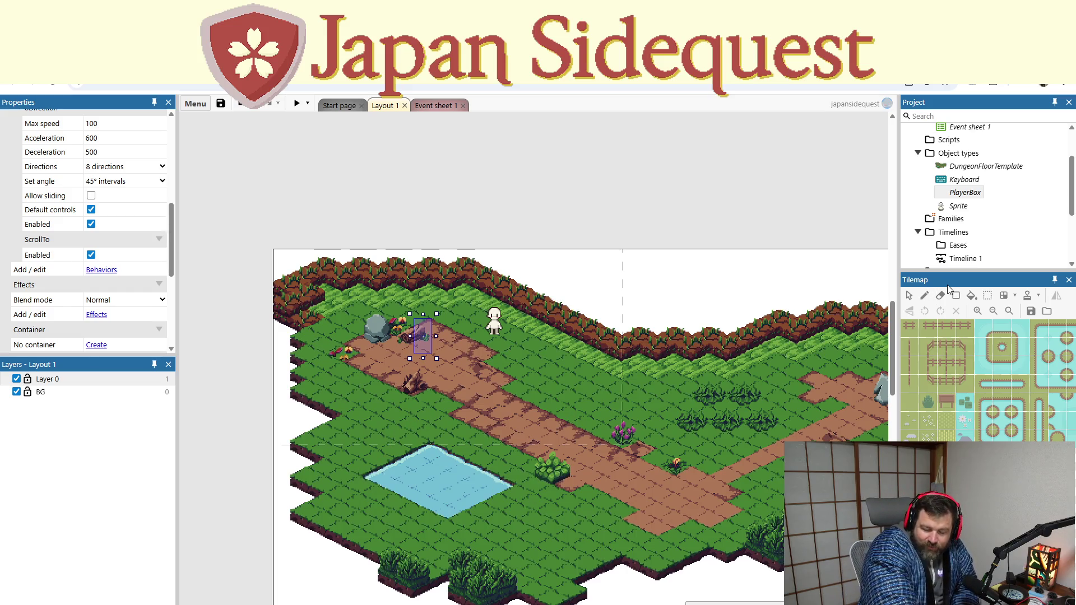
Bring up PlayerBox's behaviours list and start adding a new behaviour
click(960, 207)
right_click(966, 192)
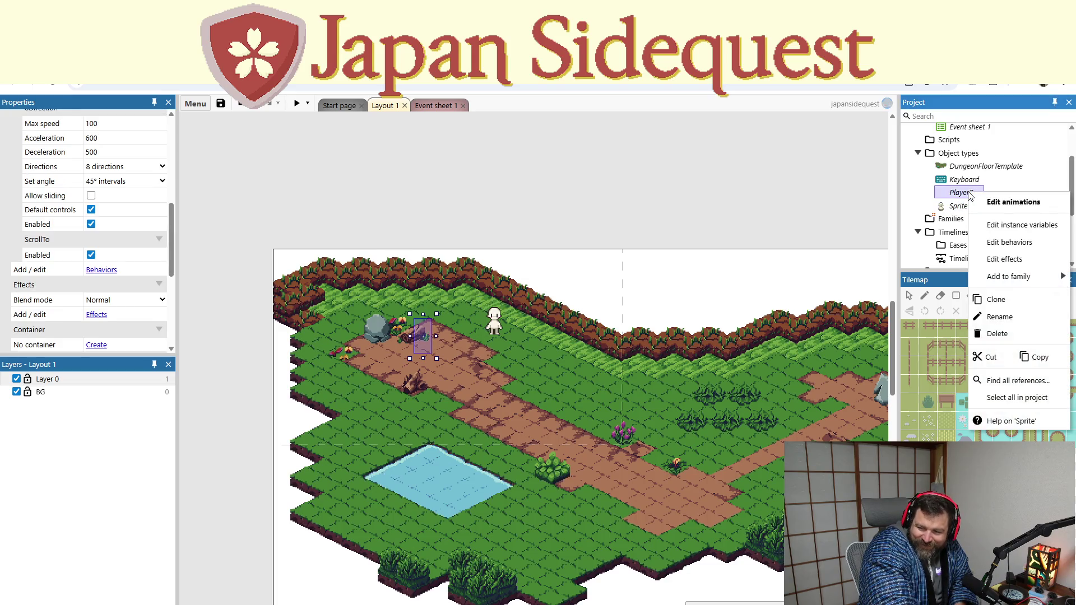
click(1001, 242)
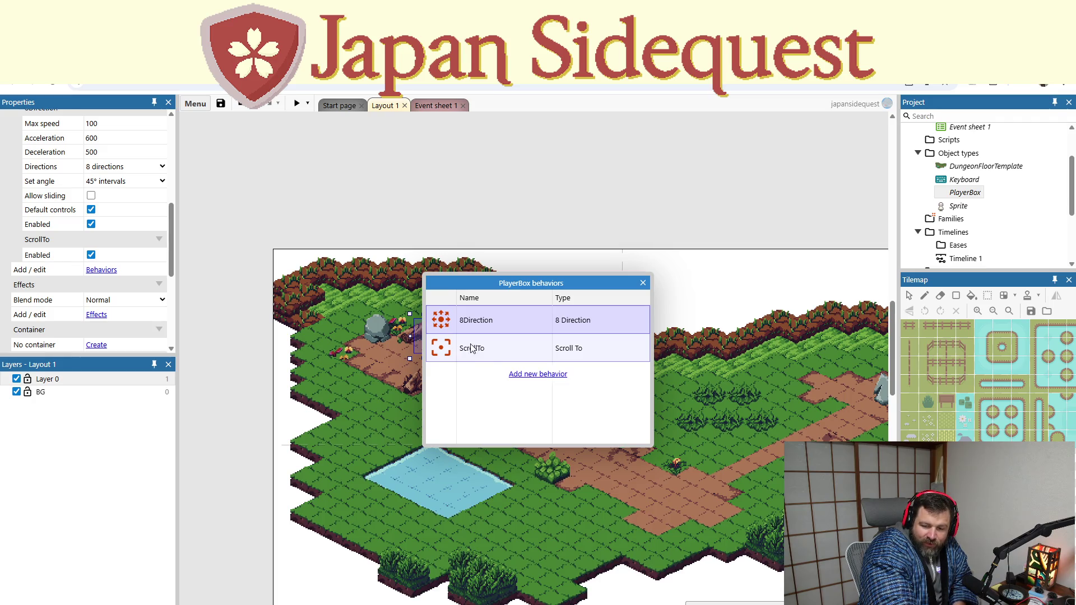
click(515, 379)
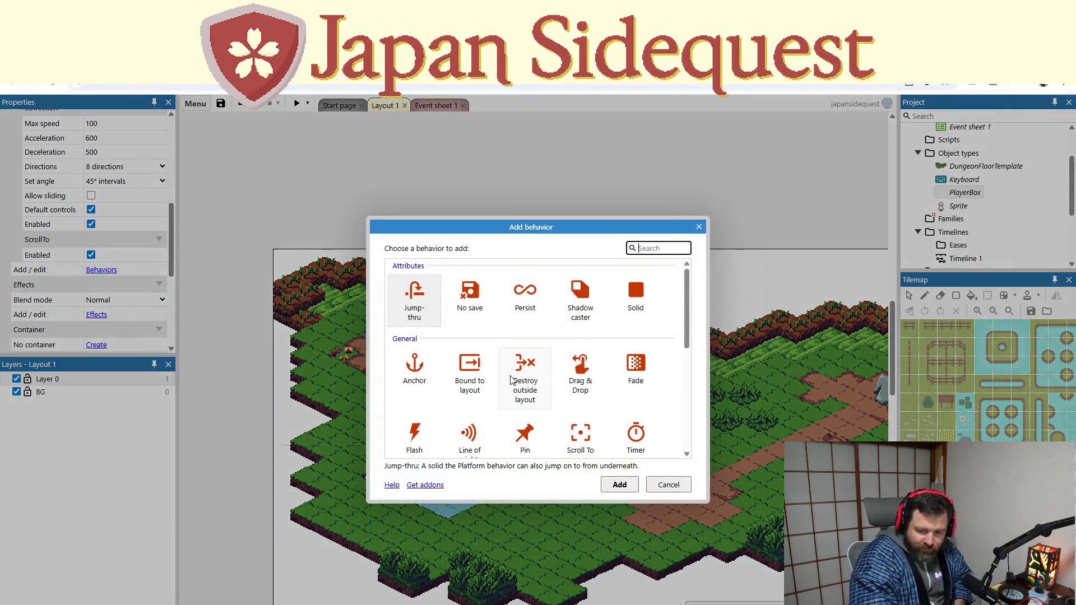
scroll(521, 408, down, 3)
scroll(524, 408, down, 2)
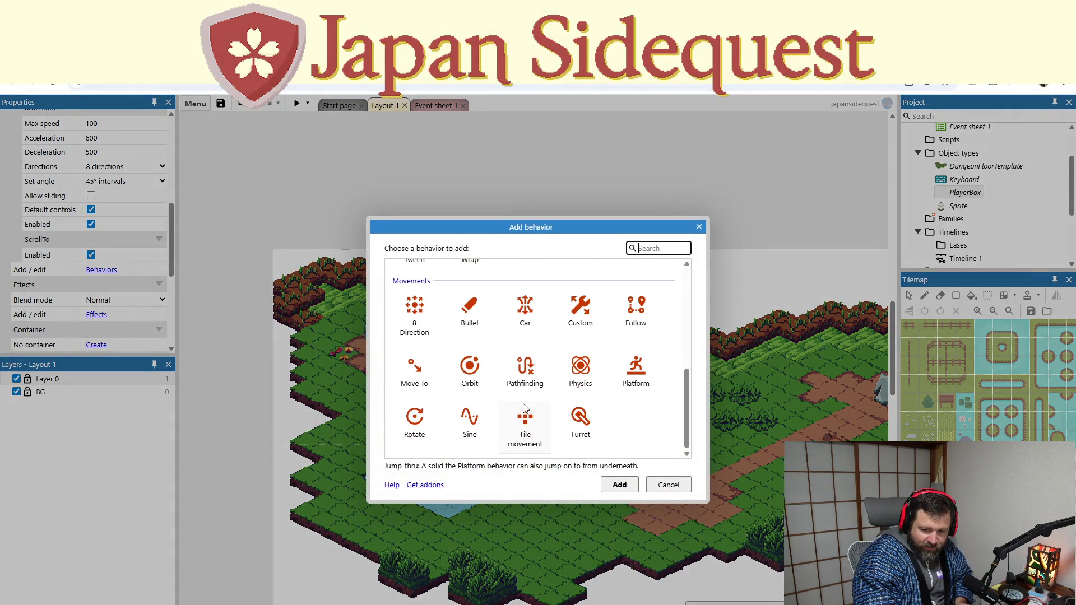
scroll(524, 409, up, 1)
scroll(524, 409, up, 2)
scroll(524, 409, up, 2)
scroll(525, 408, up, 2)
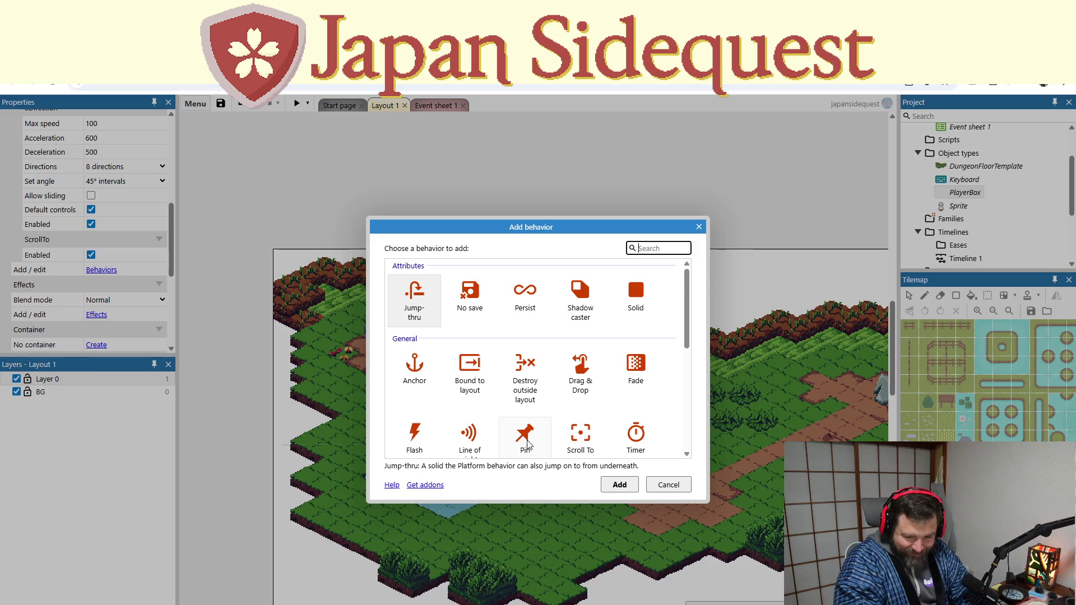
scroll(546, 416, down, 1)
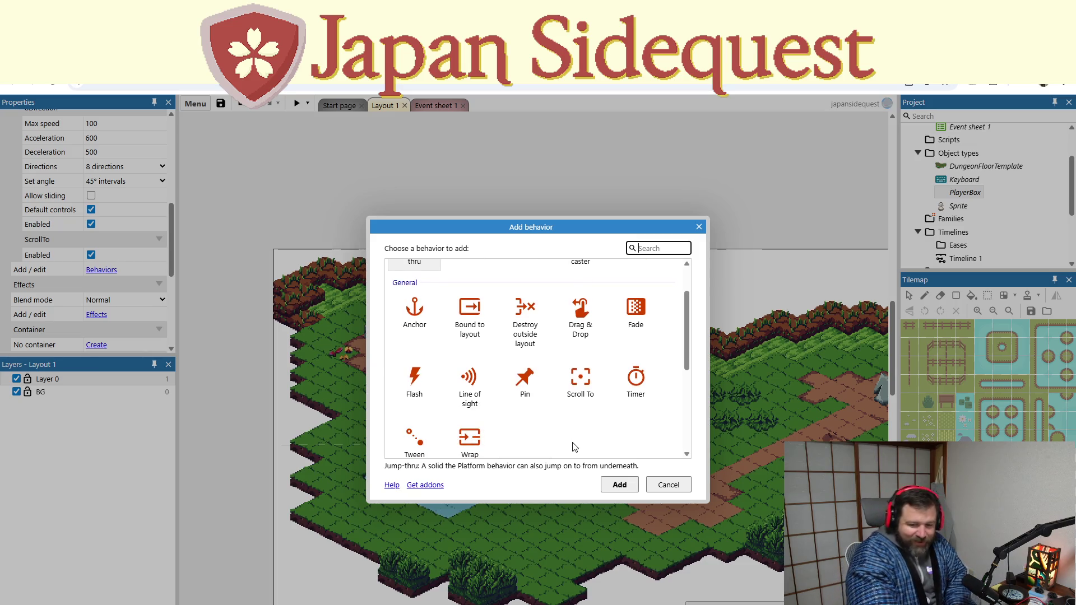
scroll(565, 445, down, 2)
scroll(562, 441, down, 1)
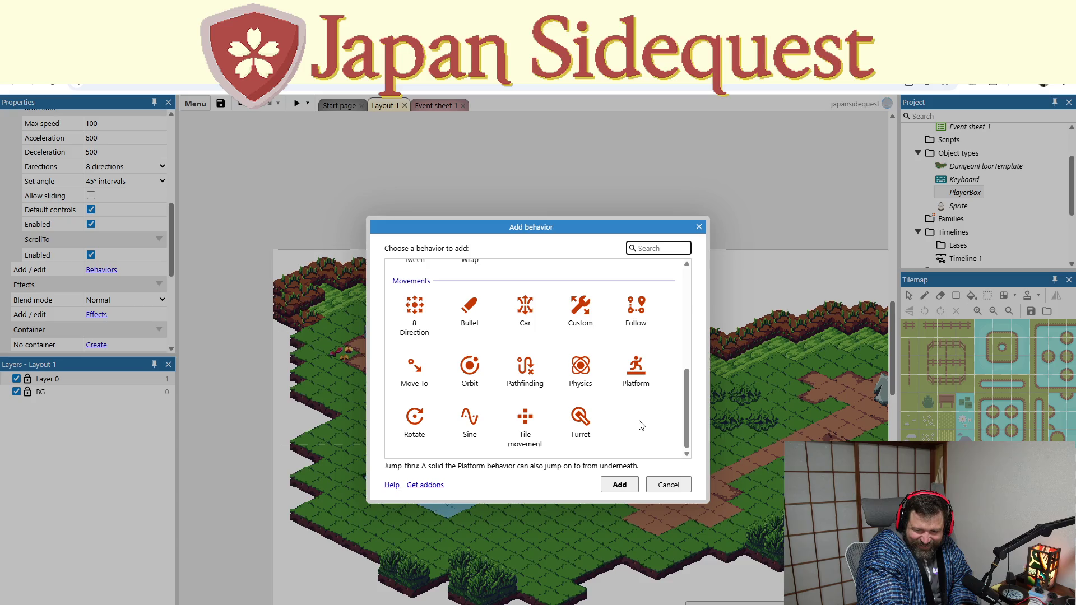
Read the Physics and Line of sight descriptions, then add Pathfinding to PlayerBox
click(578, 367)
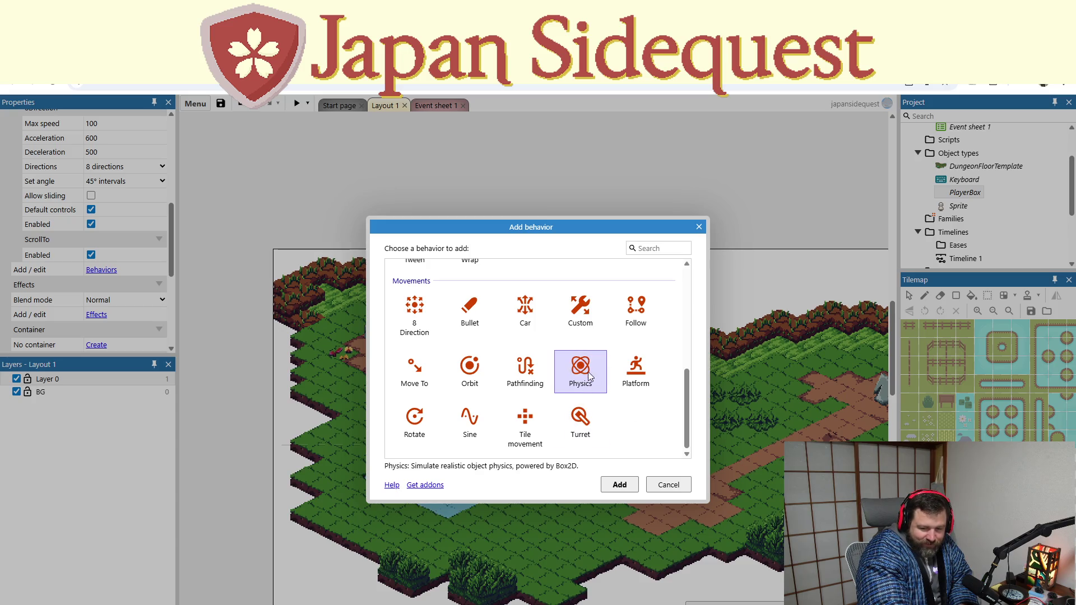
click(624, 433)
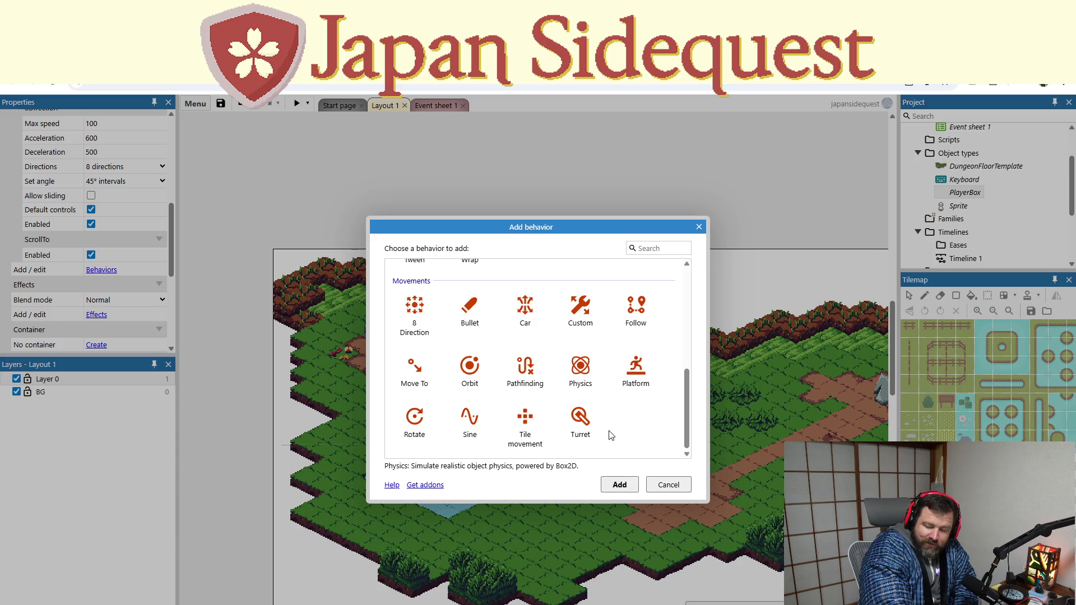
scroll(649, 422, up, 2)
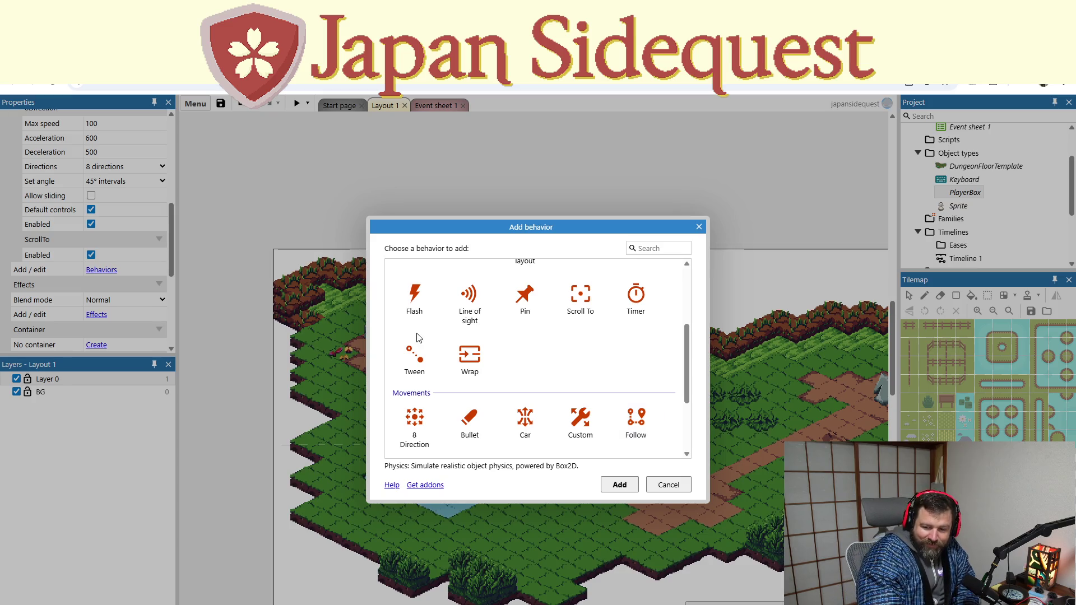
scroll(471, 311, up, 2)
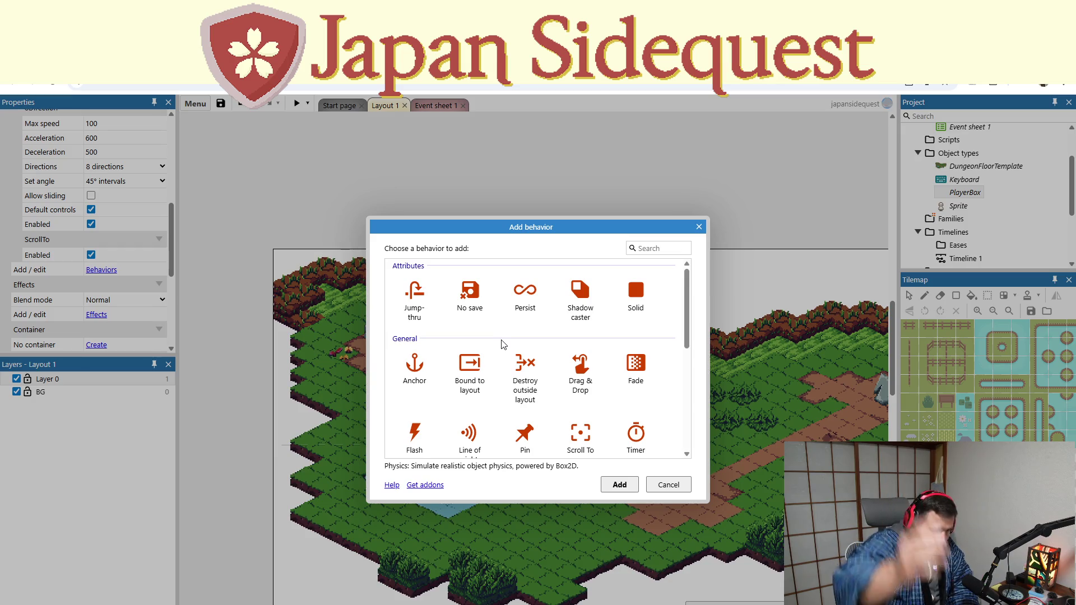
scroll(502, 344, down, 1)
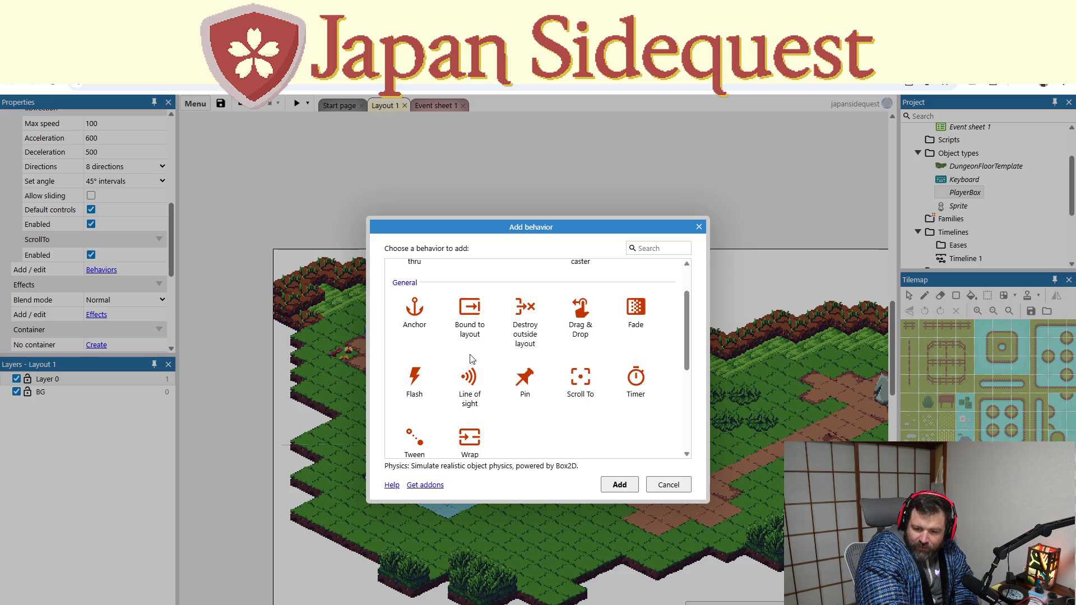
click(460, 380)
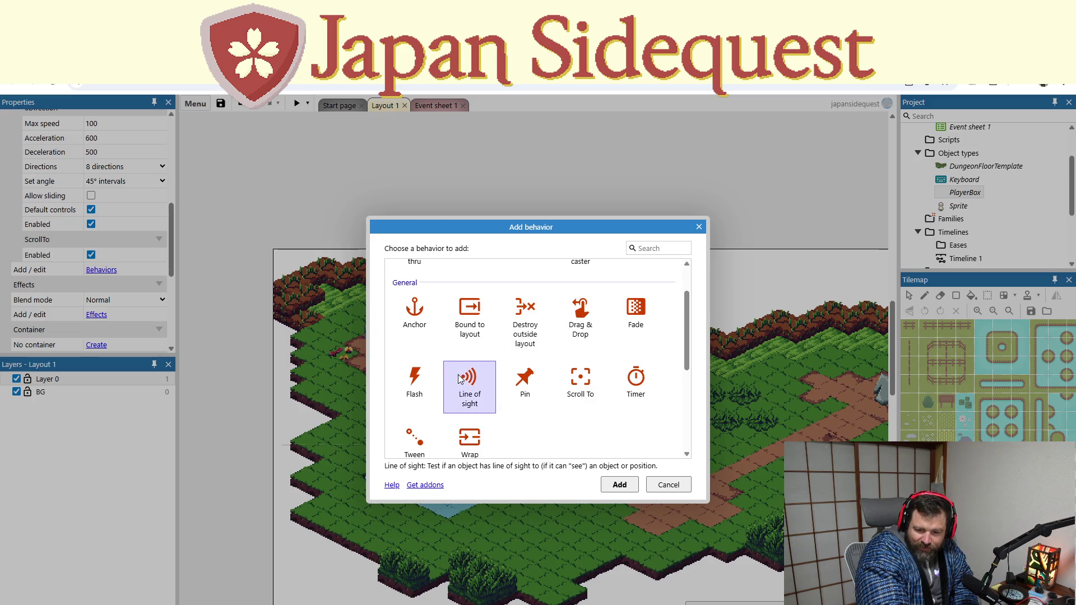
scroll(555, 415, down, 1)
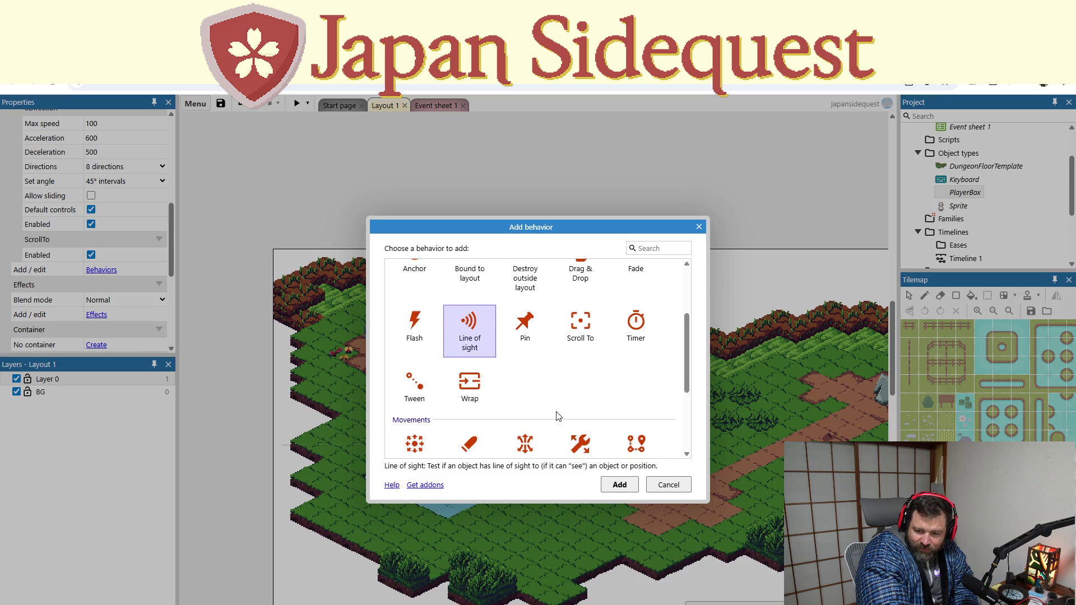
scroll(556, 415, up, 2)
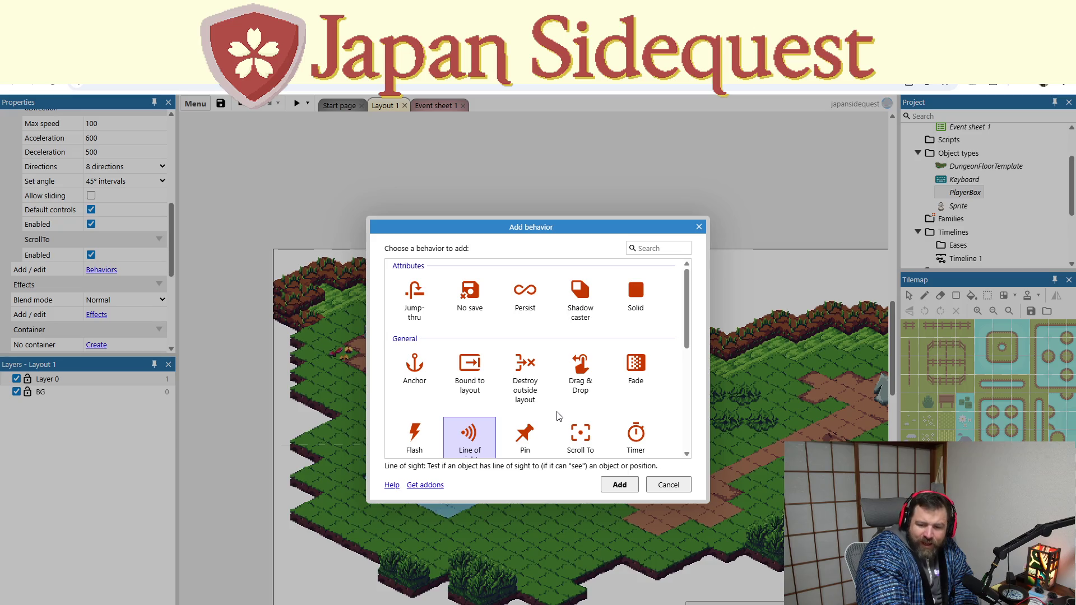
scroll(557, 413, down, 1)
scroll(557, 413, down, 1)
scroll(556, 414, down, 2)
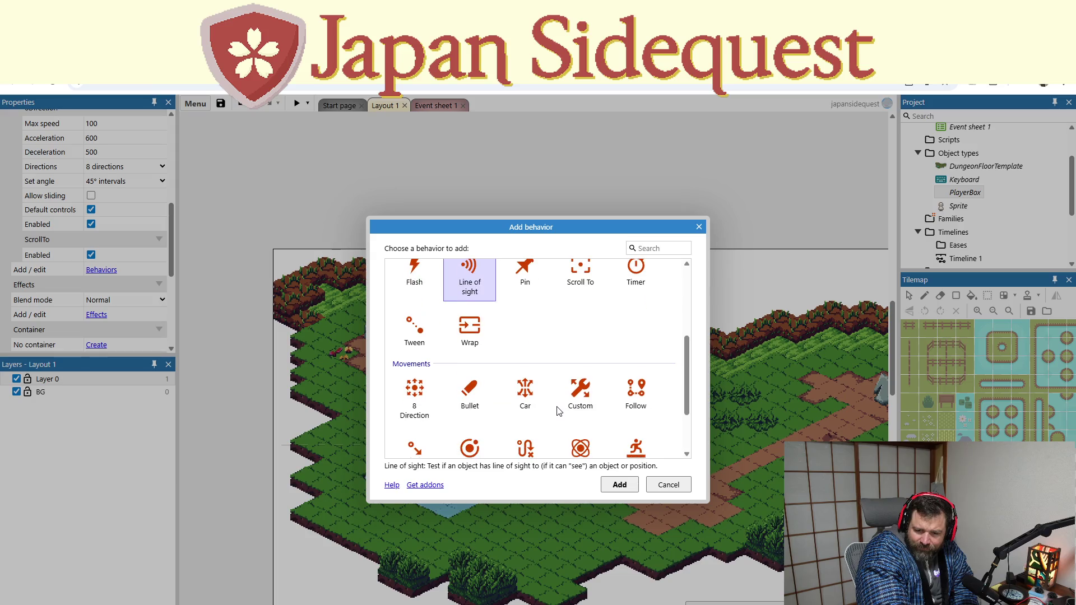
scroll(557, 410, down, 1)
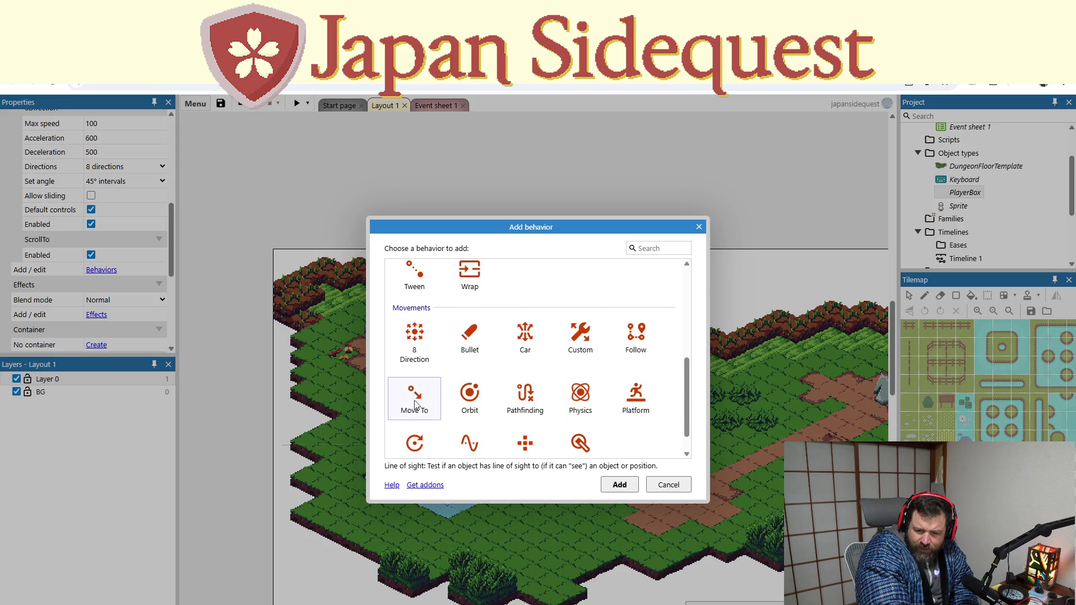
click(539, 397)
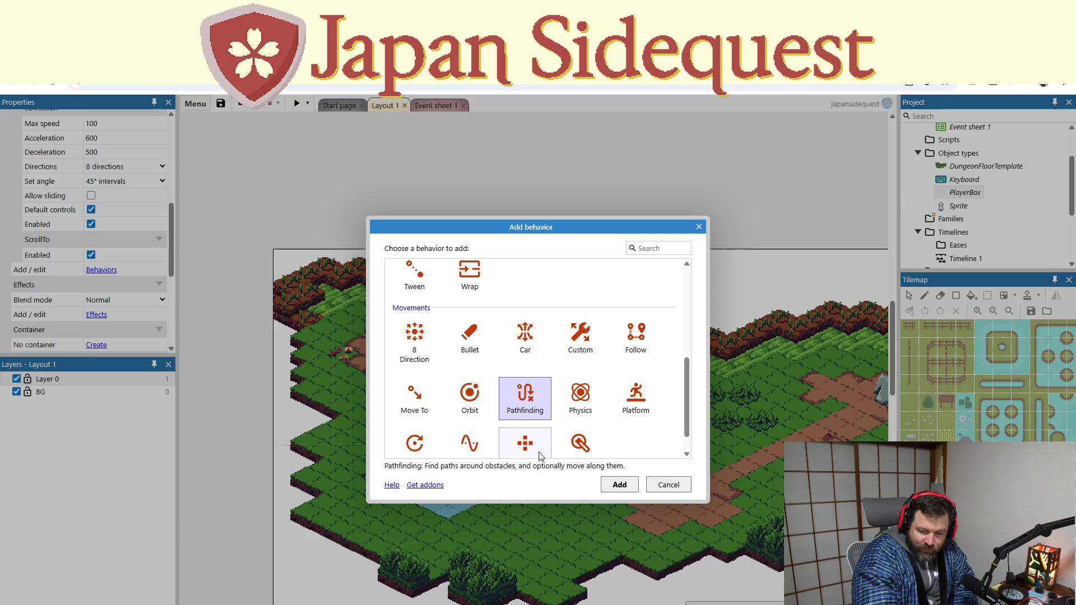
double_click(536, 412)
right_click(529, 383)
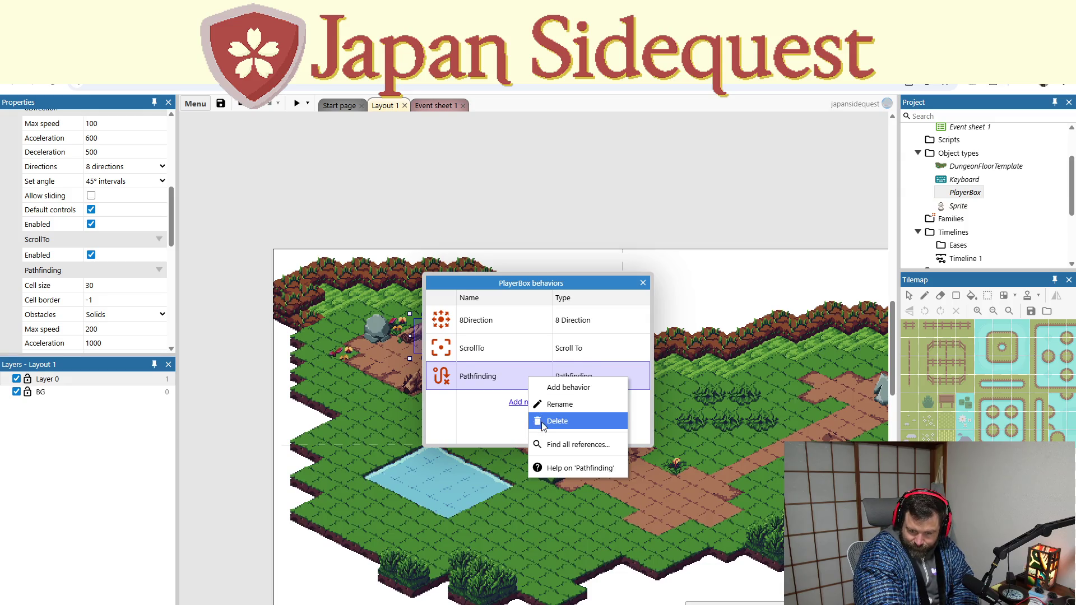
Delete Pathfinding, then read the Orbit, Move To, Rotate, Tile movement and Follow behaviours without choosing one
click(541, 421)
click(533, 375)
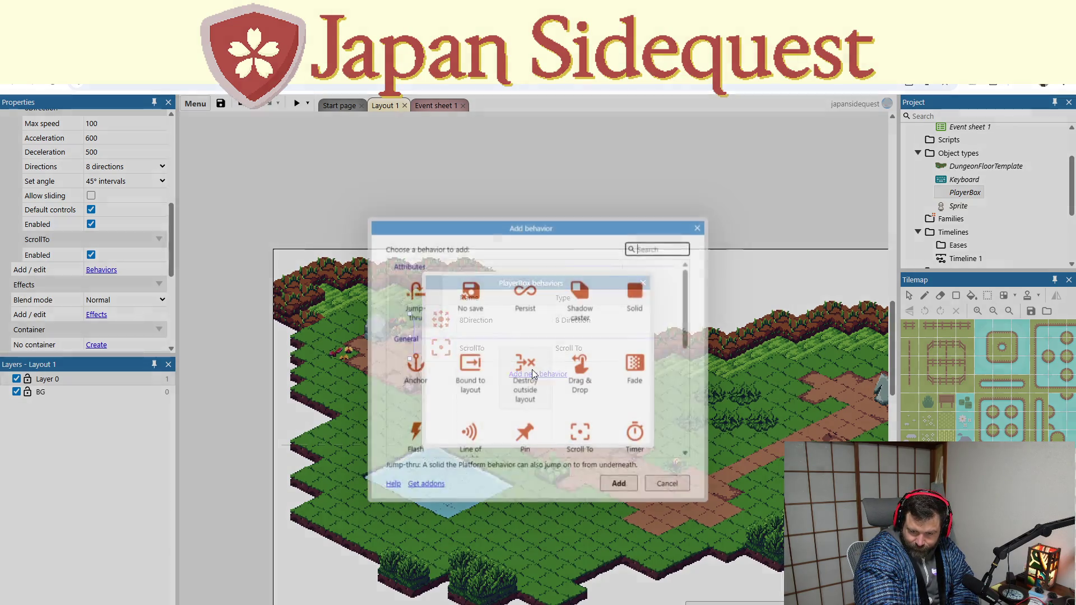
scroll(522, 427, down, 5)
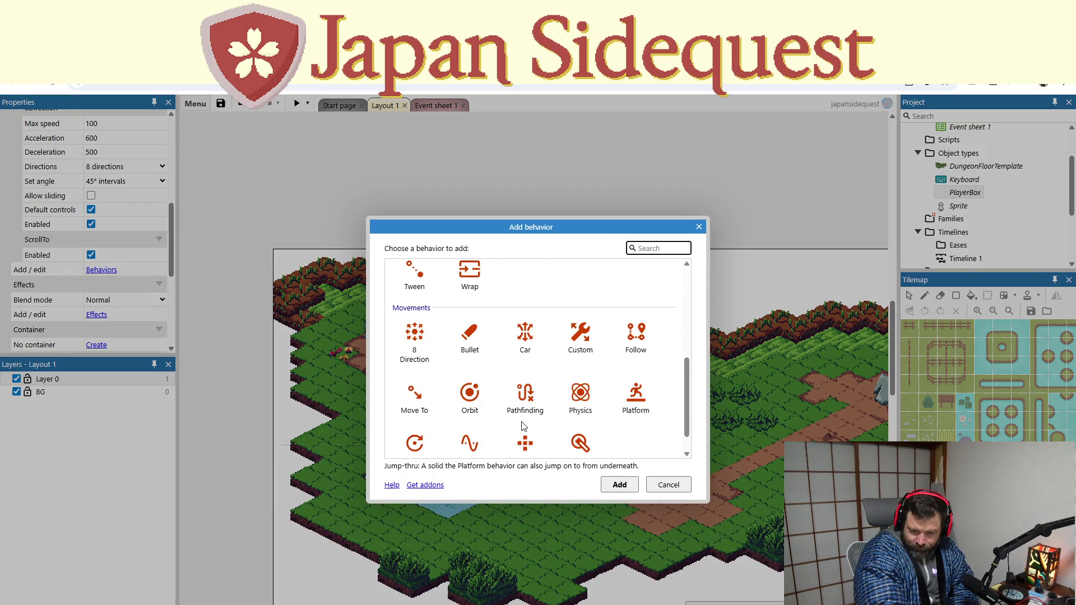
click(472, 398)
click(425, 406)
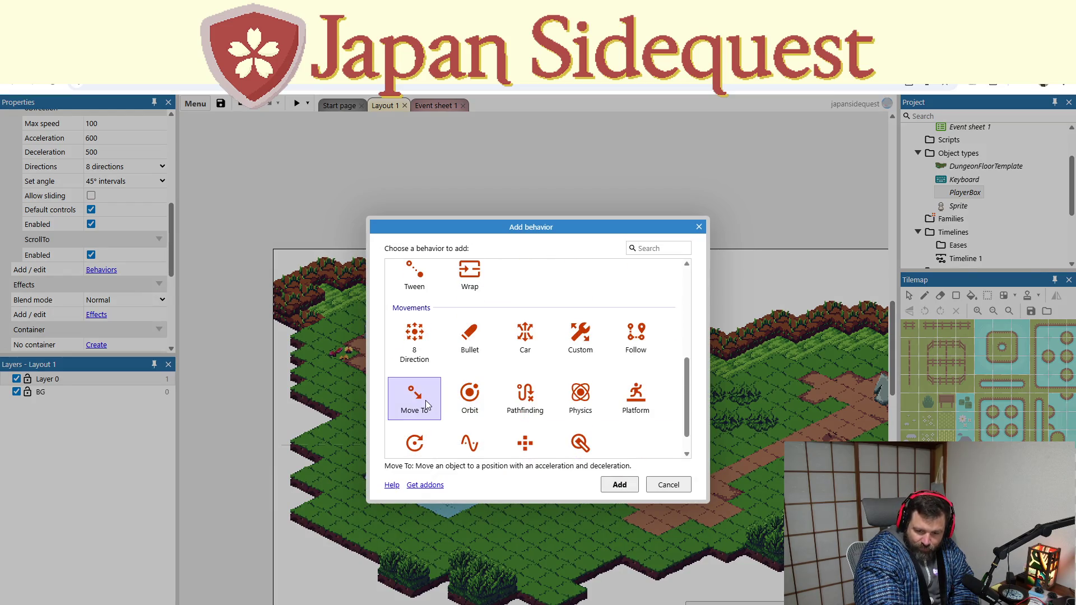
scroll(433, 416, down, 1)
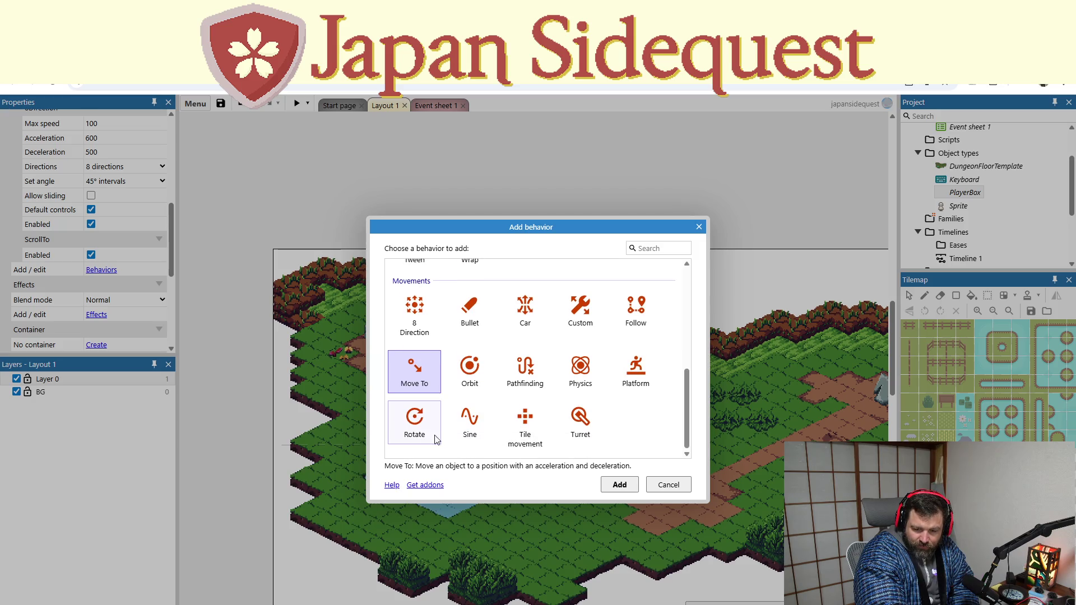
click(425, 429)
click(538, 433)
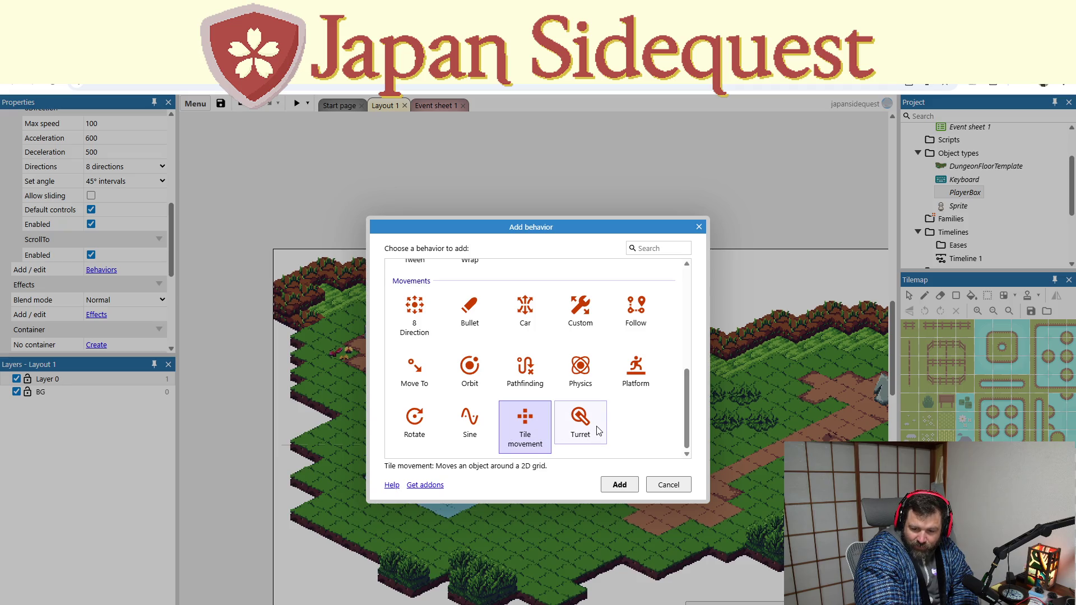
scroll(622, 415, up, 1)
click(638, 371)
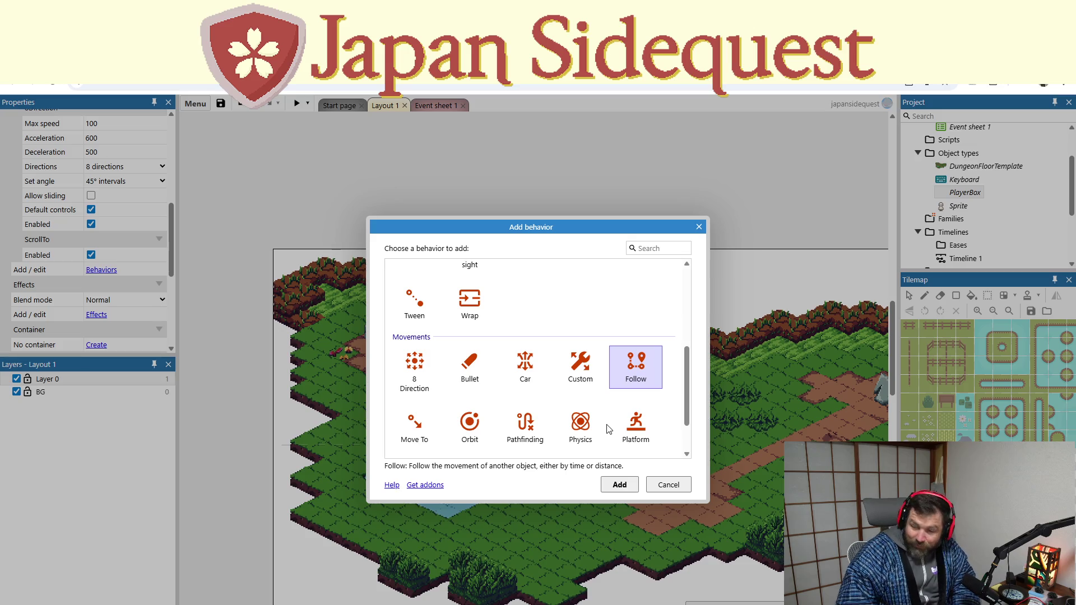
click(587, 315)
scroll(580, 325, up, 1)
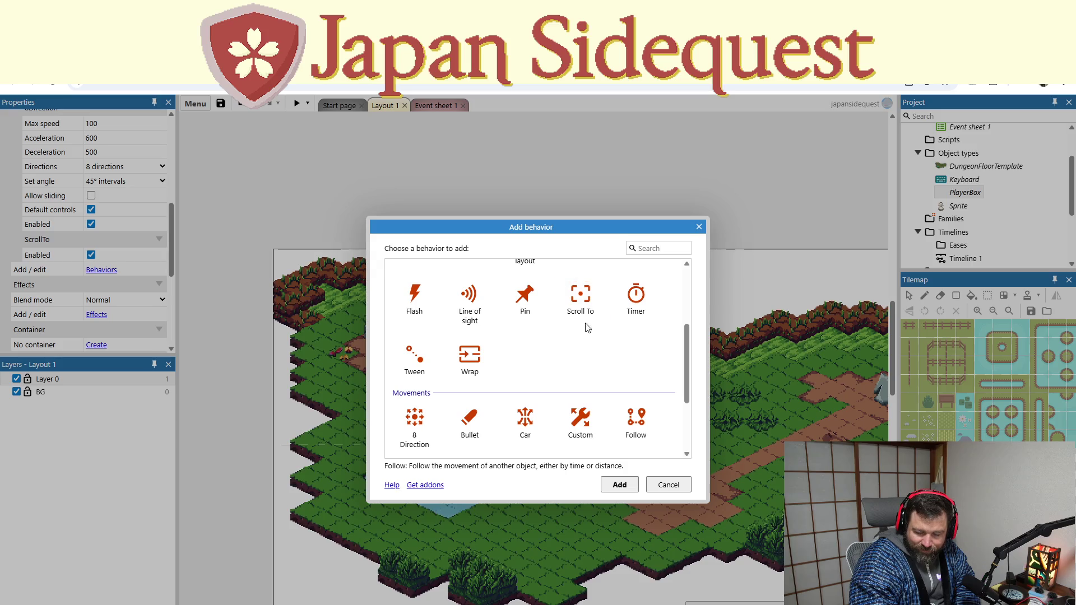
Close the behaviour dialogs with only 8Direction and ScrollTo kept, and deselect the player box
click(700, 226)
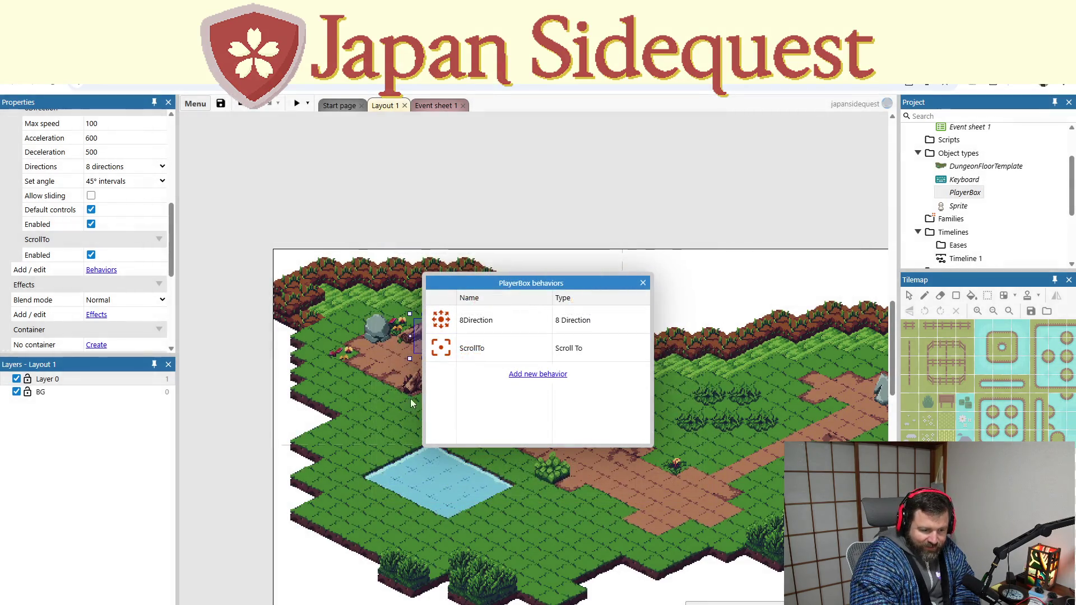
click(643, 282)
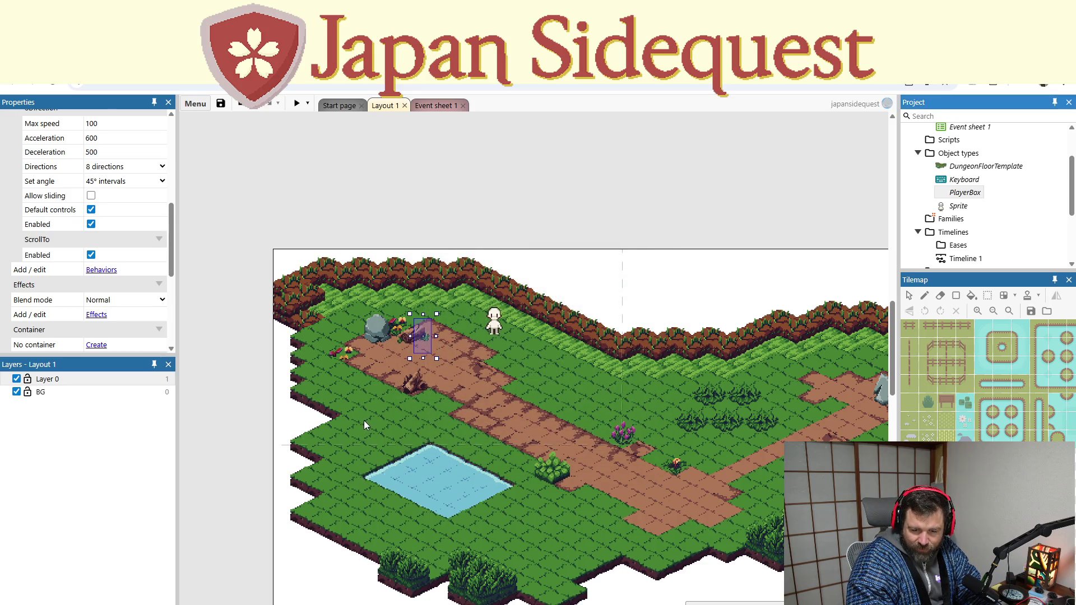
click(364, 420)
Check the layout's properties and PlayerBox's object actions without changing anything
click(255, 404)
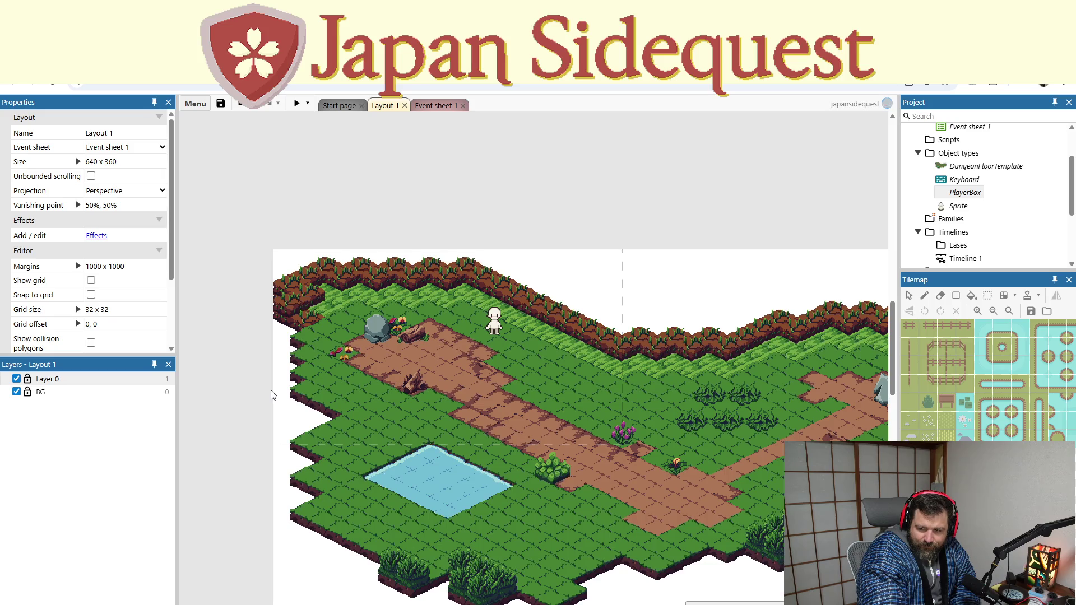
click(963, 193)
right_click(961, 197)
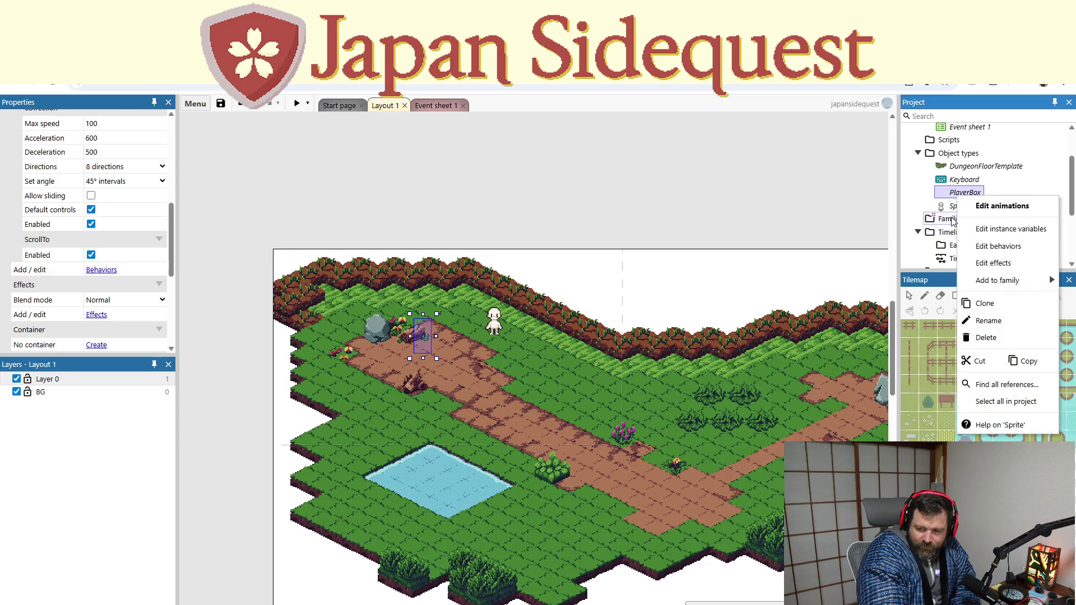
click(699, 218)
Review Event sheet 1's walk and idle animation rules, ending back on the map layout
click(443, 106)
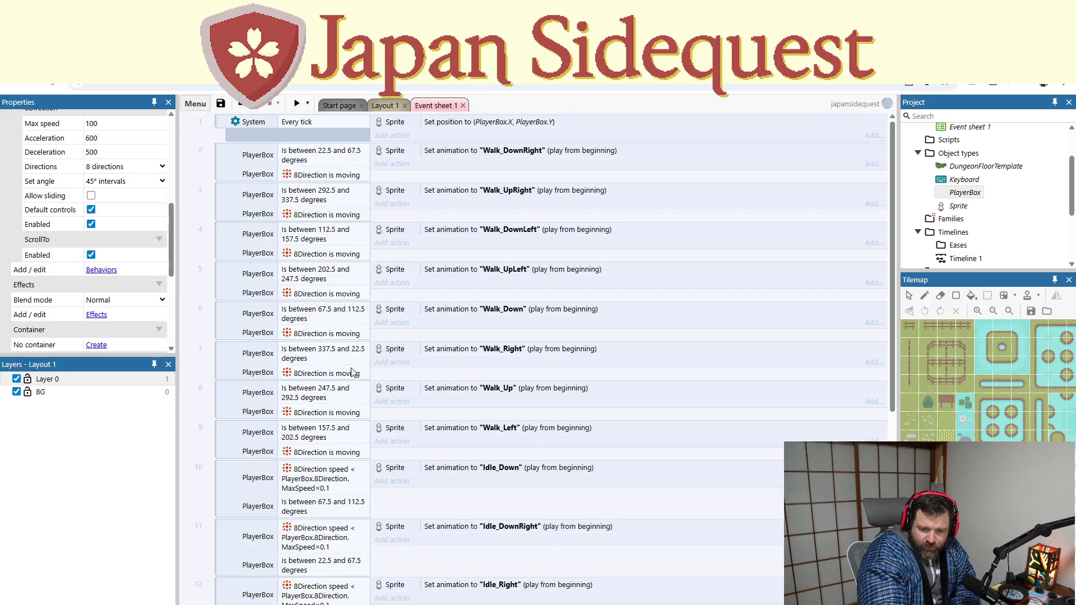
scroll(353, 373, down, 5)
scroll(351, 378, down, 2)
scroll(450, 521, up, 2)
scroll(442, 510, up, 5)
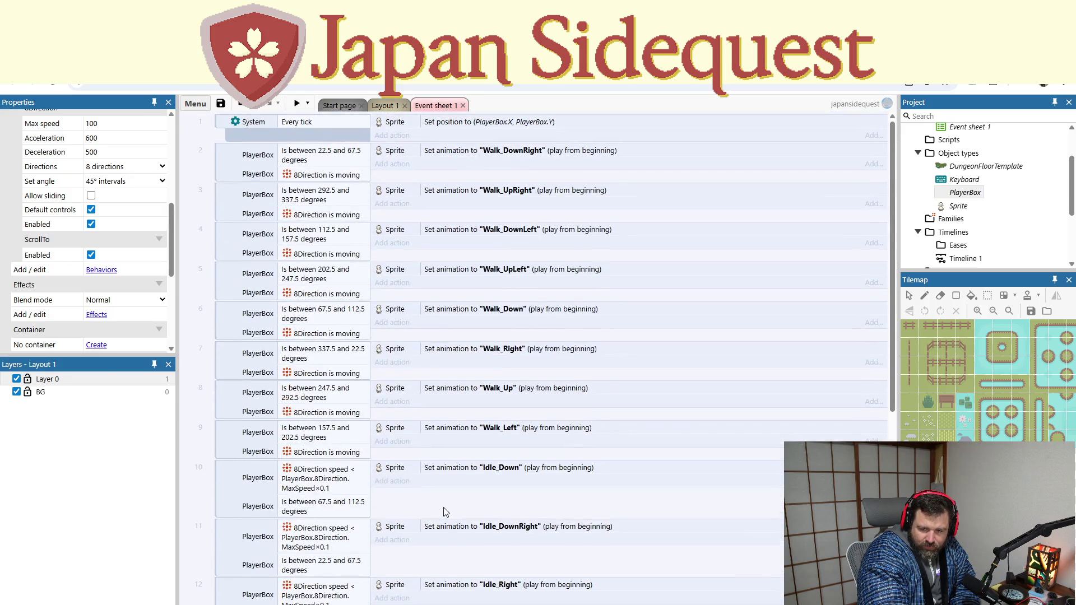
scroll(472, 176, down, 3)
scroll(453, 255, down, 2)
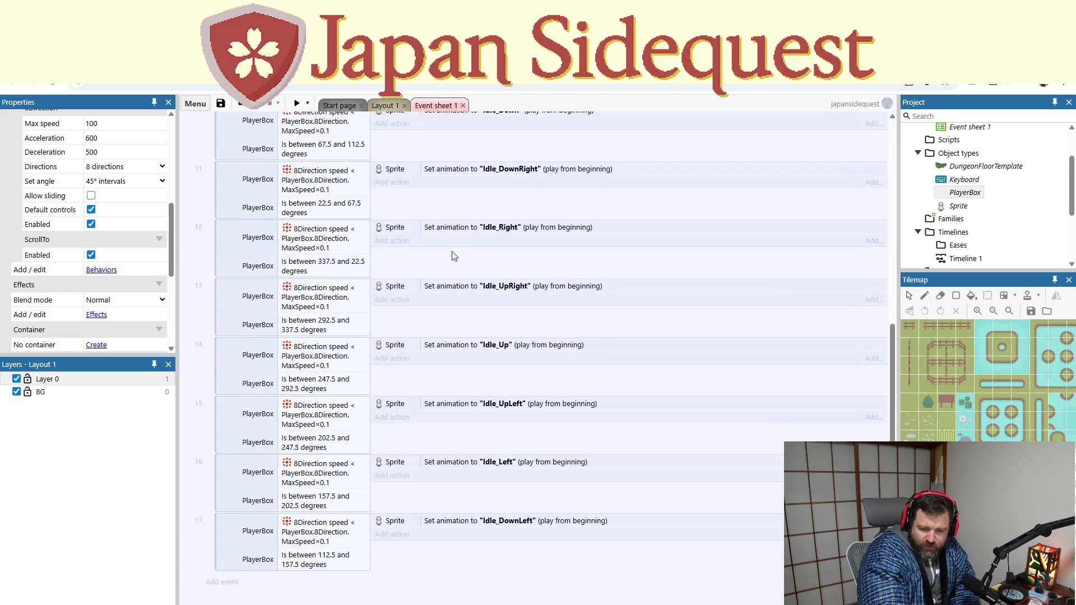
scroll(437, 446, up, 2)
scroll(378, 429, up, 2)
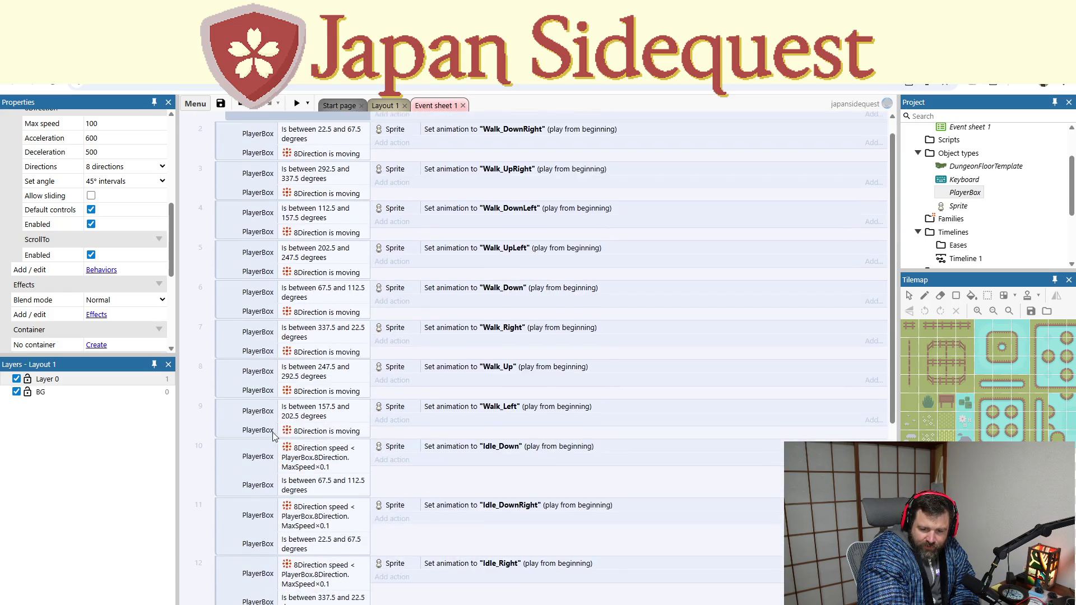
scroll(282, 408, up, 3)
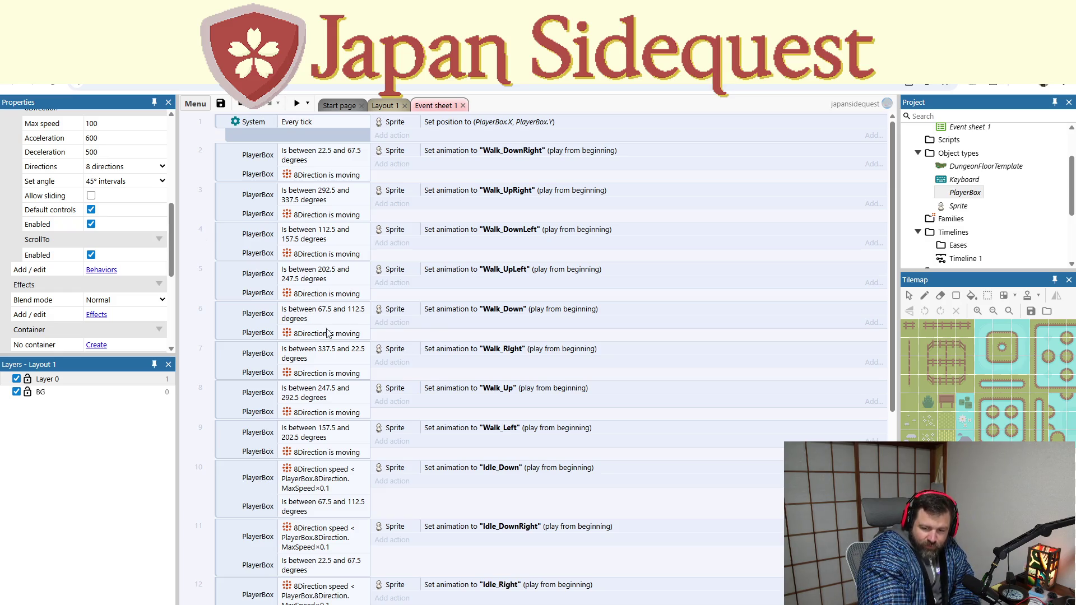
scroll(374, 372, down, 5)
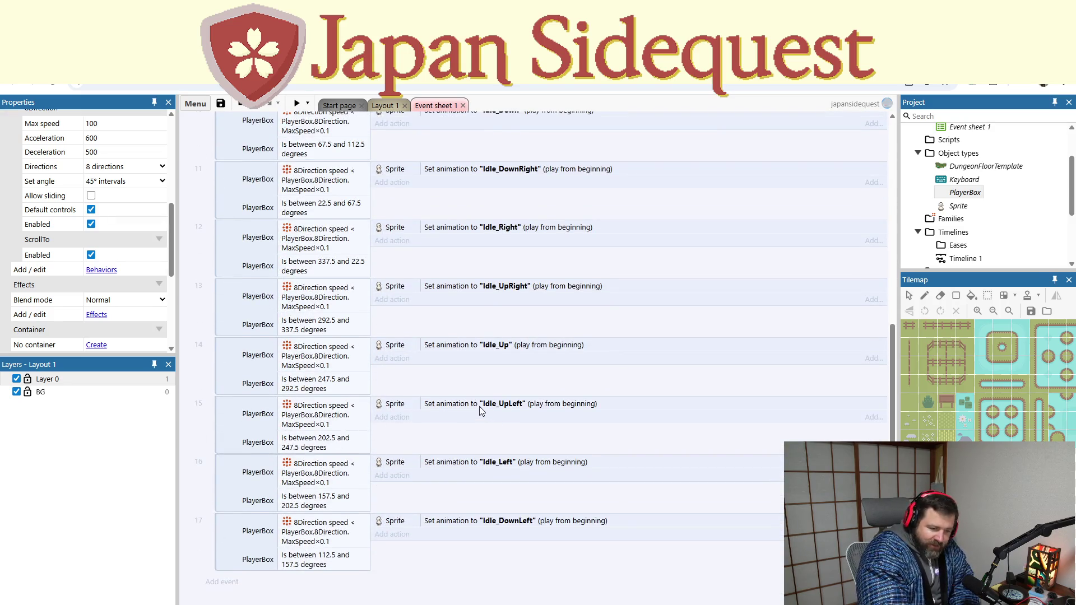
scroll(376, 417, up, 5)
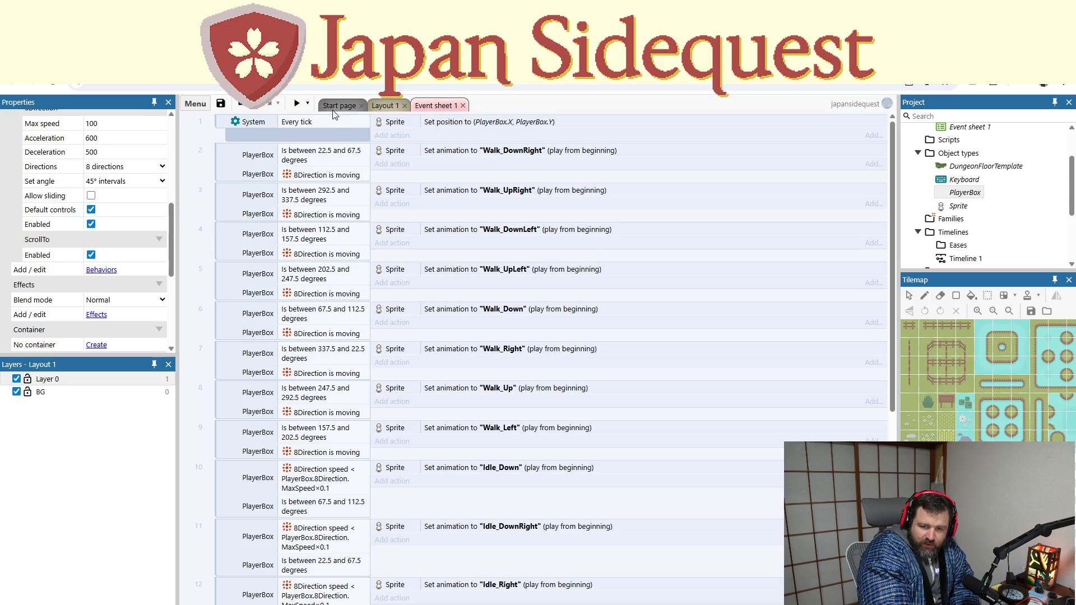
click(384, 107)
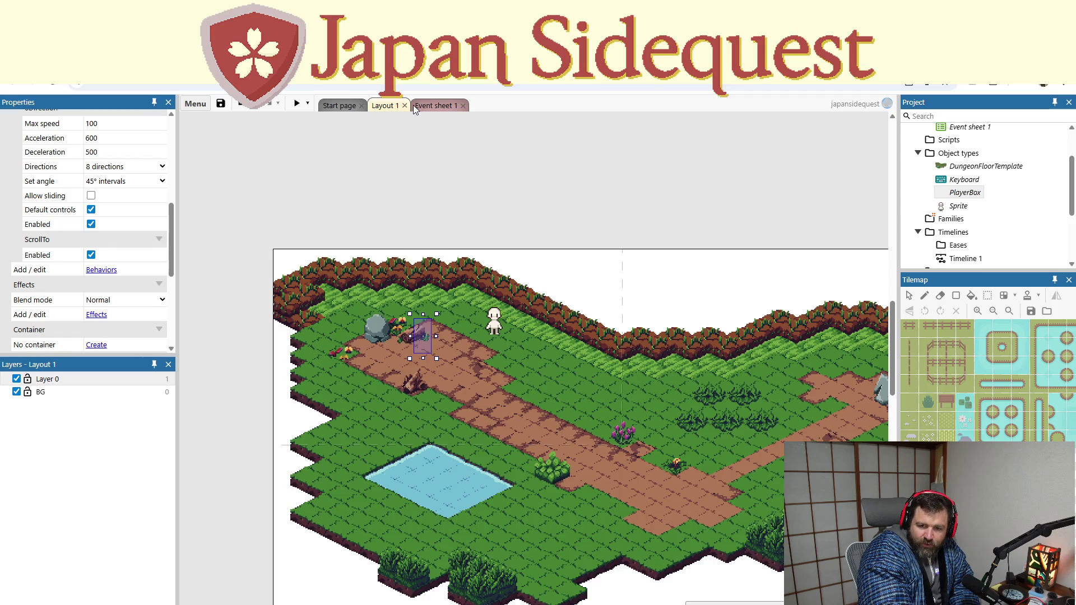
click(433, 105)
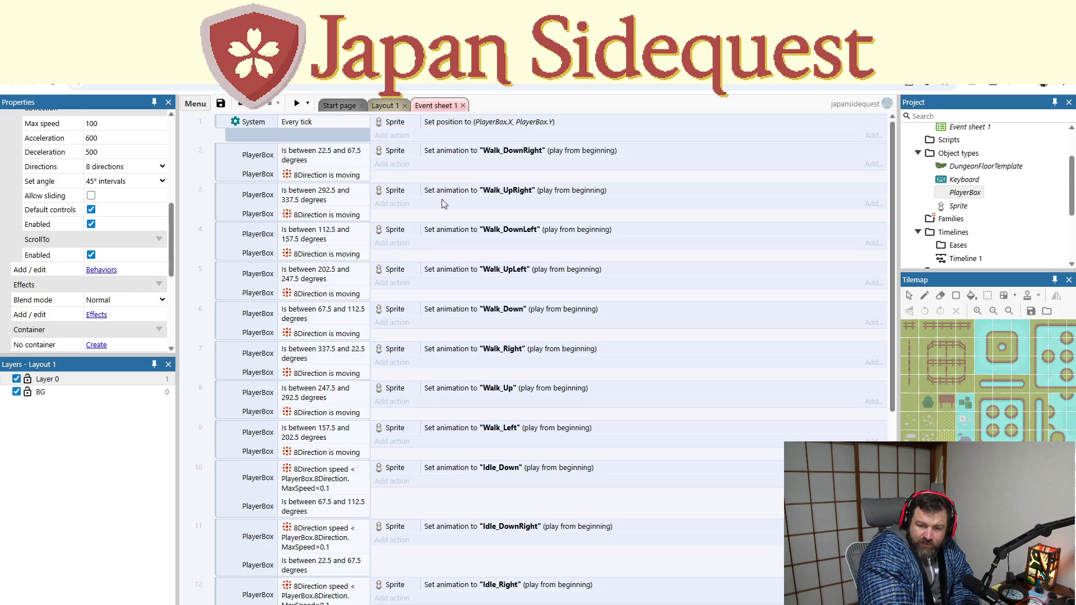
click(383, 105)
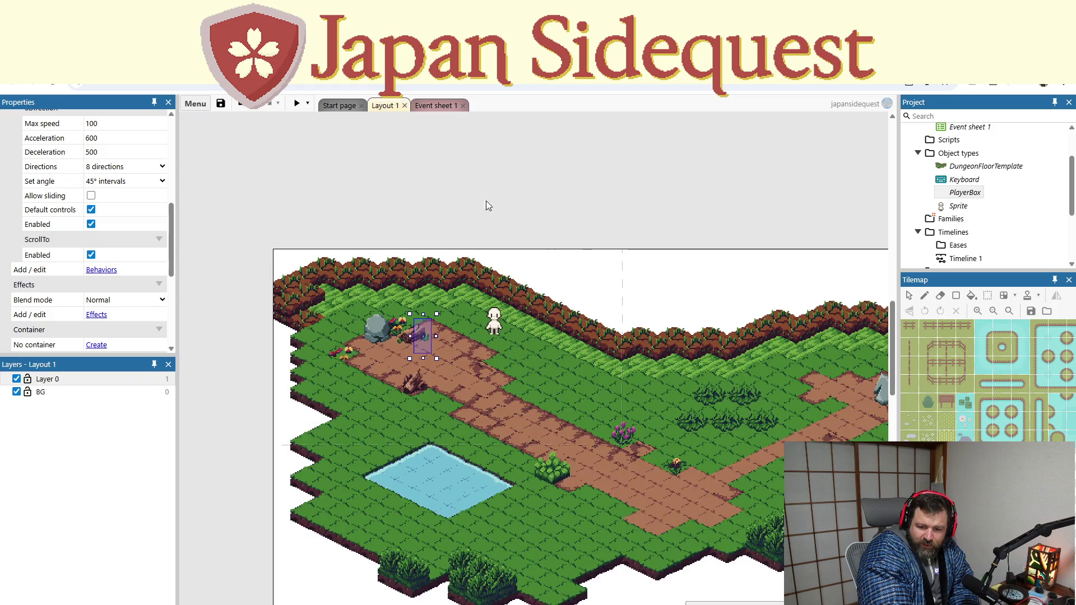
Insert a new Sprite object and place it on the layout above the map
right_click(668, 320)
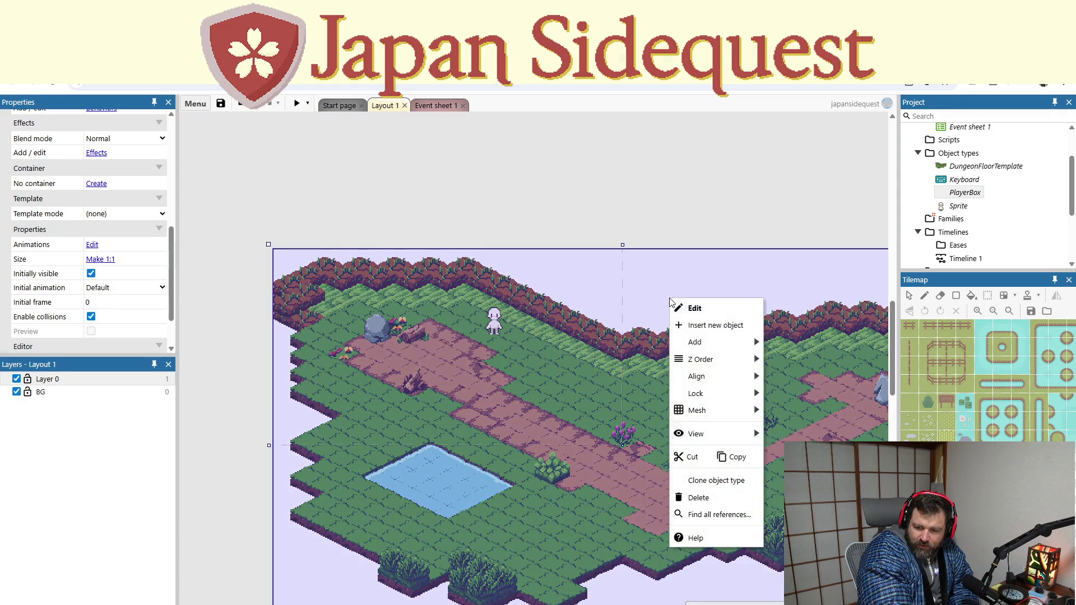
click(697, 322)
scroll(529, 317, down, 3)
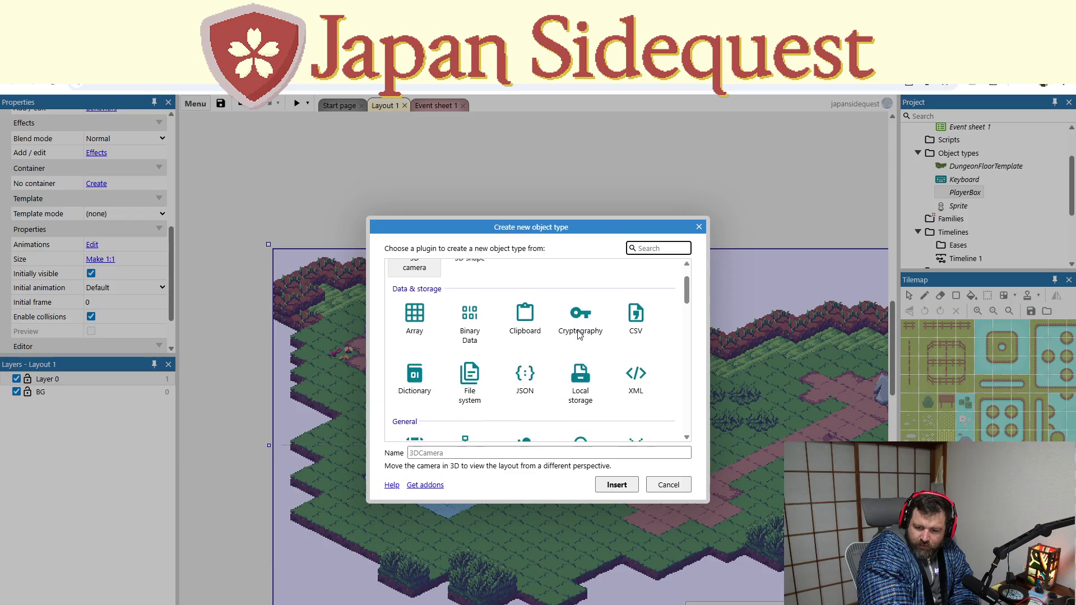
click(635, 332)
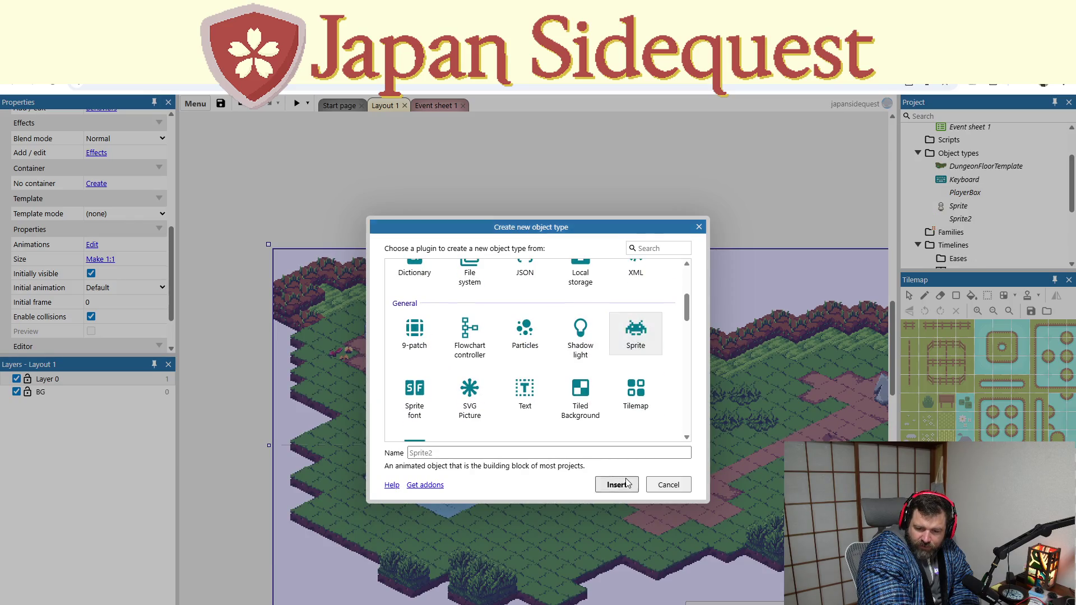
click(618, 485)
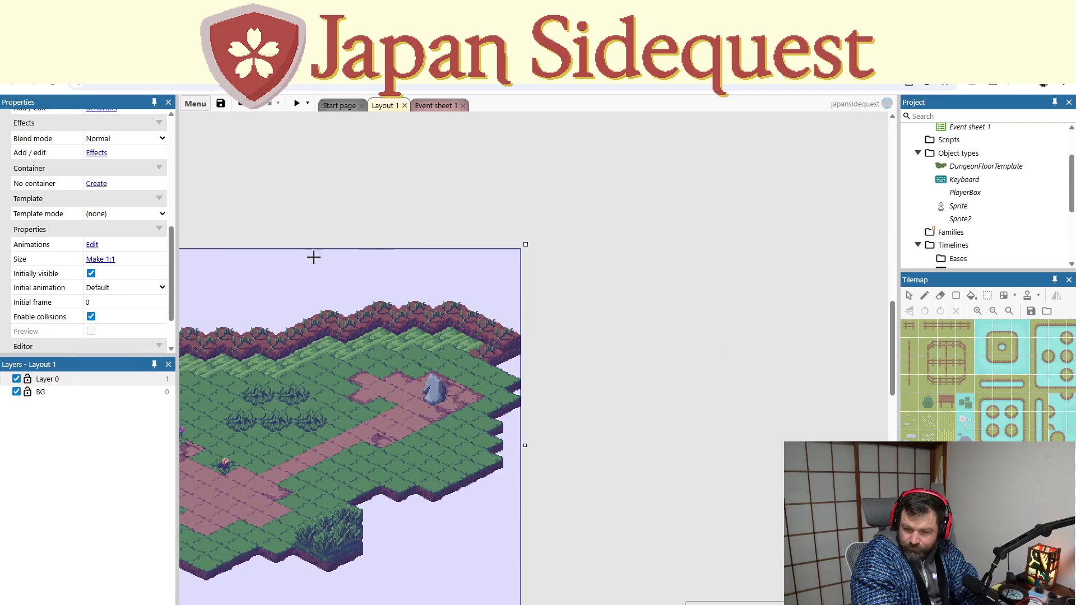
drag(312, 255, 573, 287)
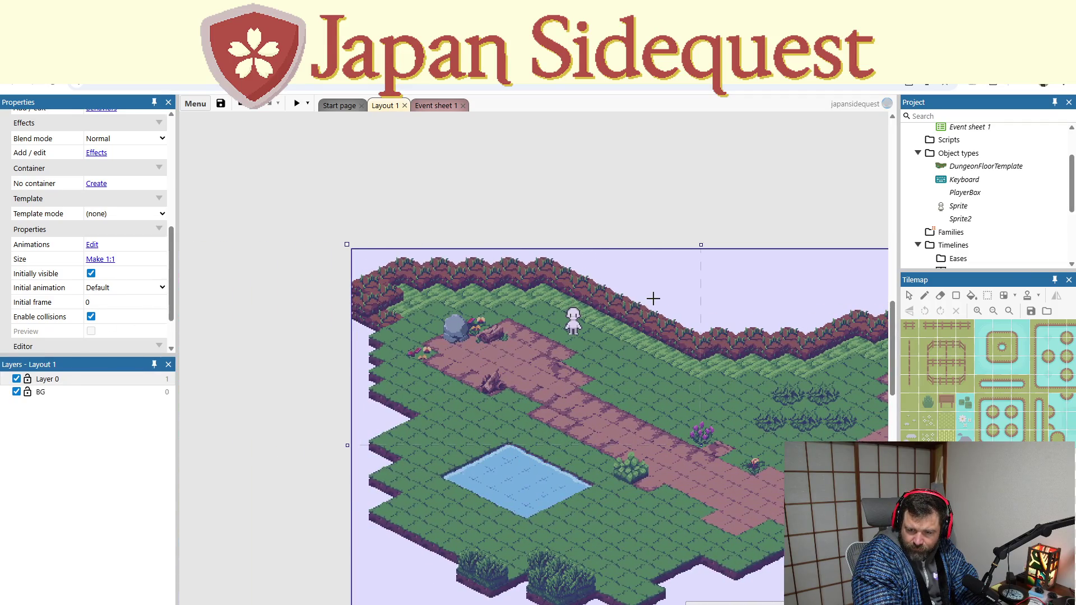
click(653, 298)
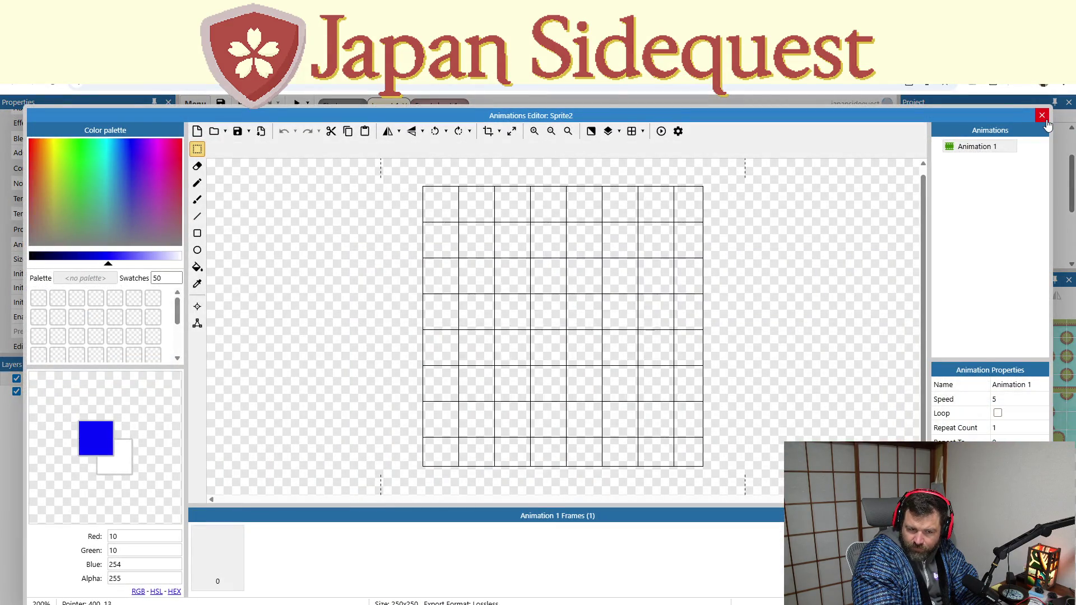
Glance at the Resize canvas settings unchanged and leave the Animations Editor
click(511, 131)
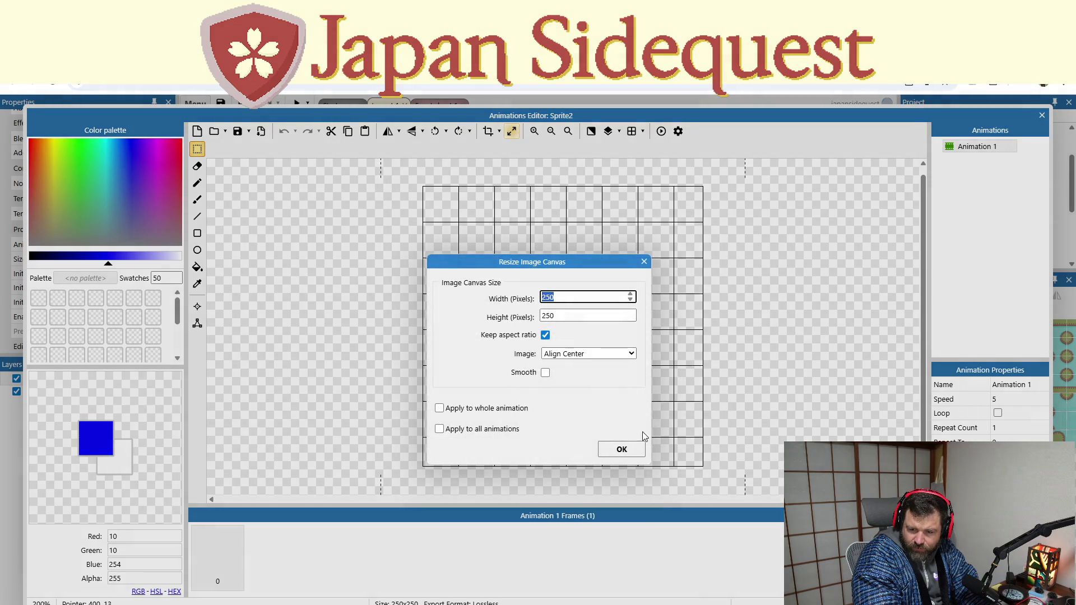
click(621, 449)
click(1042, 115)
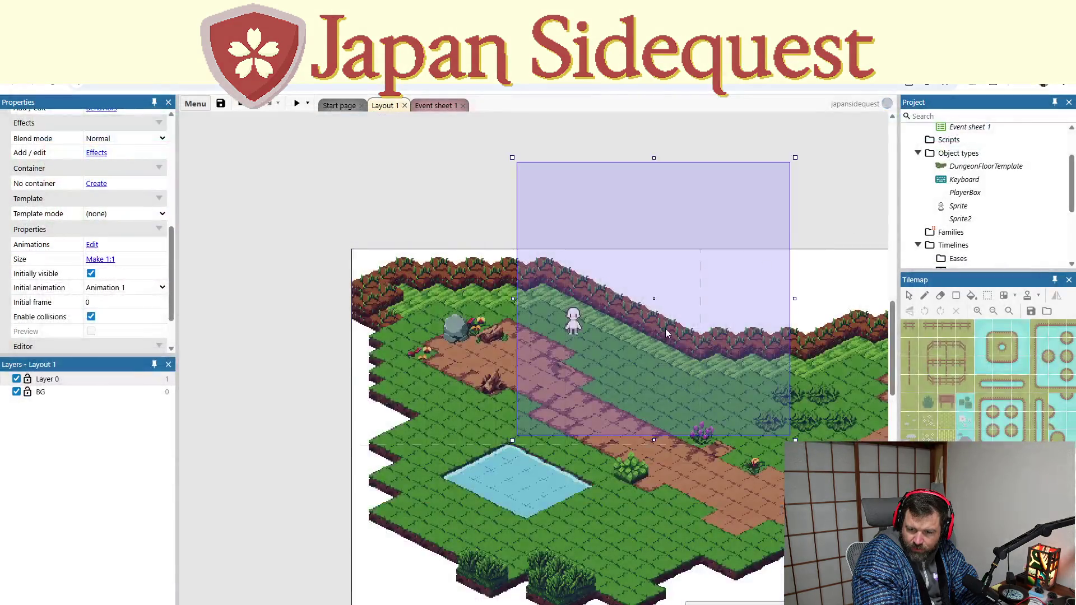
Drag Sprite2 down onto the map and resize its image canvas to 50 by 50 pixels
drag(723, 179, 676, 291)
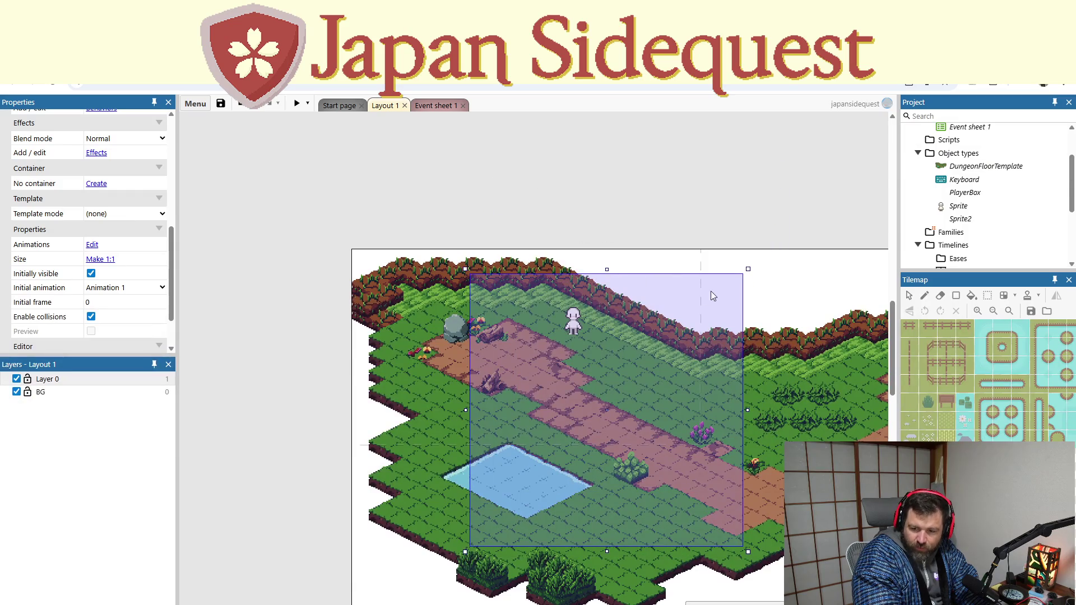
double_click(731, 286)
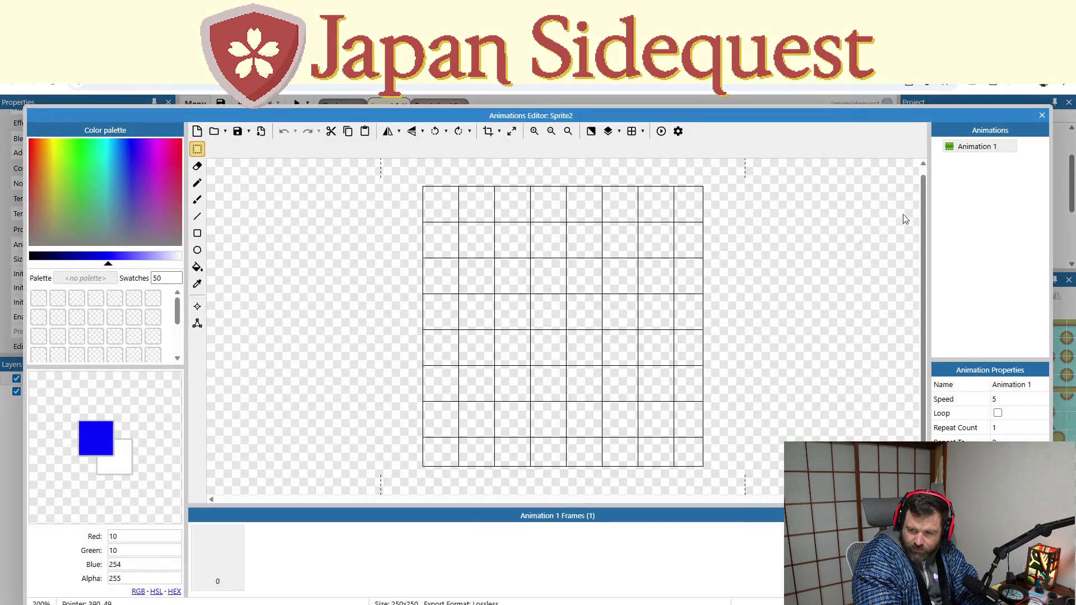
click(512, 132)
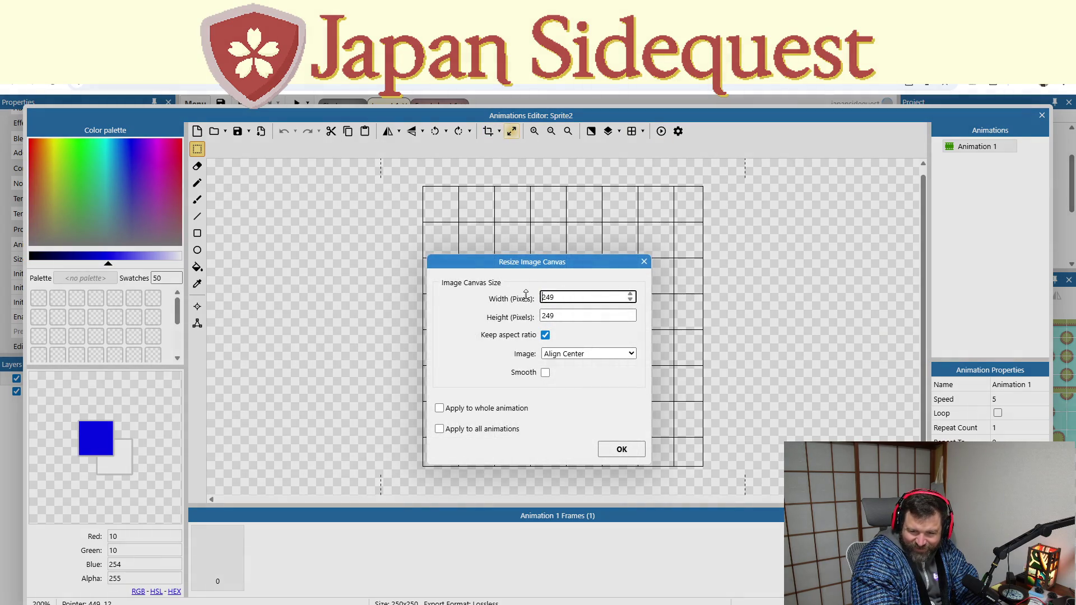
text(50)
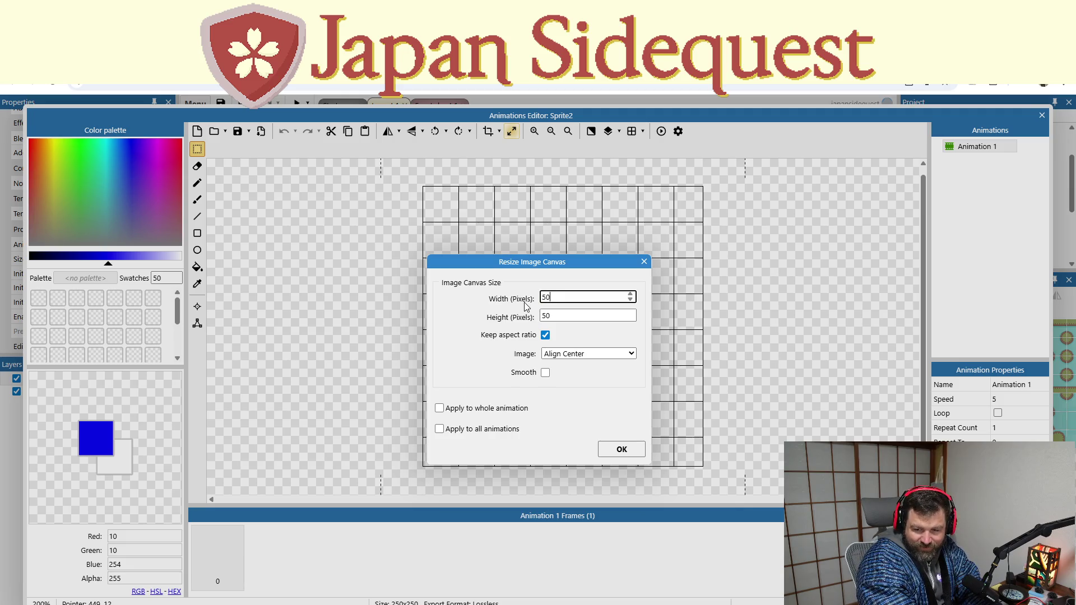
key(Tab)
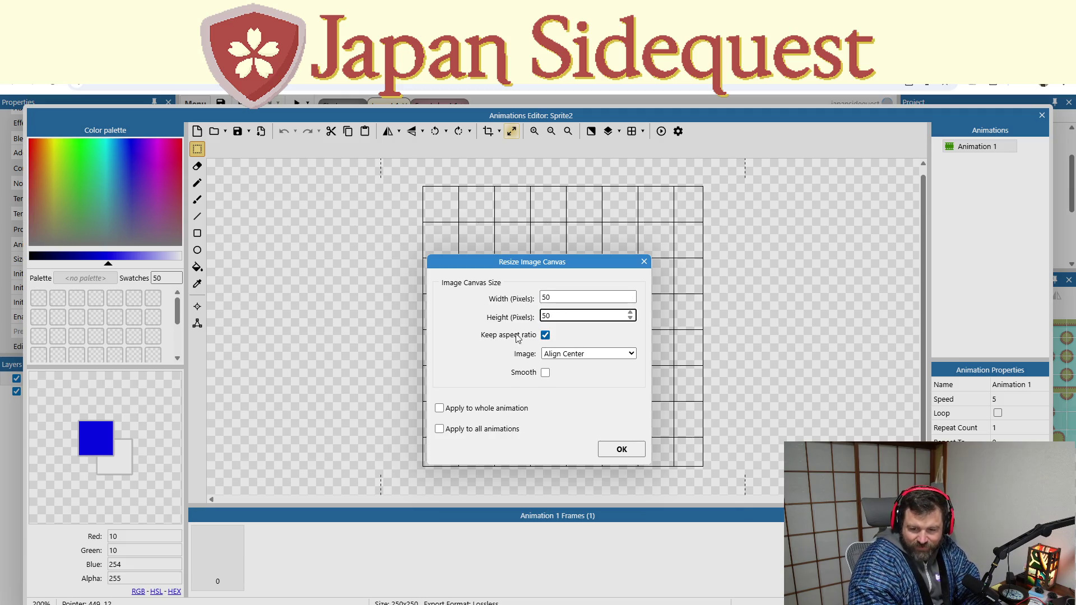
click(611, 448)
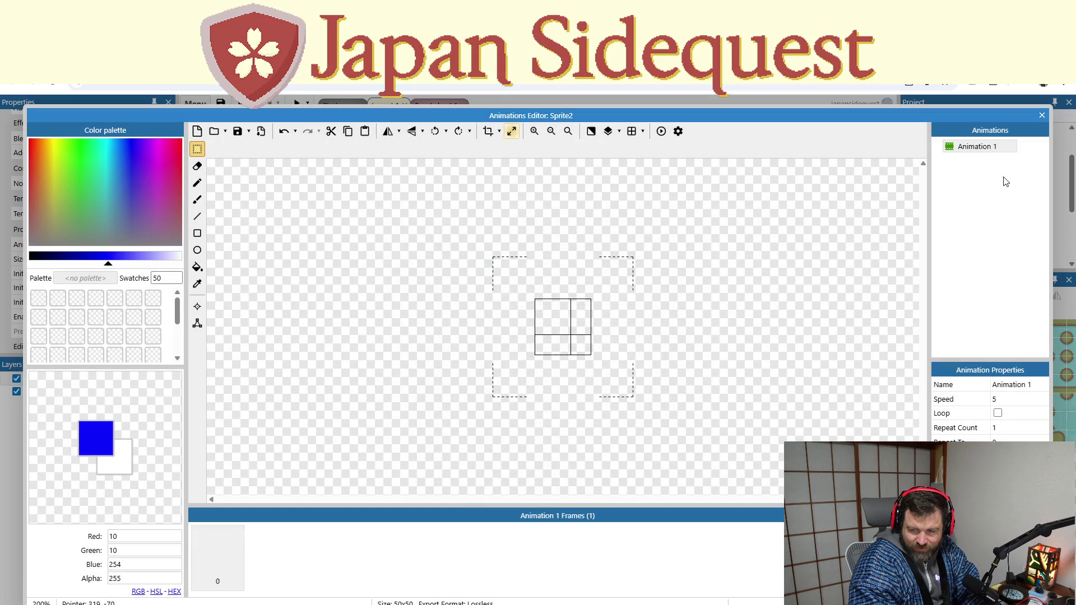
click(1042, 116)
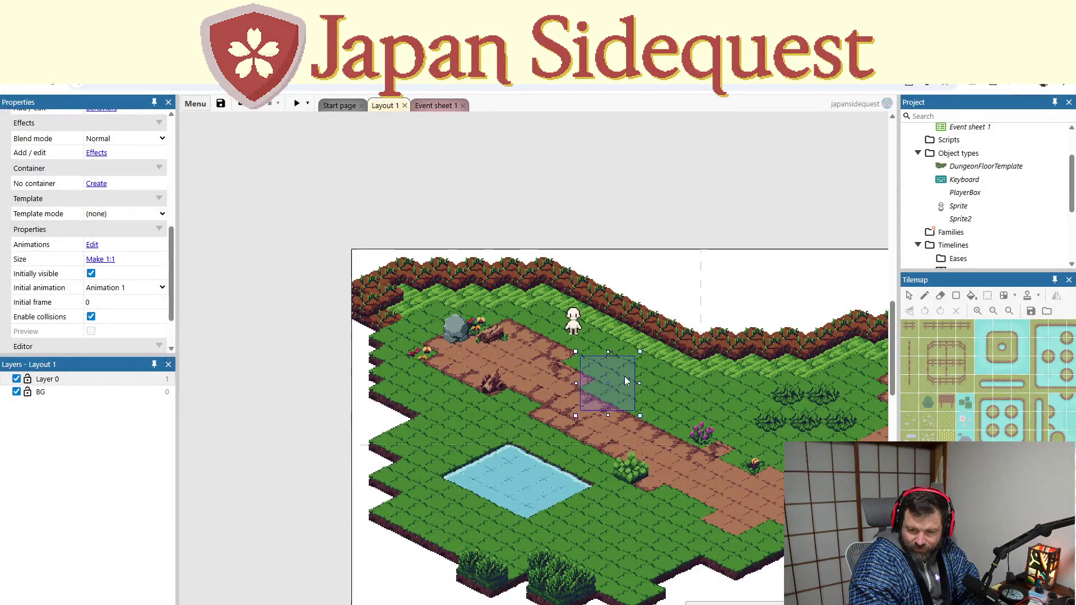
Fill Sprite2's image solid blue and drag the blue block over the pond
drag(625, 381, 682, 289)
double_click(682, 288)
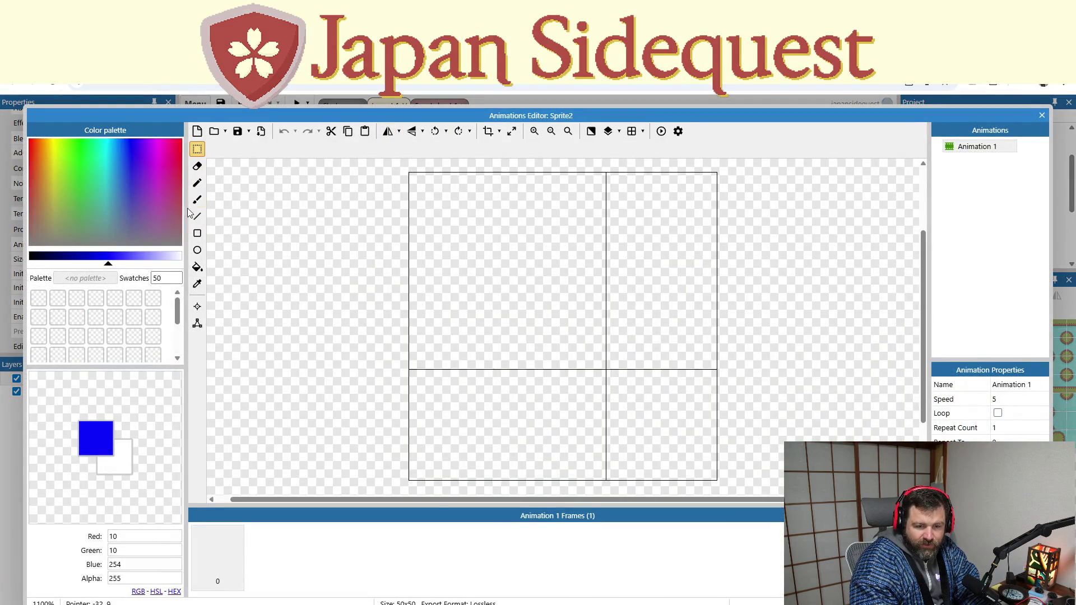
click(197, 267)
click(429, 303)
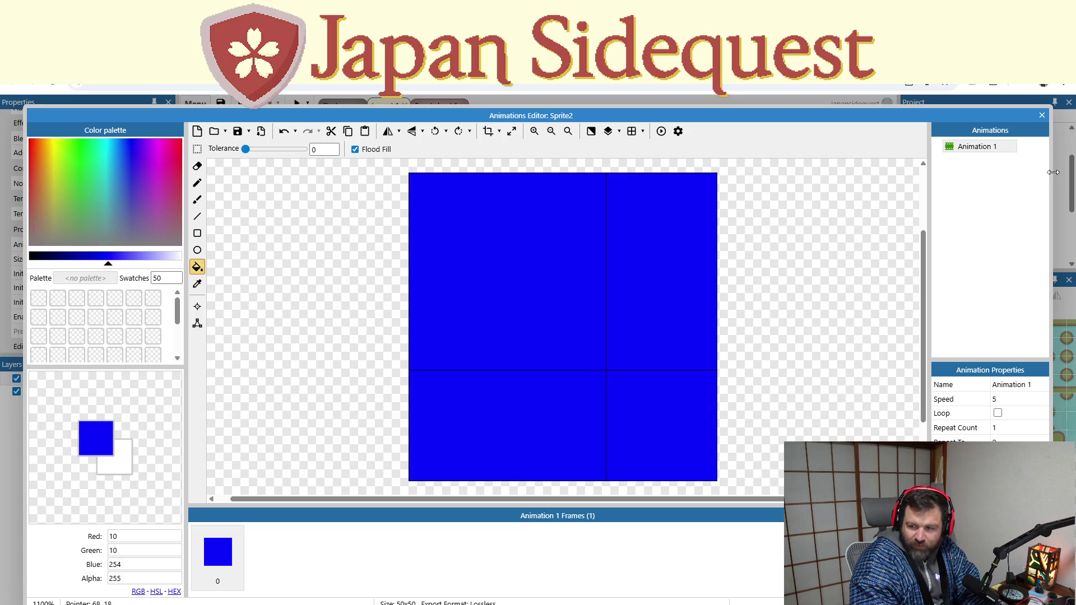
click(1041, 115)
mouse_move(662, 295)
mouse_down()
mouse_move(661, 375)
mouse_move(507, 501)
mouse_up()
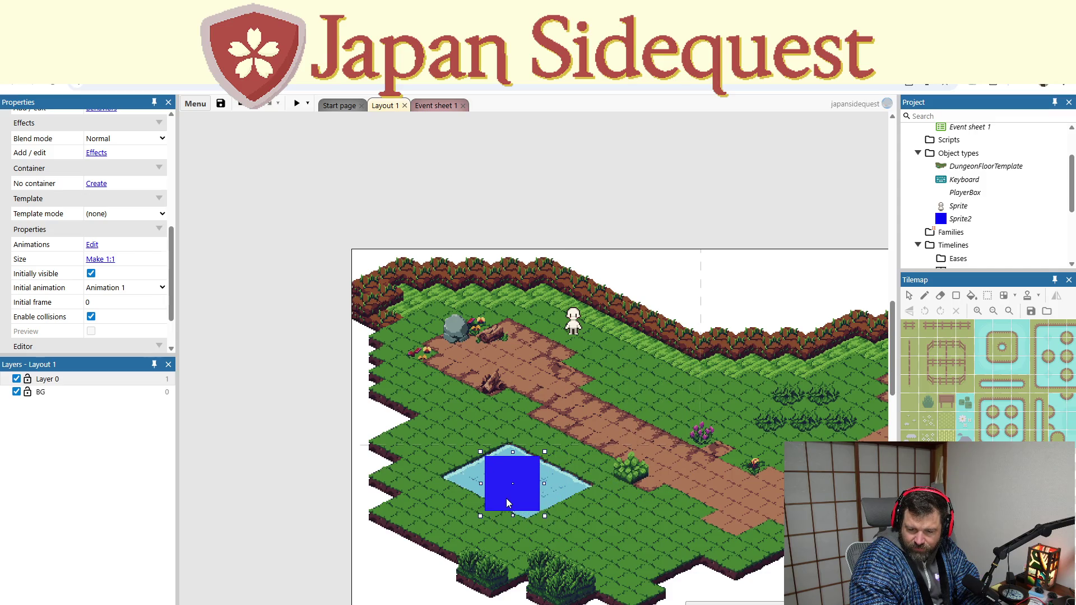
Rotate the blue block into a diamond and nudge it slightly up and left
mouse_move(550, 447)
mouse_down()
mouse_move(501, 429)
mouse_move(510, 432)
mouse_up()
key(Up)
key(Up)
key(Left)
key(Left)
key(Up)
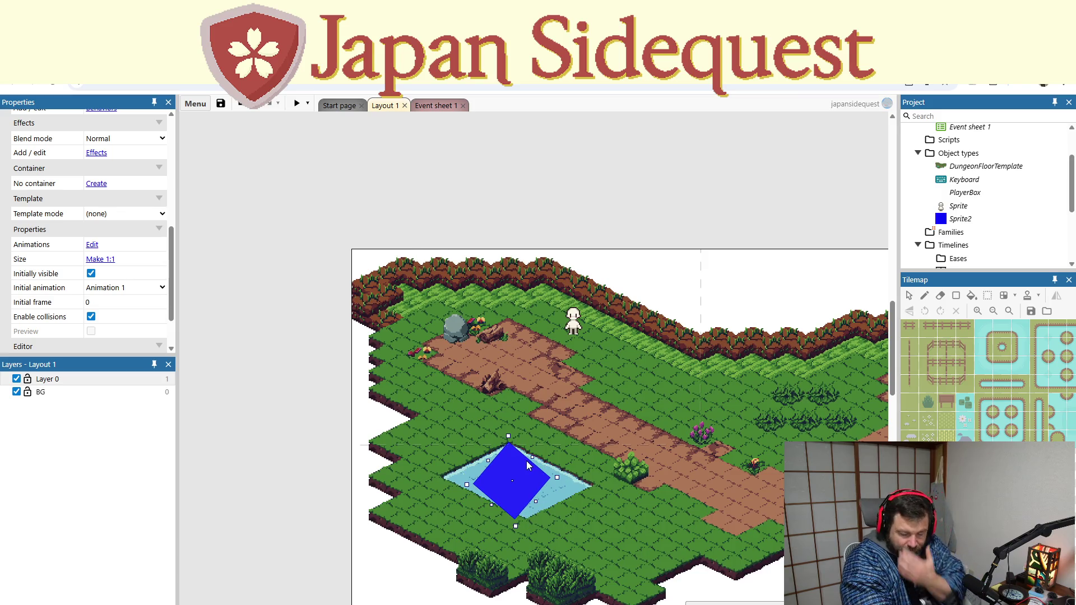
Rename the Sprite2 object type to ObstacleBlock, fixing a stray extra letter
click(961, 220)
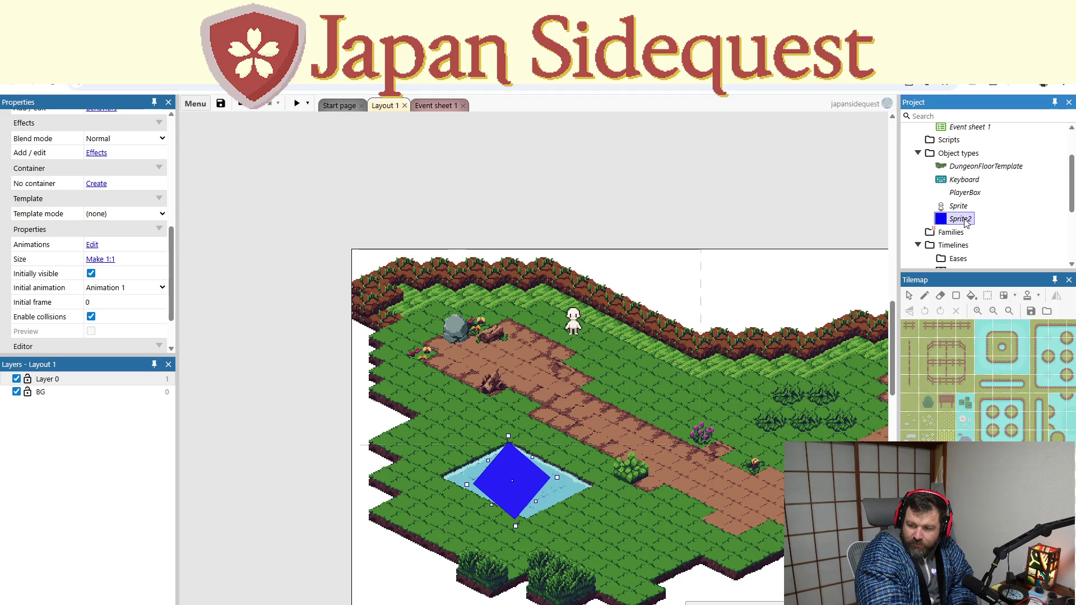
click(965, 221)
text(ObstacleBlockk)
key(Return)
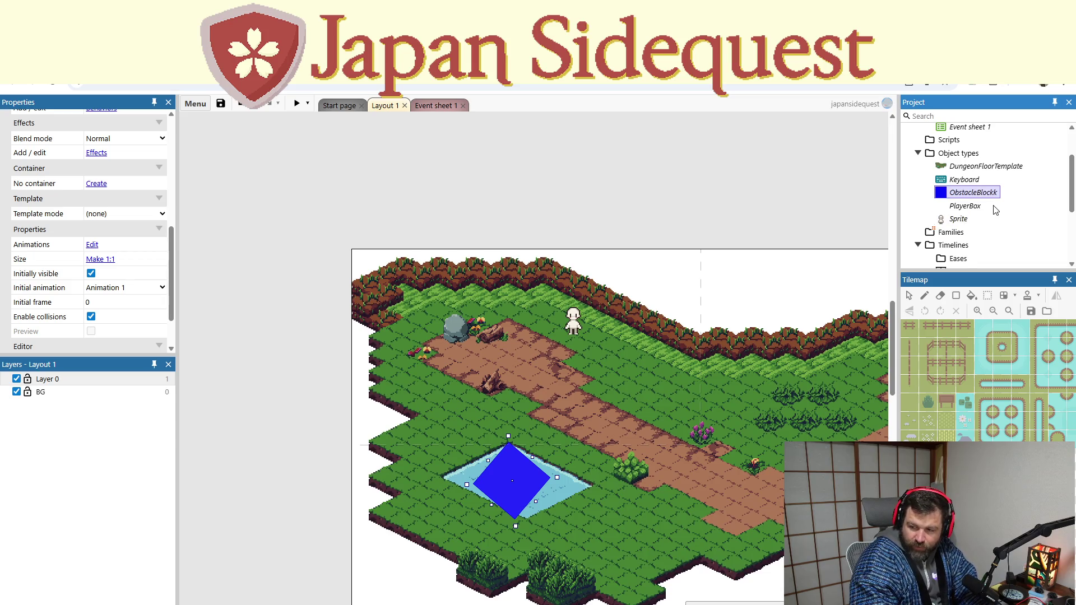
click(983, 193)
key(End)
key(BackSpace)
key(Return)
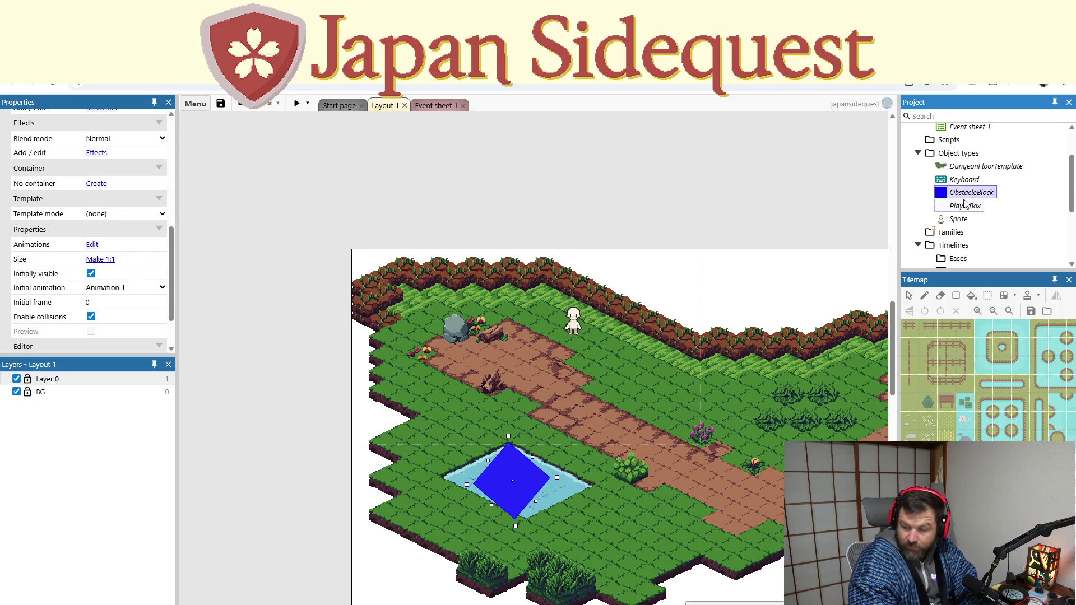
right_click(965, 194)
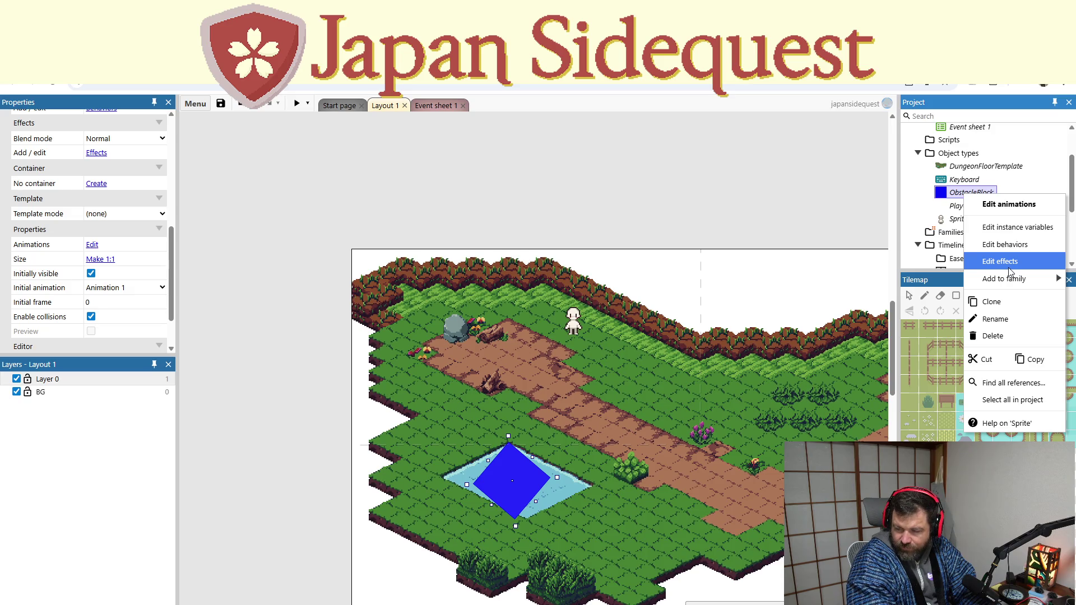
Browse ObstacleBlock's effects without adding one and switch to Event sheet 1
click(1008, 268)
click(545, 323)
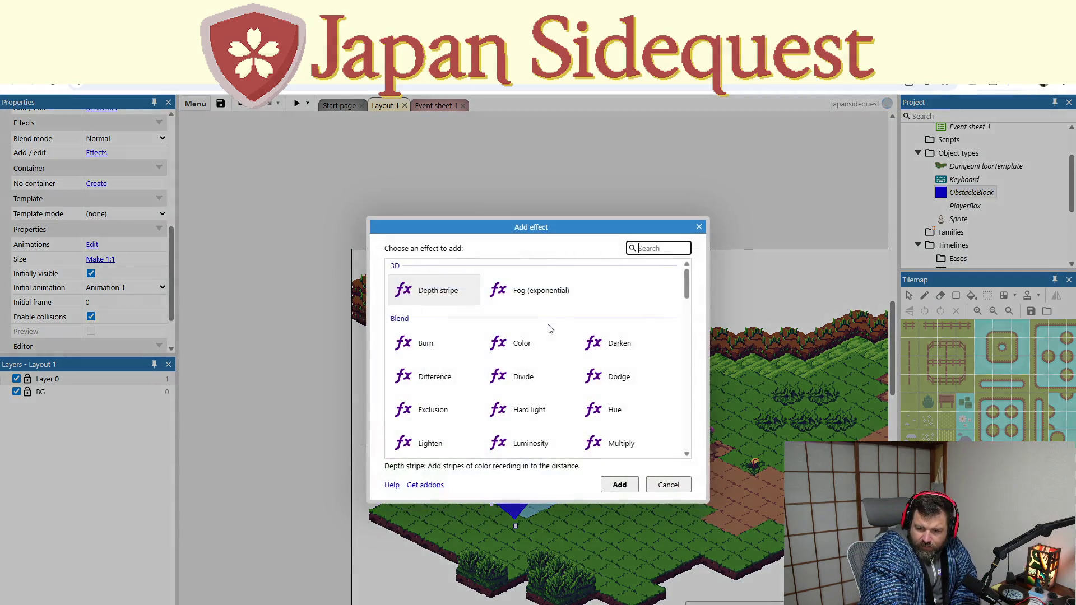
scroll(557, 353, down, 2)
scroll(562, 375, down, 3)
scroll(560, 373, down, 3)
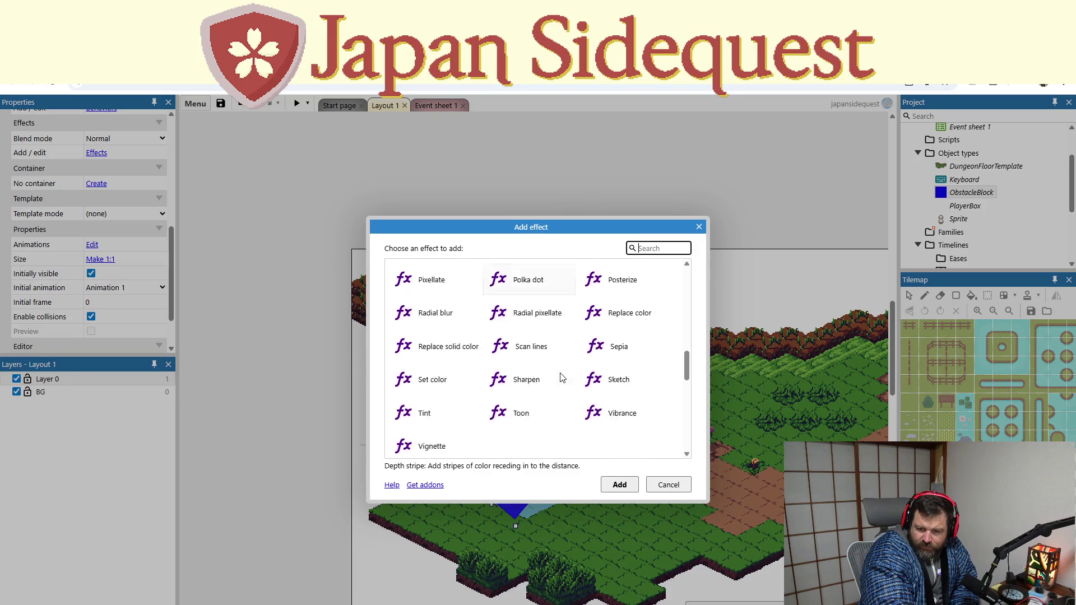
scroll(561, 373, down, 3)
scroll(560, 374, down, 3)
click(697, 230)
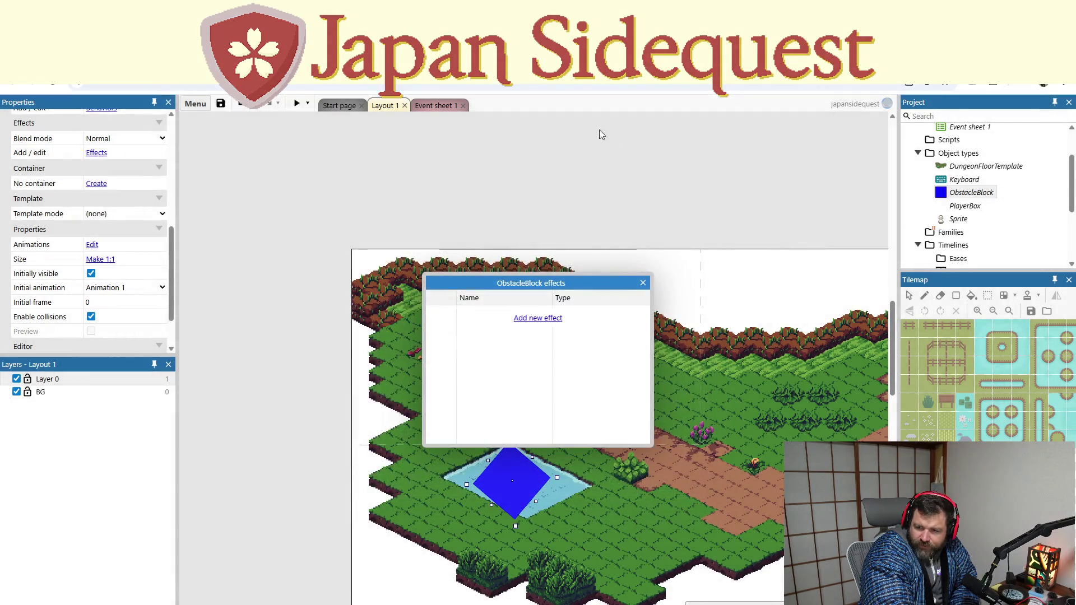
click(644, 285)
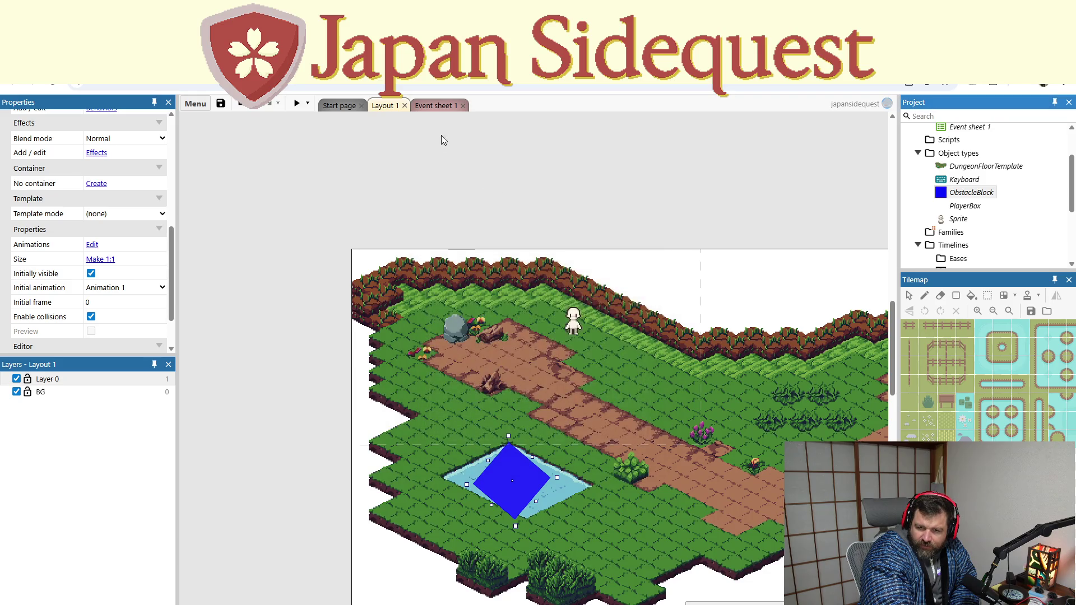
click(446, 106)
scroll(353, 336, down, 5)
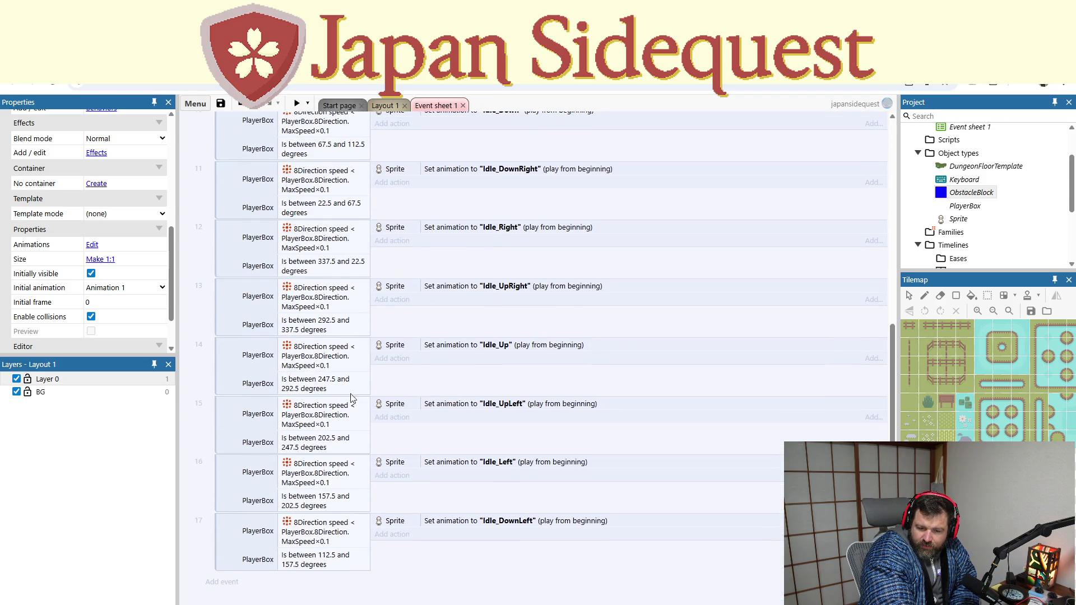
Start a new event with the PlayerBox 'On collision with another object' condition
click(221, 583)
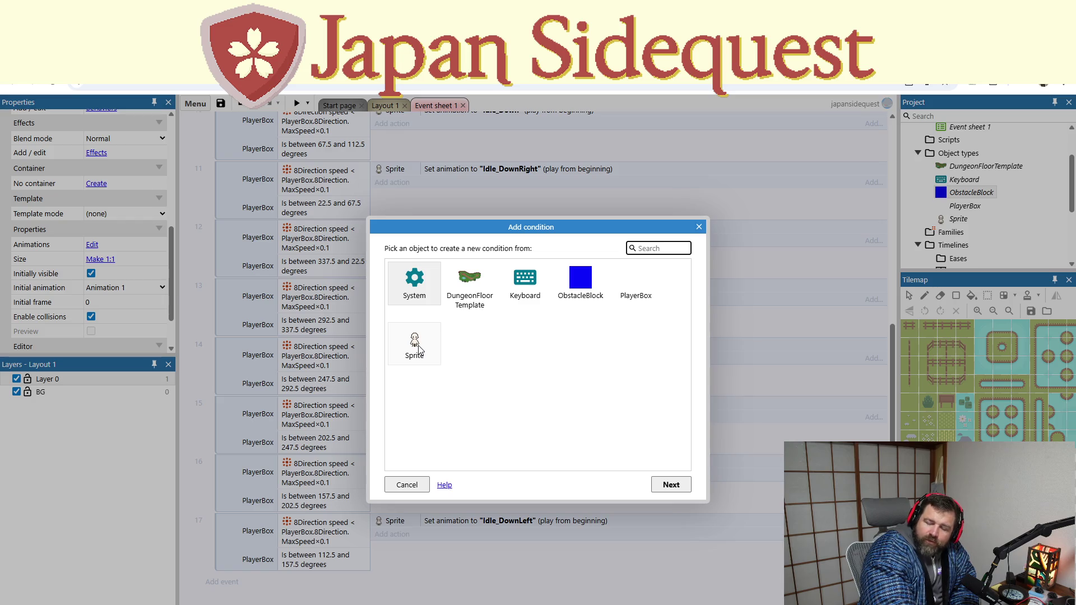
click(585, 279)
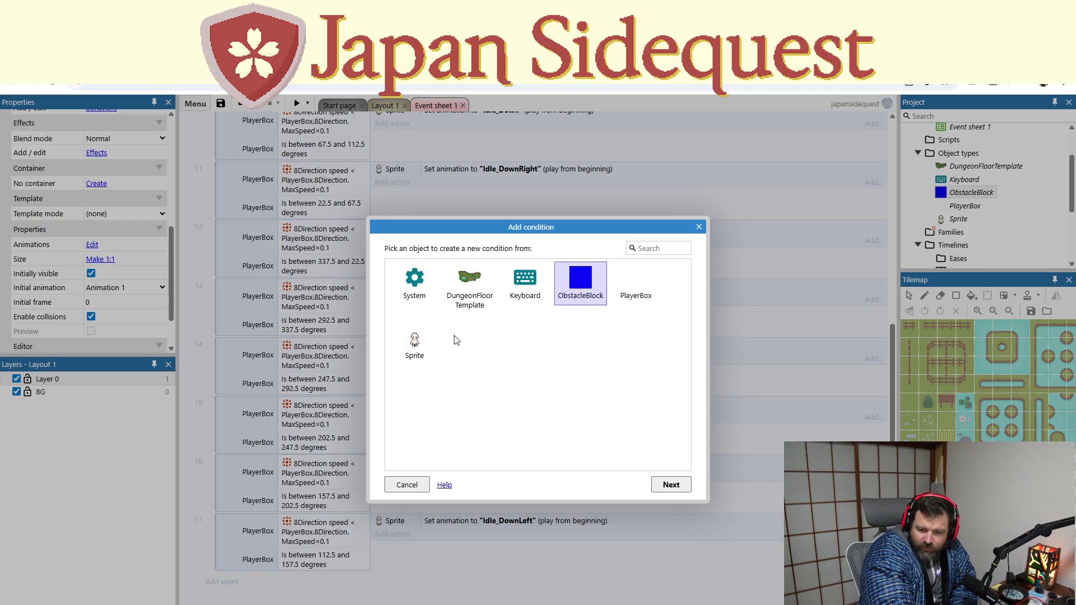
double_click(648, 287)
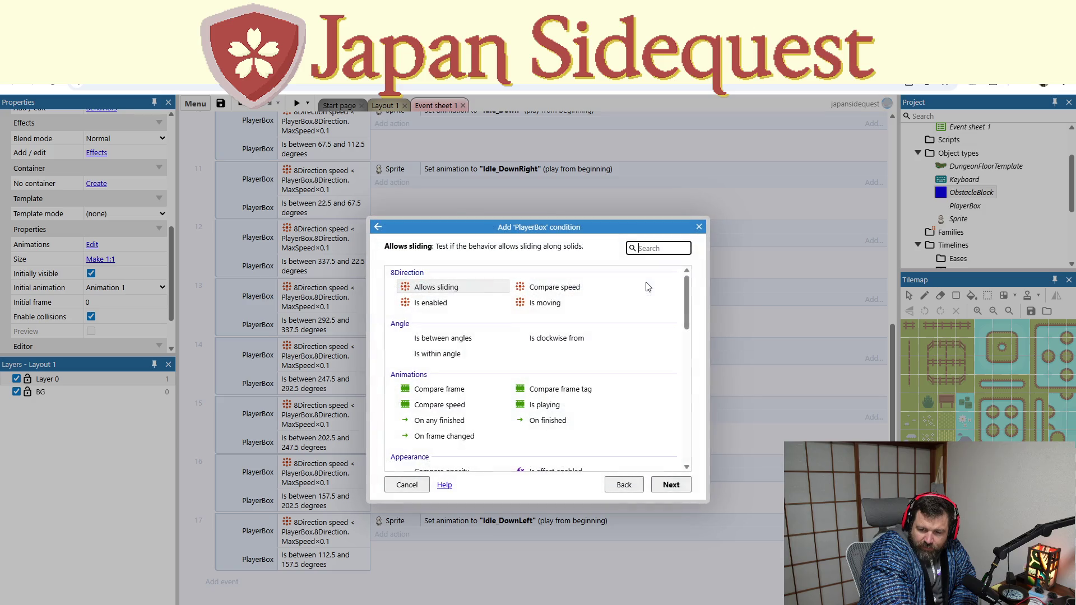
scroll(508, 379, down, 1)
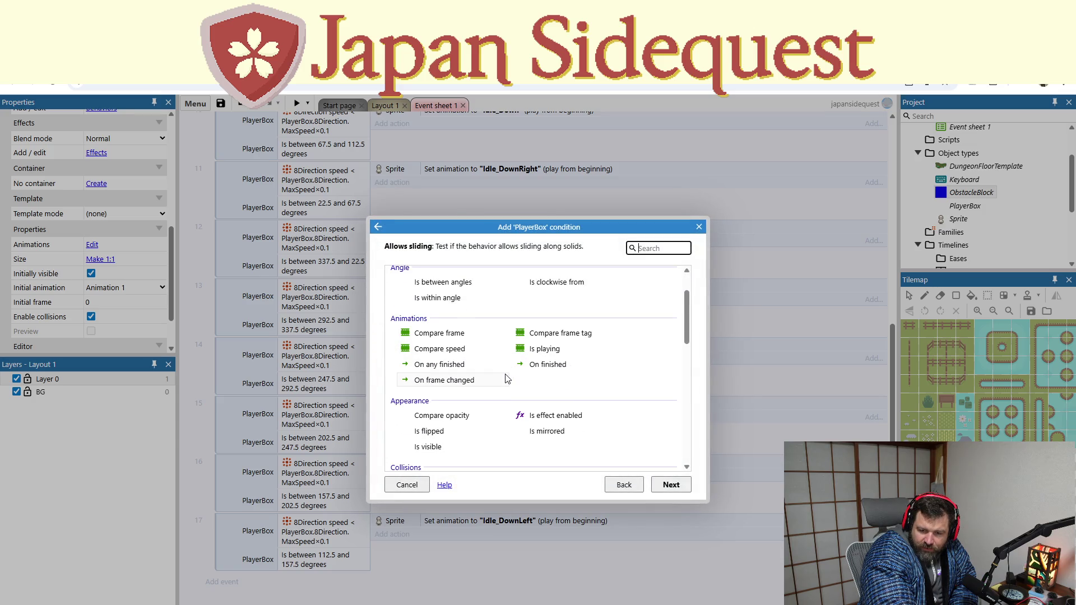
scroll(504, 380, down, 2)
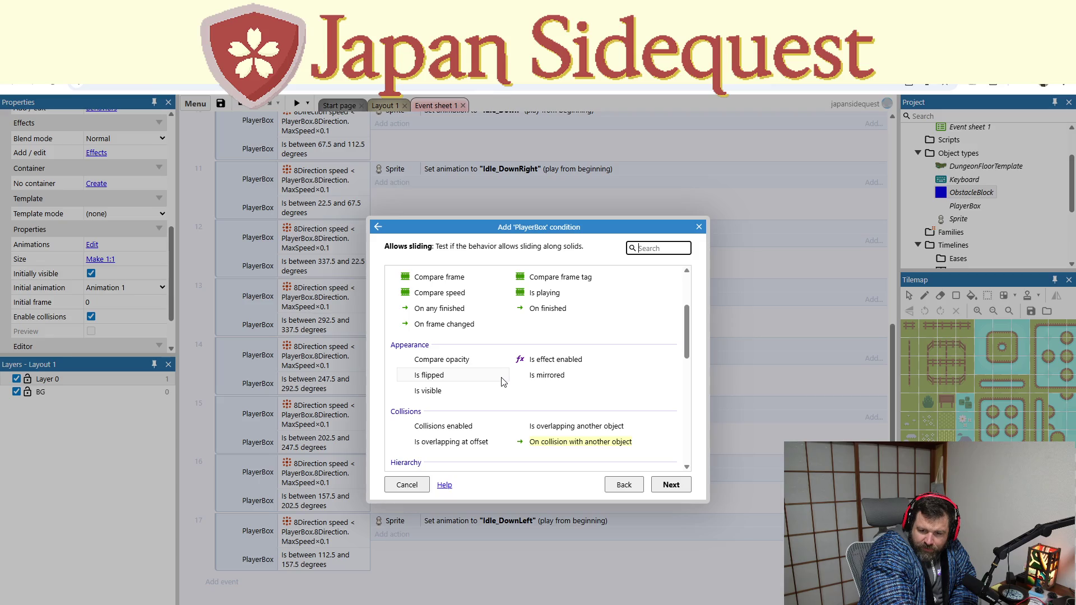
scroll(501, 383, down, 2)
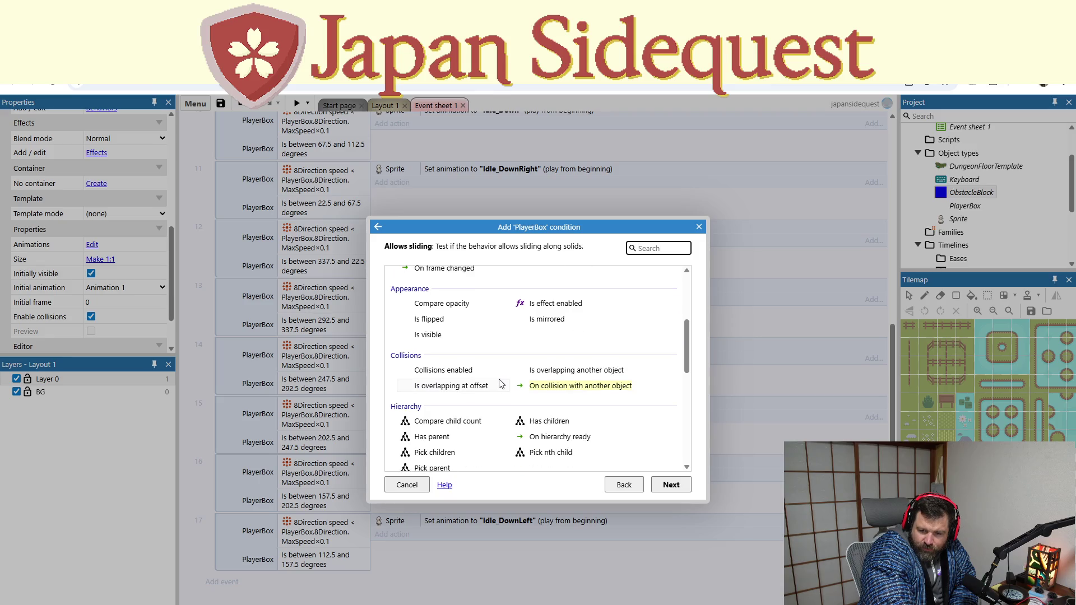
click(539, 386)
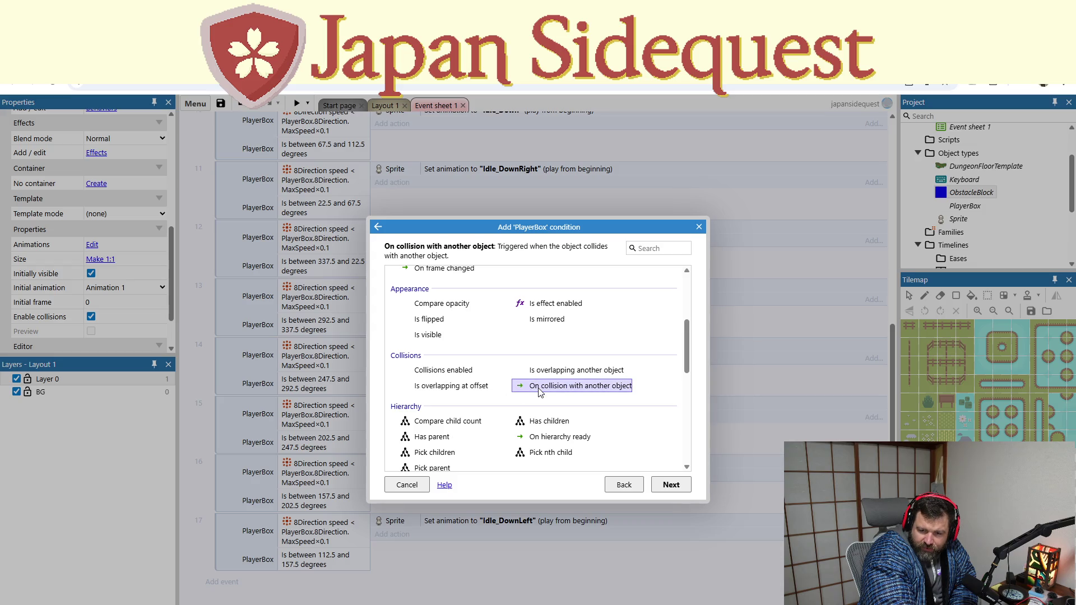
double_click(539, 386)
Set ObstacleBlock as the colliding object, finish the event and begin adding its action
click(526, 320)
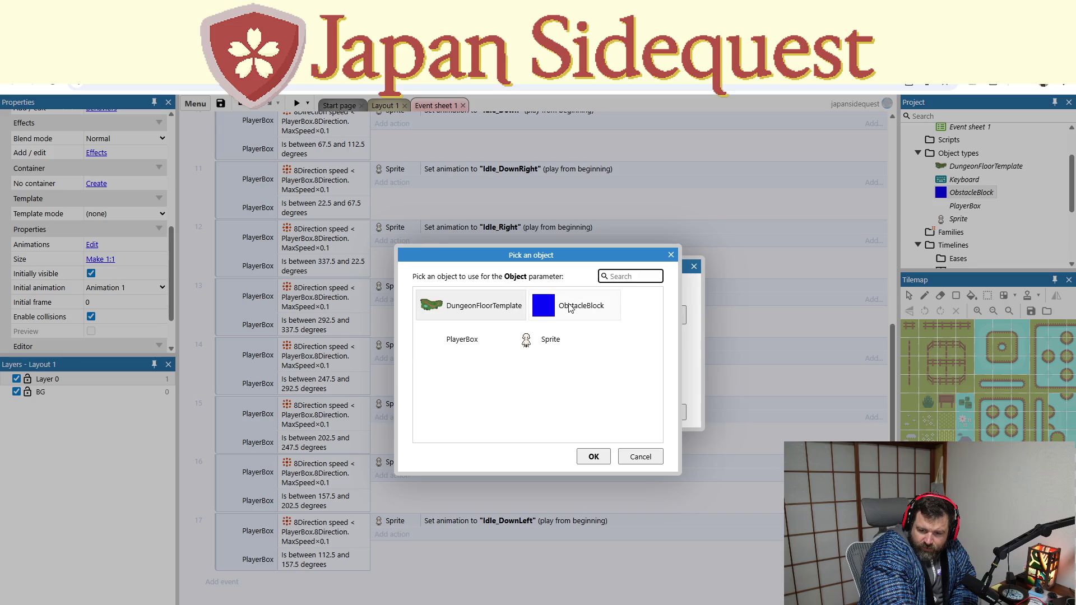
double_click(570, 308)
click(553, 320)
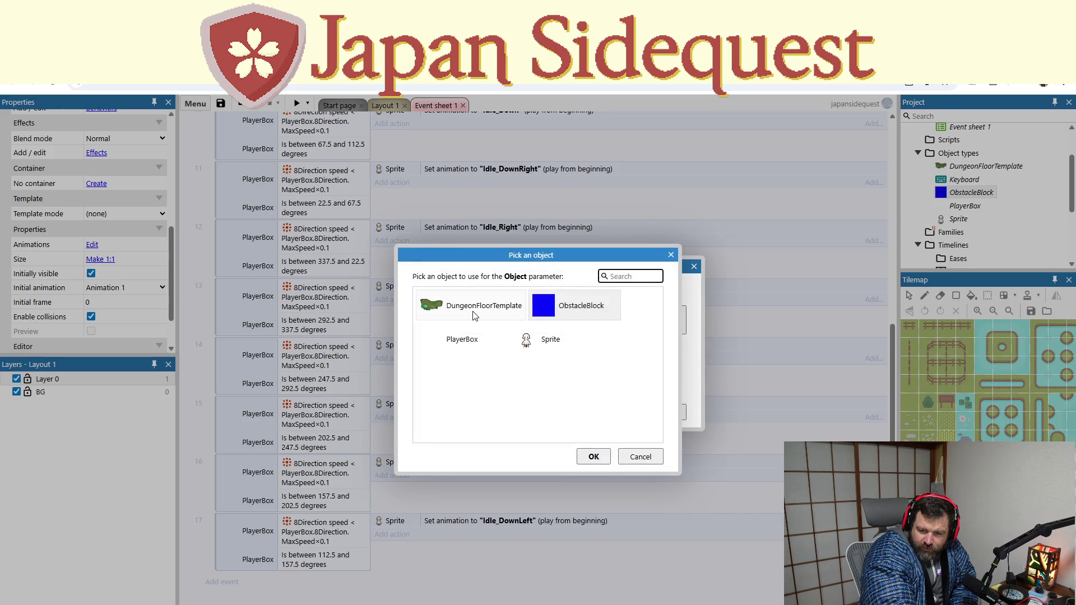
double_click(572, 307)
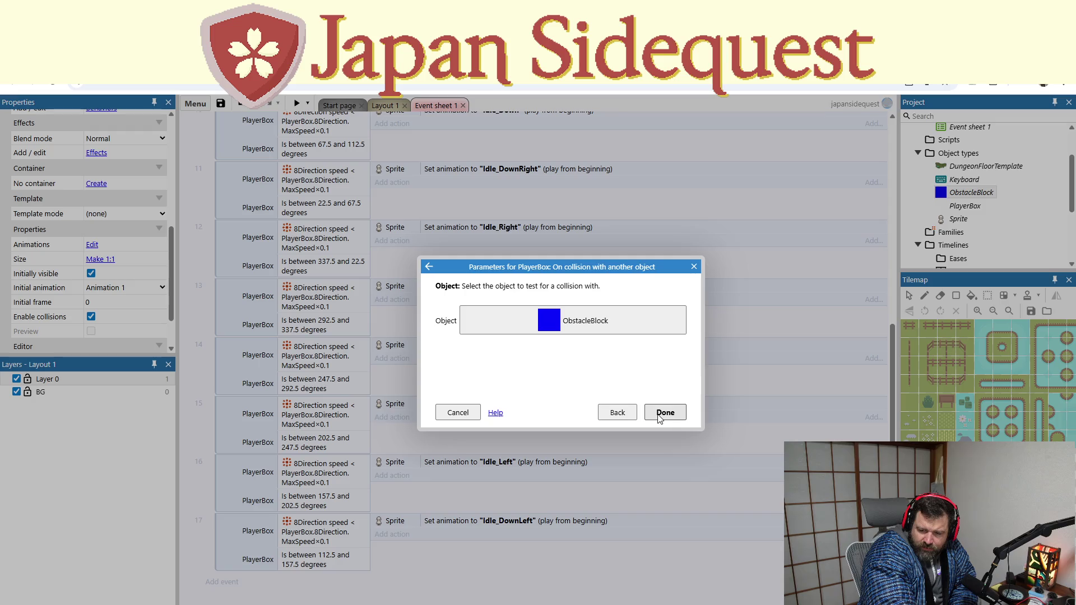
click(664, 413)
click(387, 578)
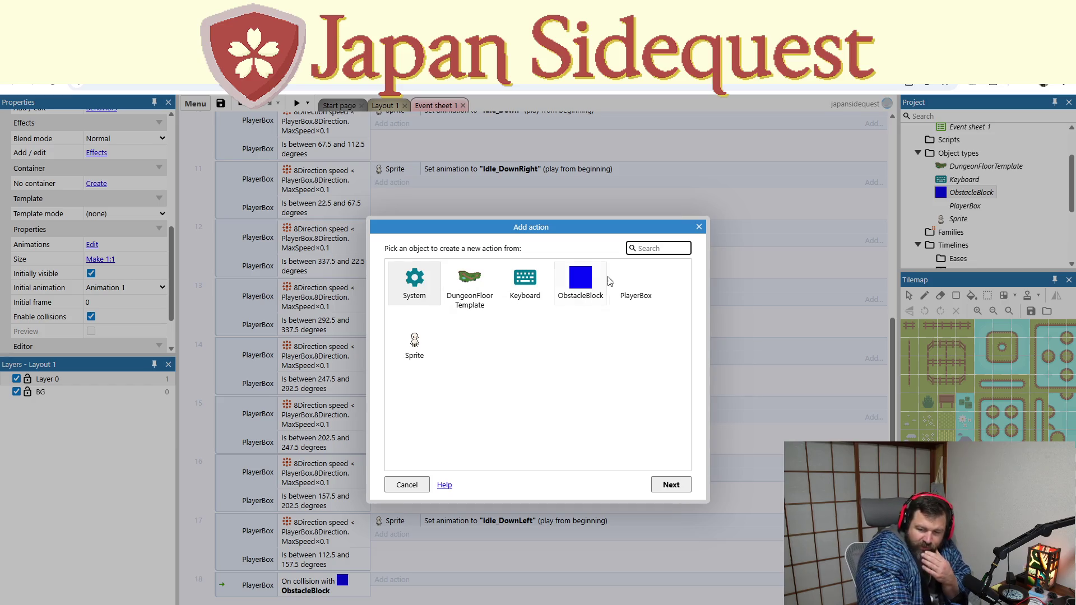
Add the PlayerBox 8Direction Stop action to the collision event and launch a preview
double_click(634, 279)
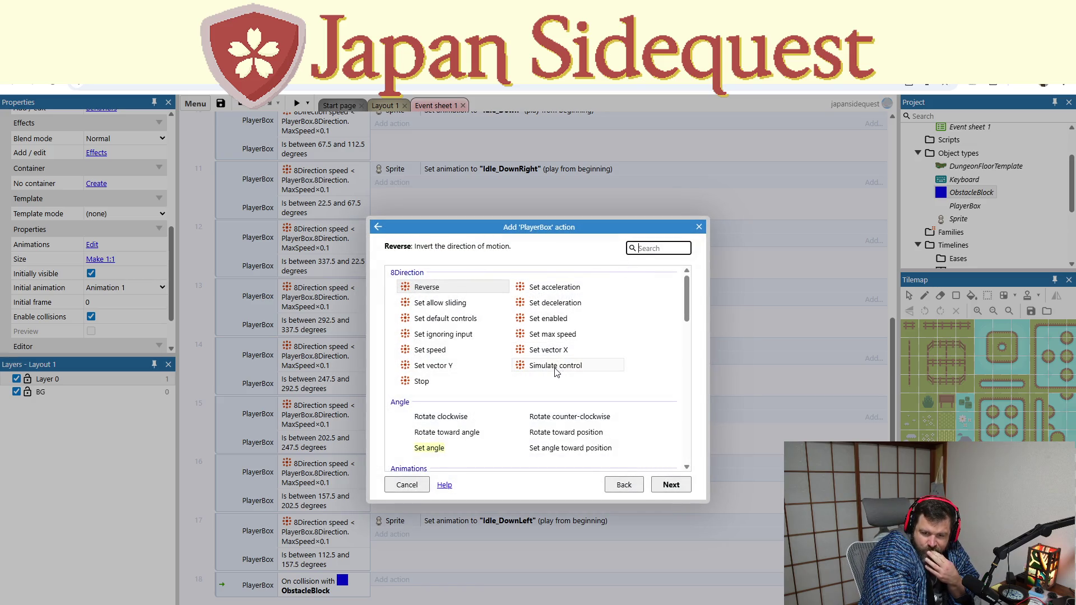
double_click(414, 382)
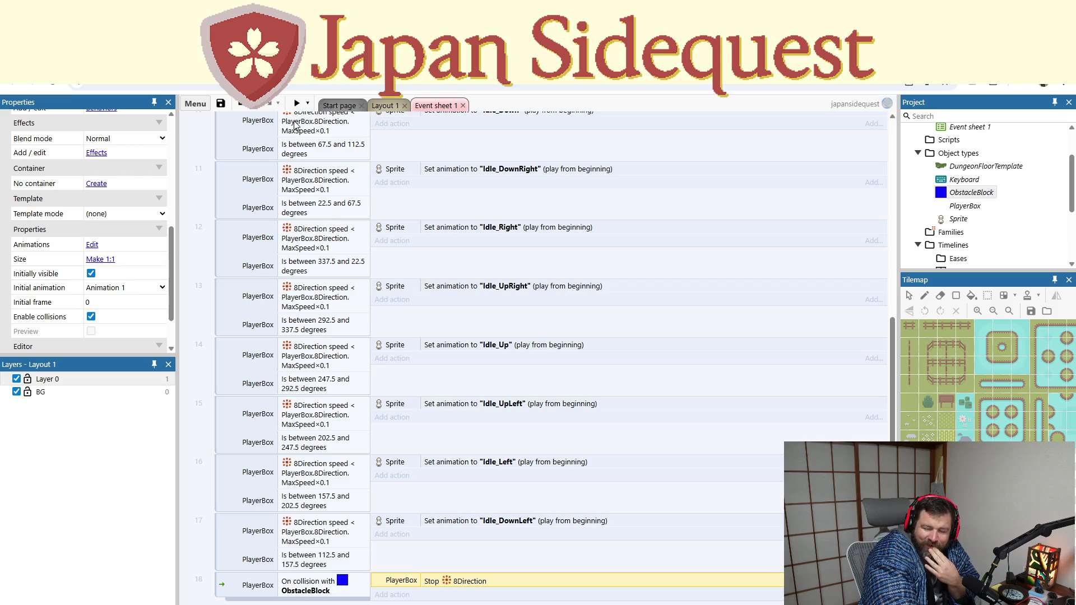
click(297, 103)
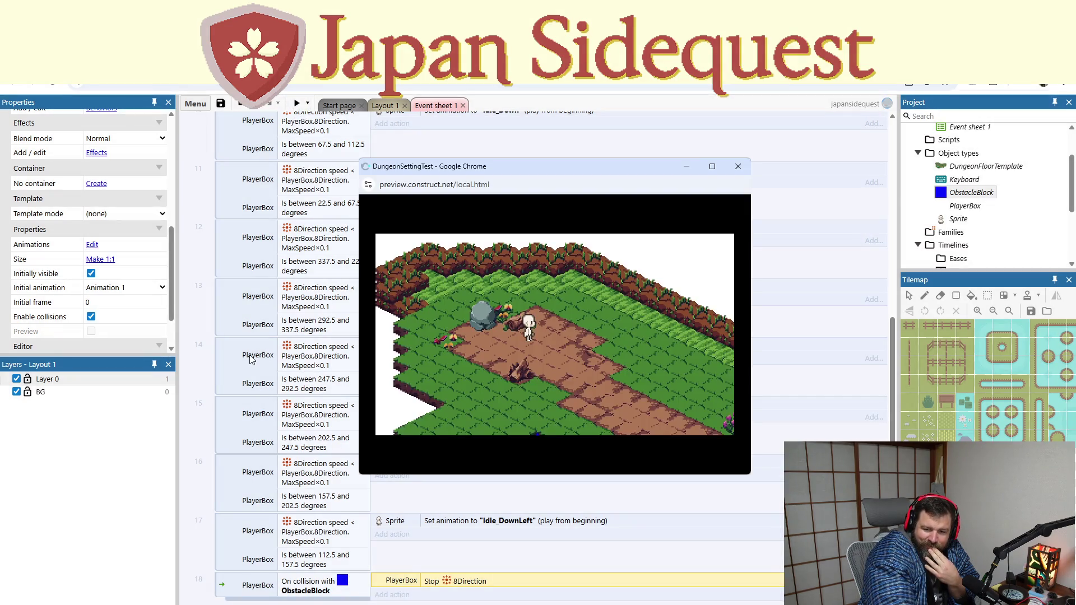
Walk the character with arrow keys over and around the blue block in the preview
key(Down)
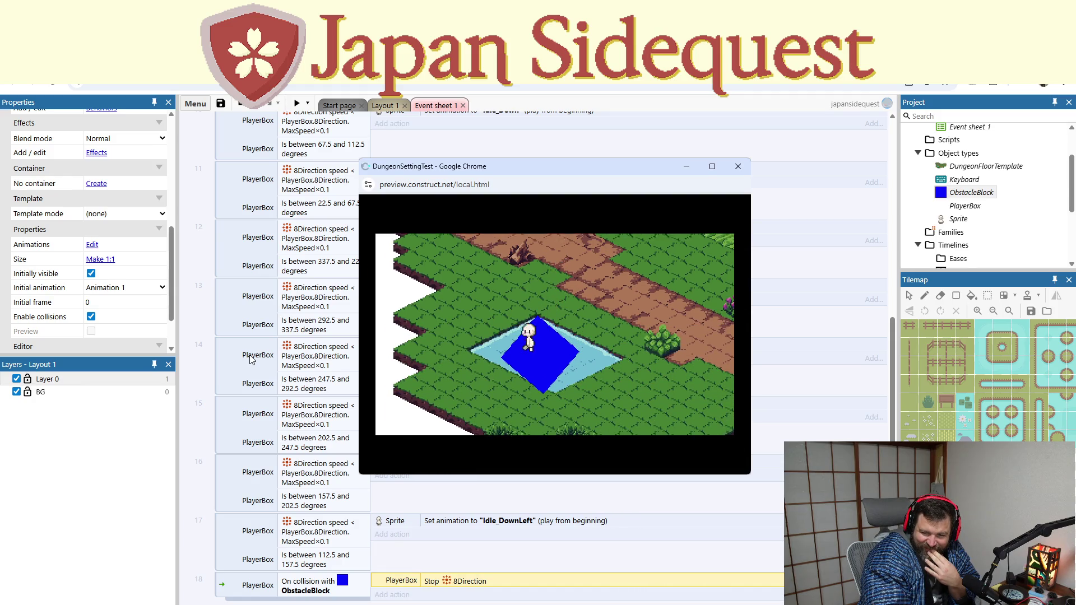
key(Down)
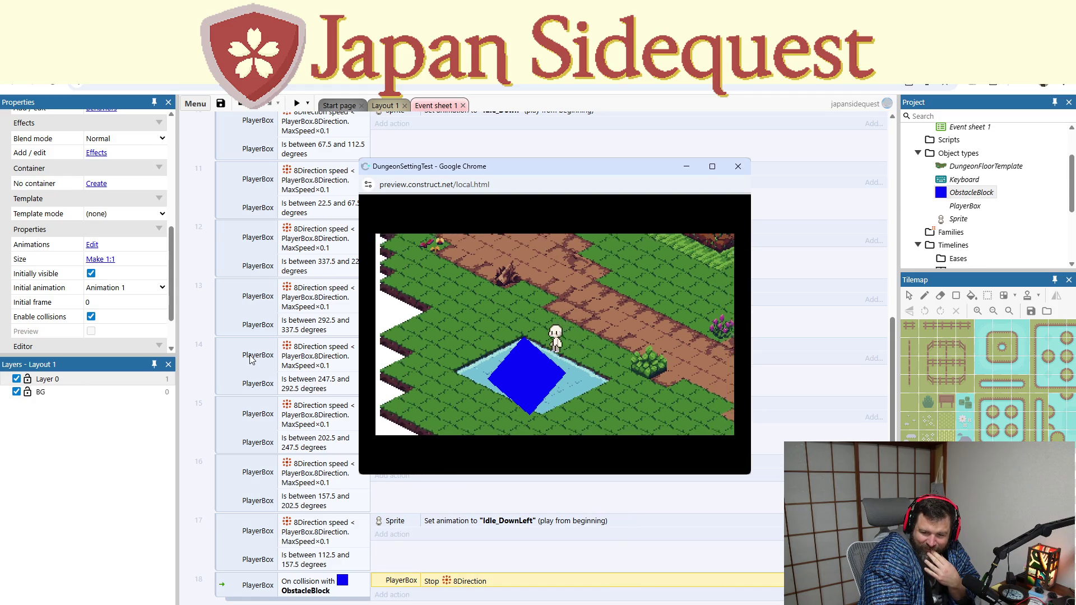
key(Up)
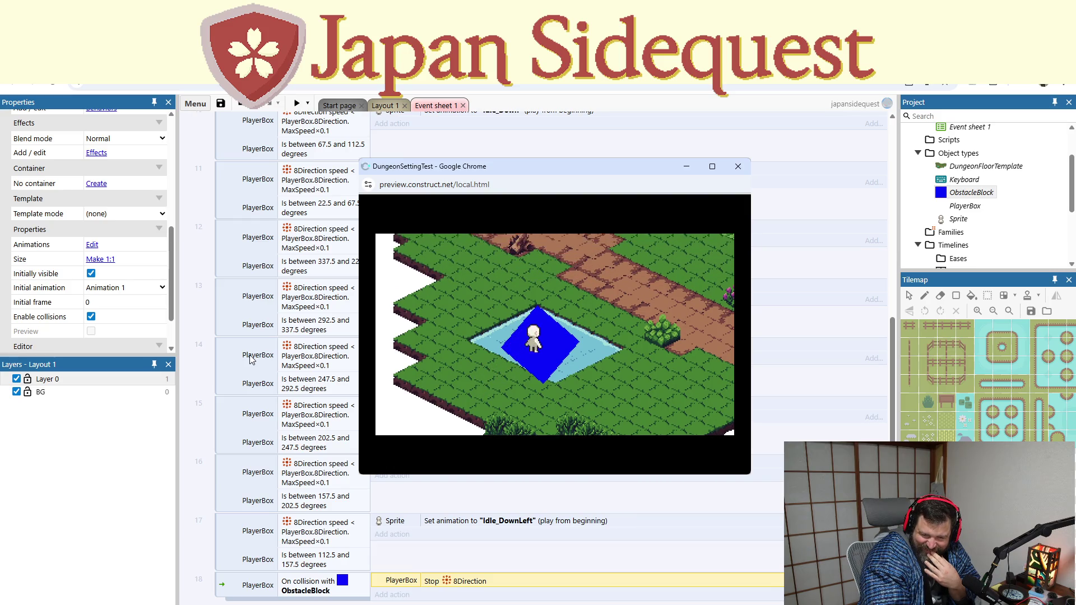
key(Up)
key(Left)
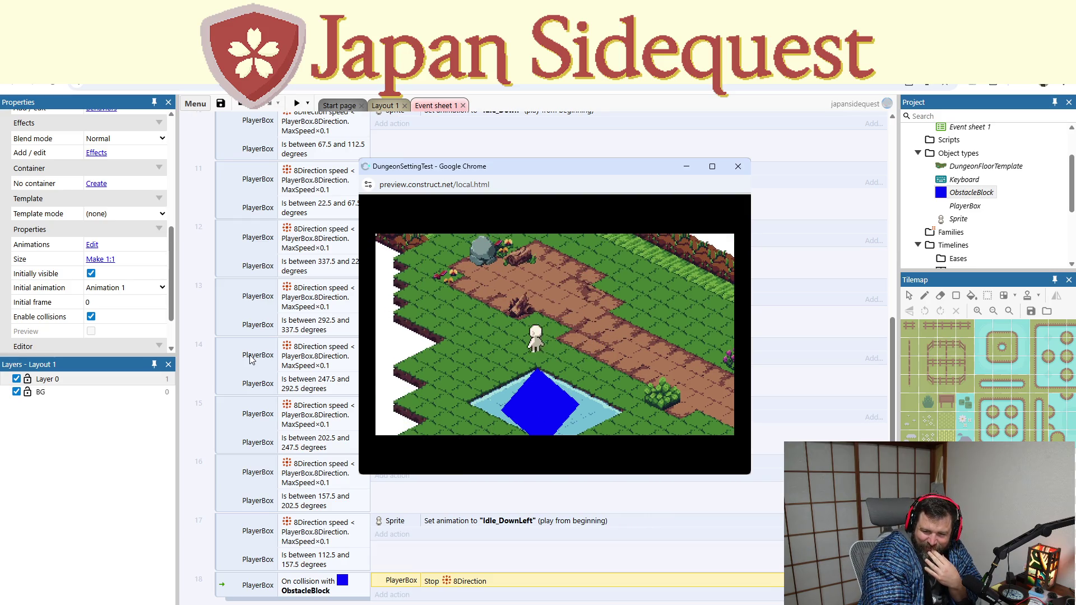
key(Down)
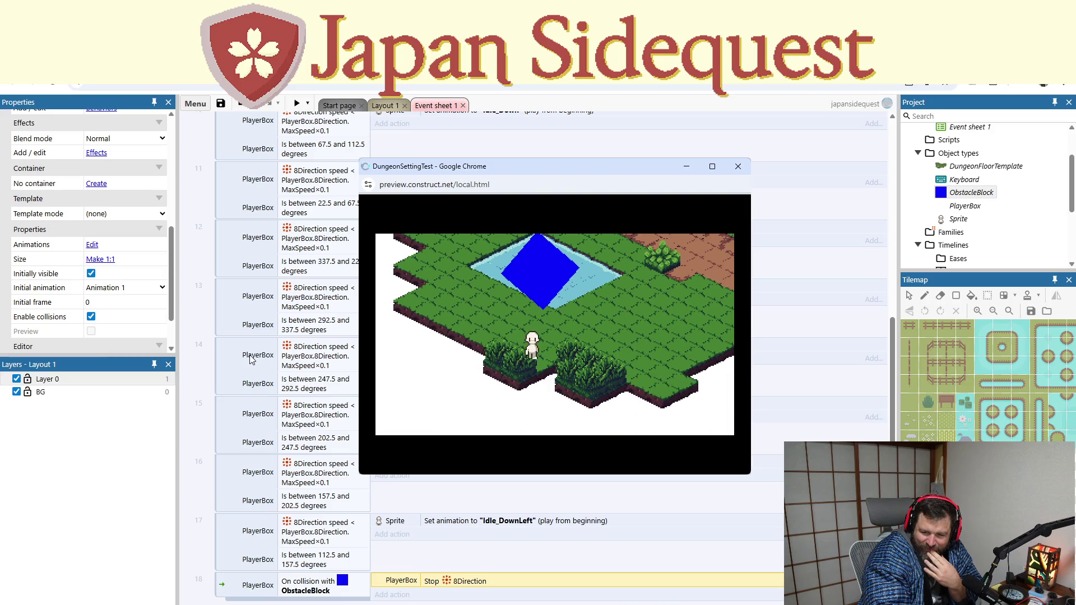
key(Up)
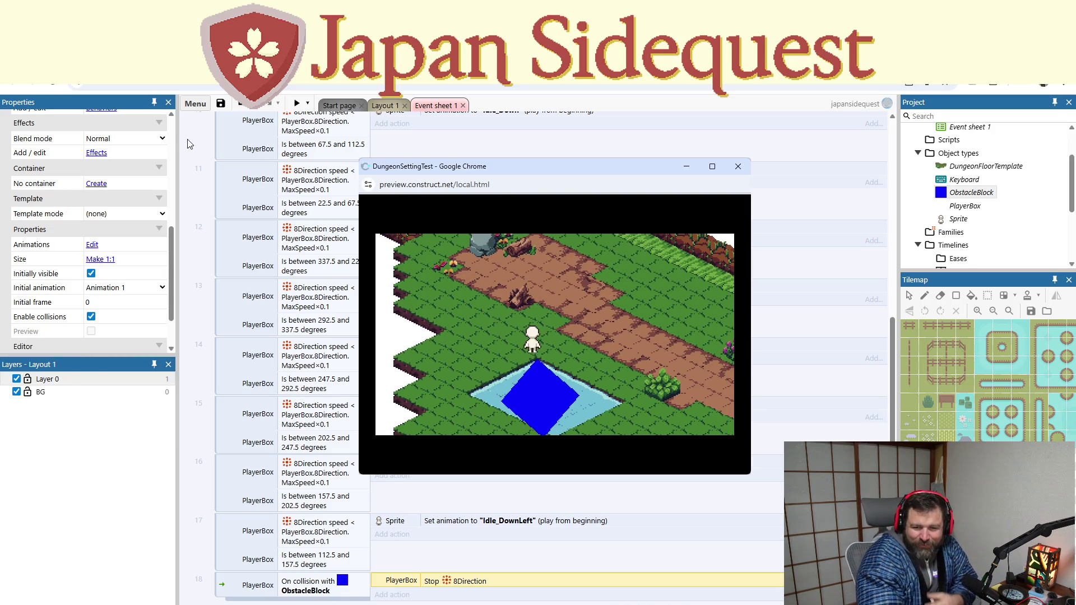
Close the preview and reopen the PlayerBox Stop action for editing
click(737, 166)
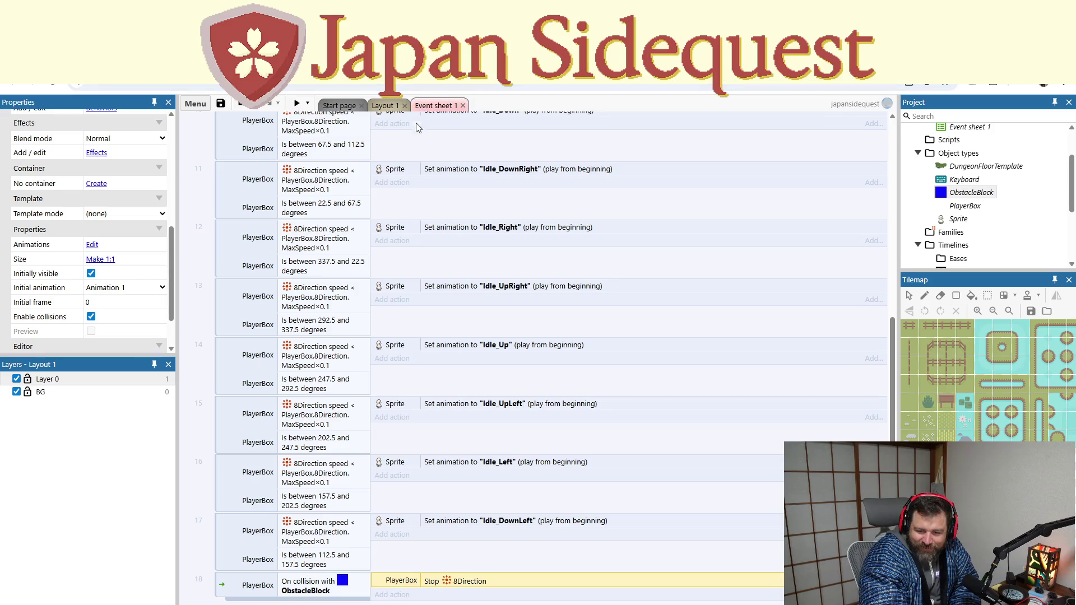
double_click(402, 583)
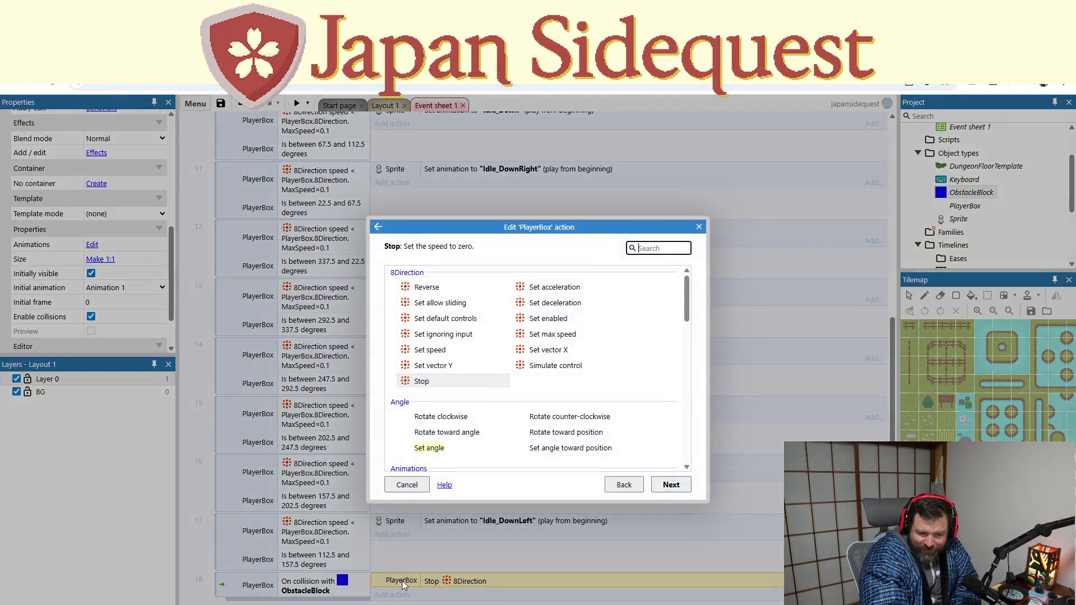
scroll(562, 385, down, 3)
scroll(563, 385, down, 1)
scroll(563, 387, down, 2)
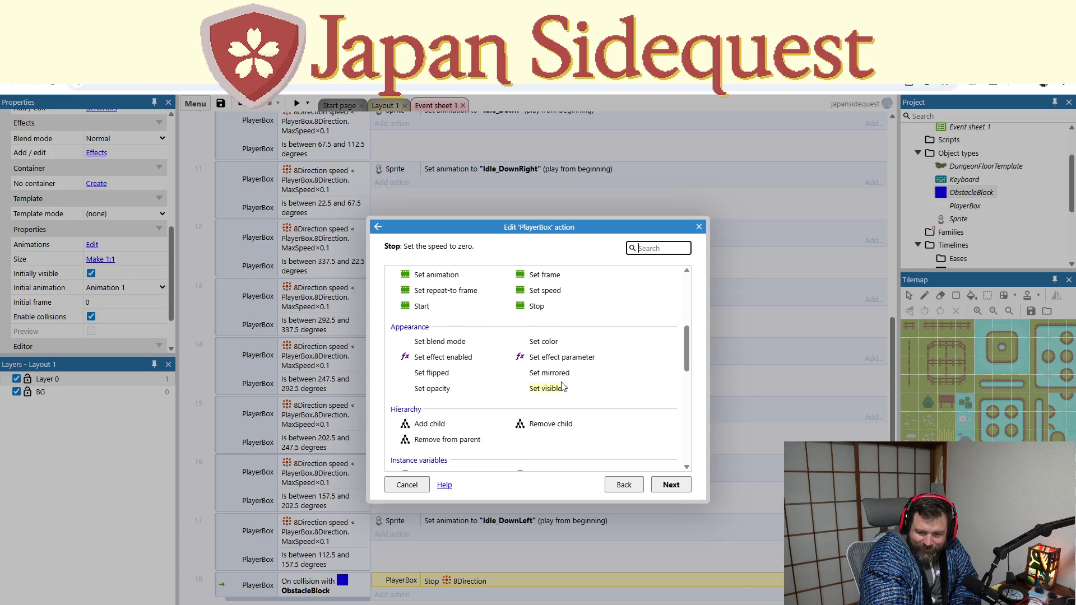
scroll(563, 387, up, 1)
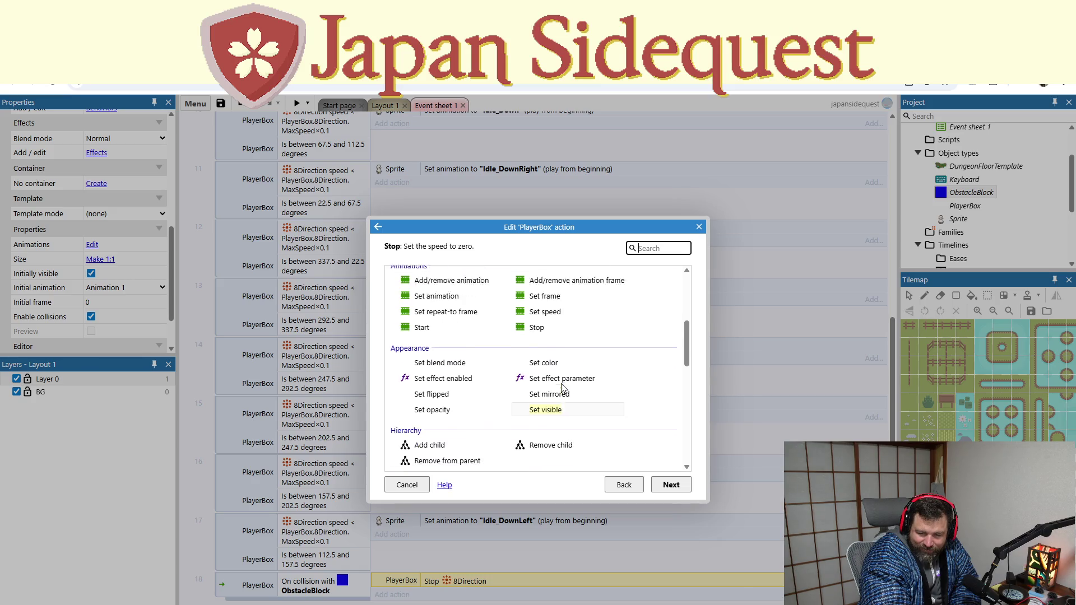
scroll(560, 391, up, 1)
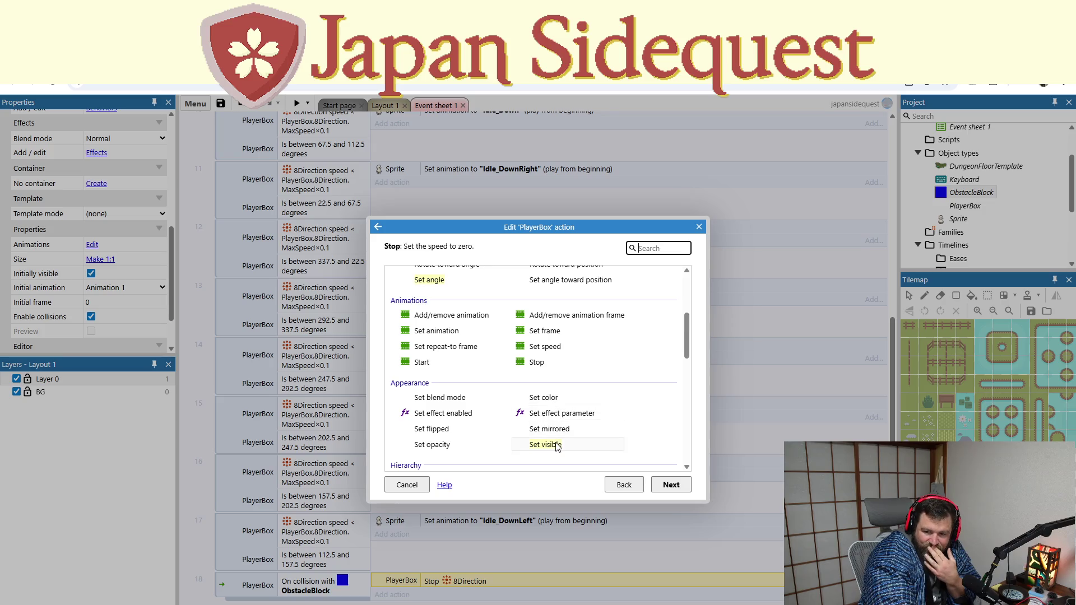
scroll(553, 395, down, 2)
scroll(556, 449, down, 4)
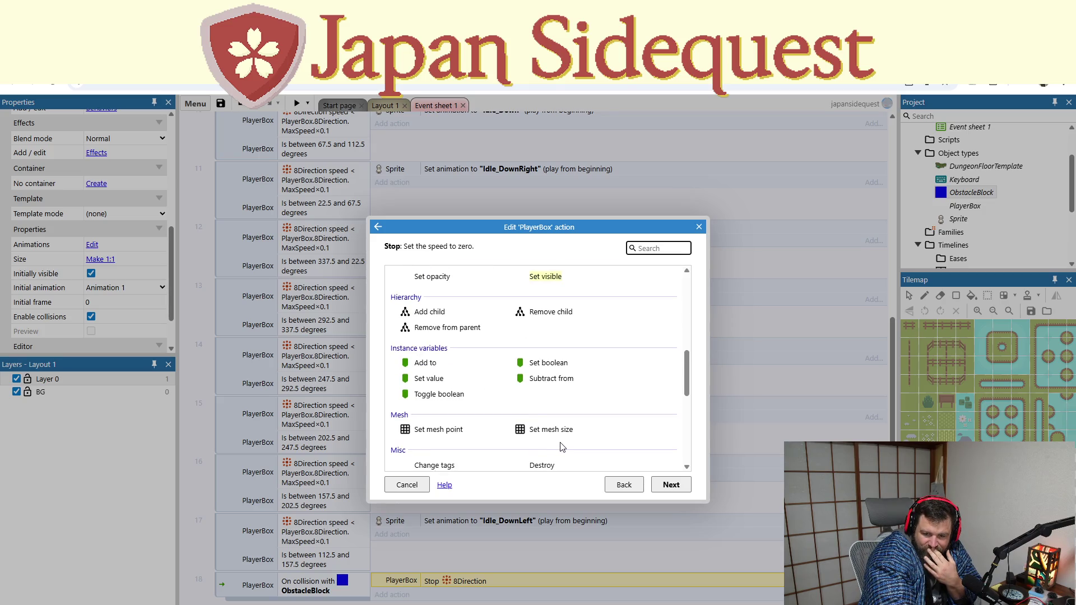
scroll(563, 447, down, 2)
scroll(563, 447, down, 2)
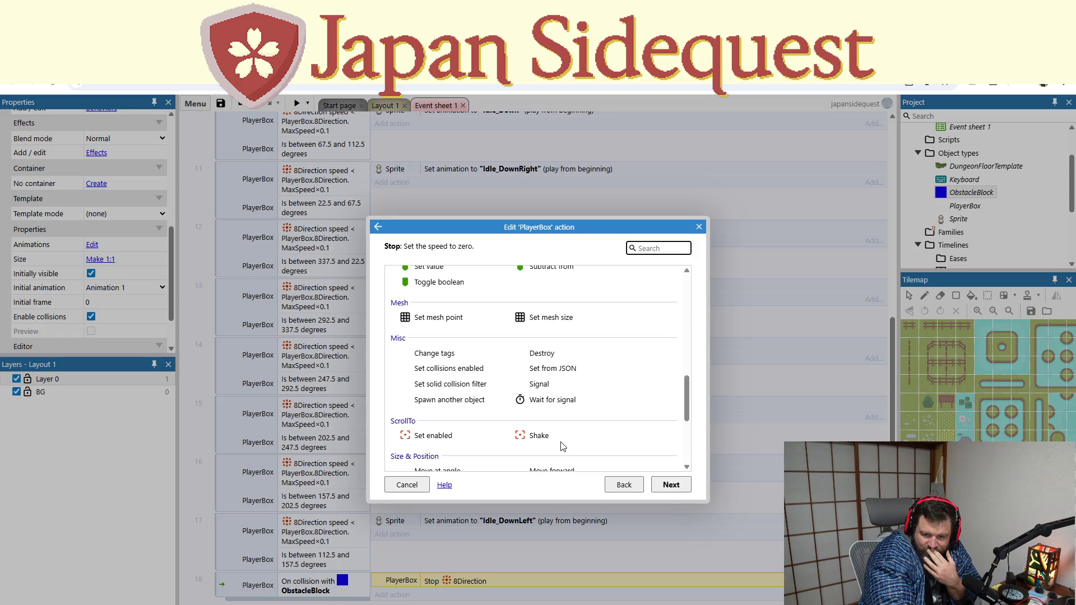
Browse the collision-related actions then cancel, leaving the Stop action unchanged
click(416, 372)
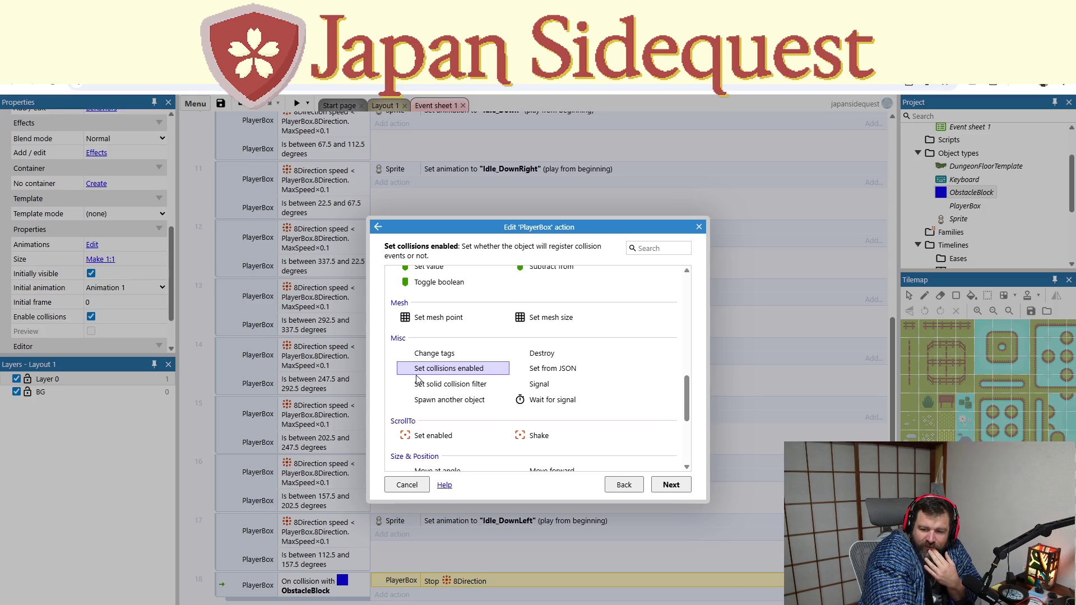
click(437, 385)
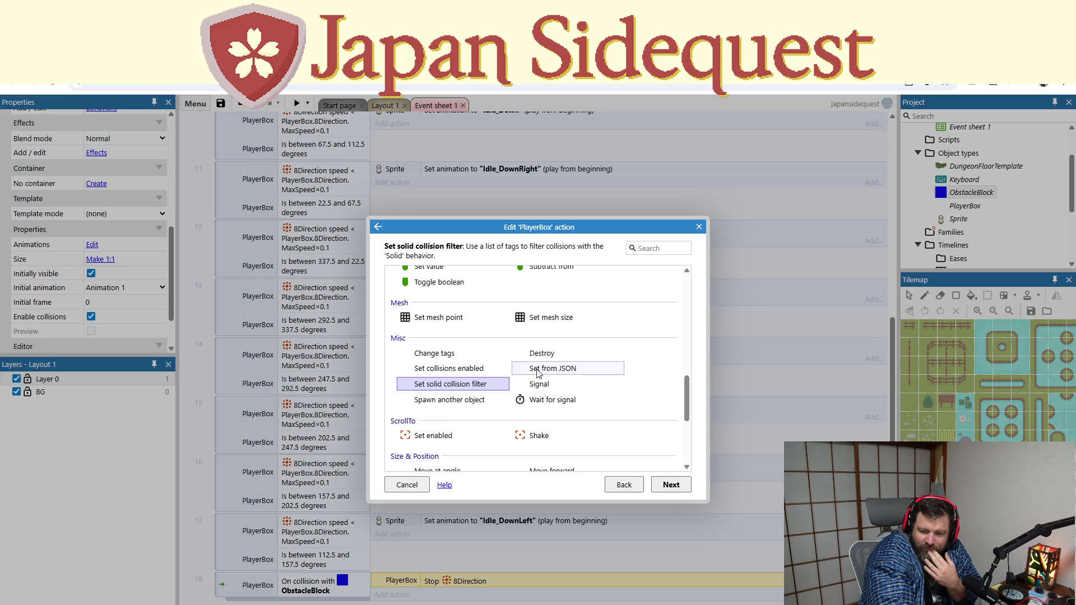
scroll(542, 362, down, 1)
scroll(531, 365, down, 1)
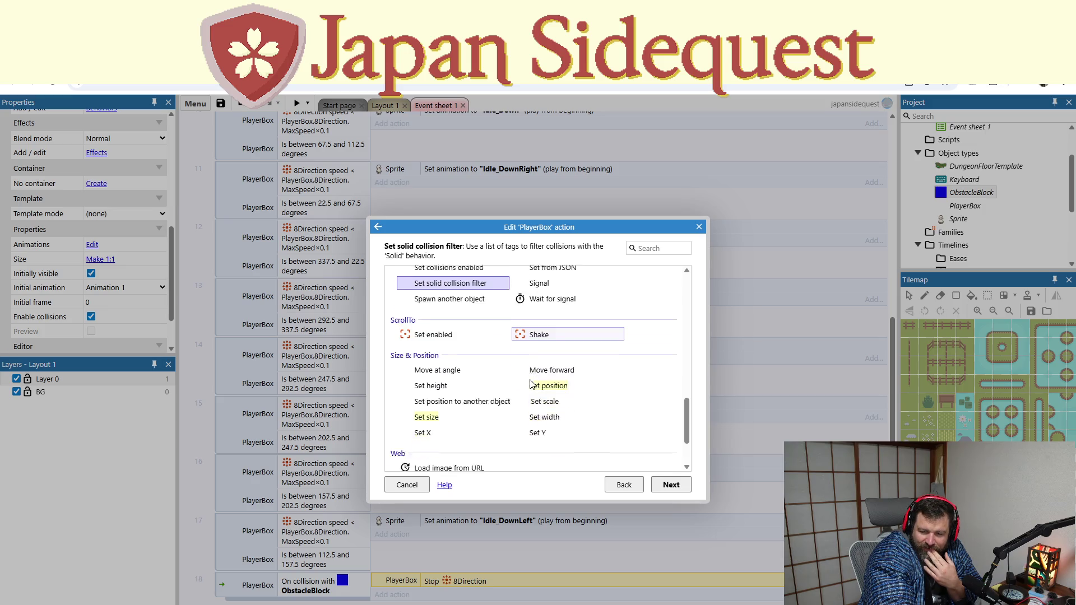
scroll(531, 384, down, 1)
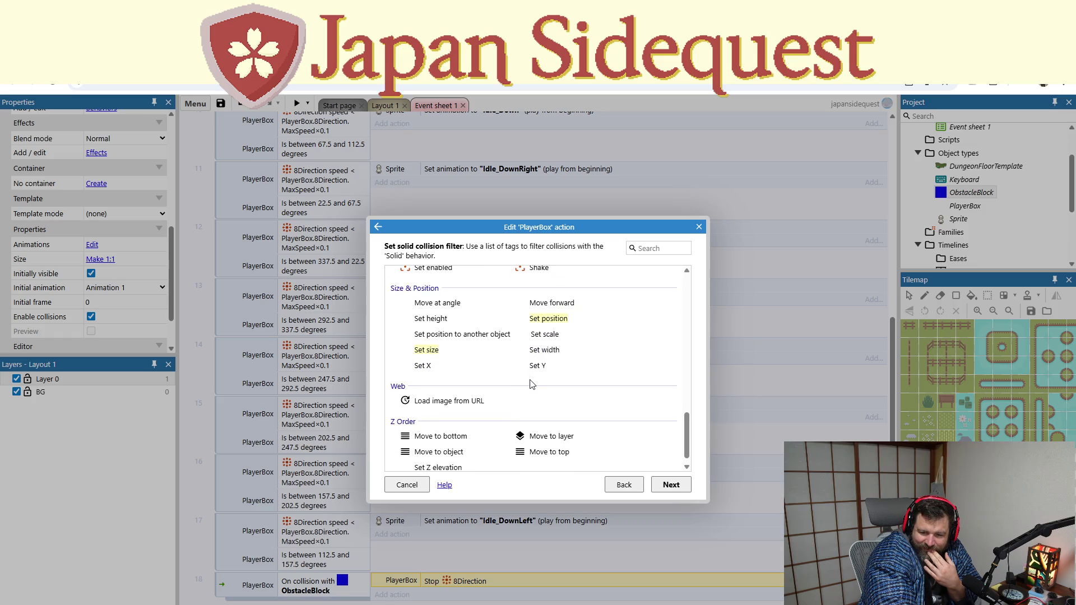
scroll(530, 384, down, 1)
scroll(531, 383, up, 3)
scroll(528, 385, up, 3)
scroll(521, 386, up, 3)
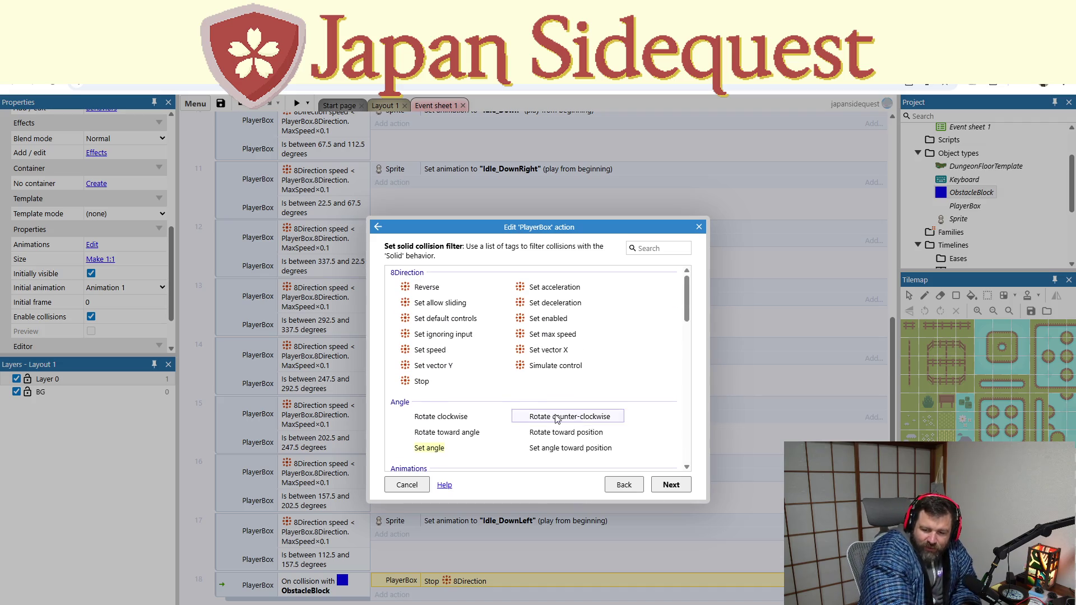
click(699, 226)
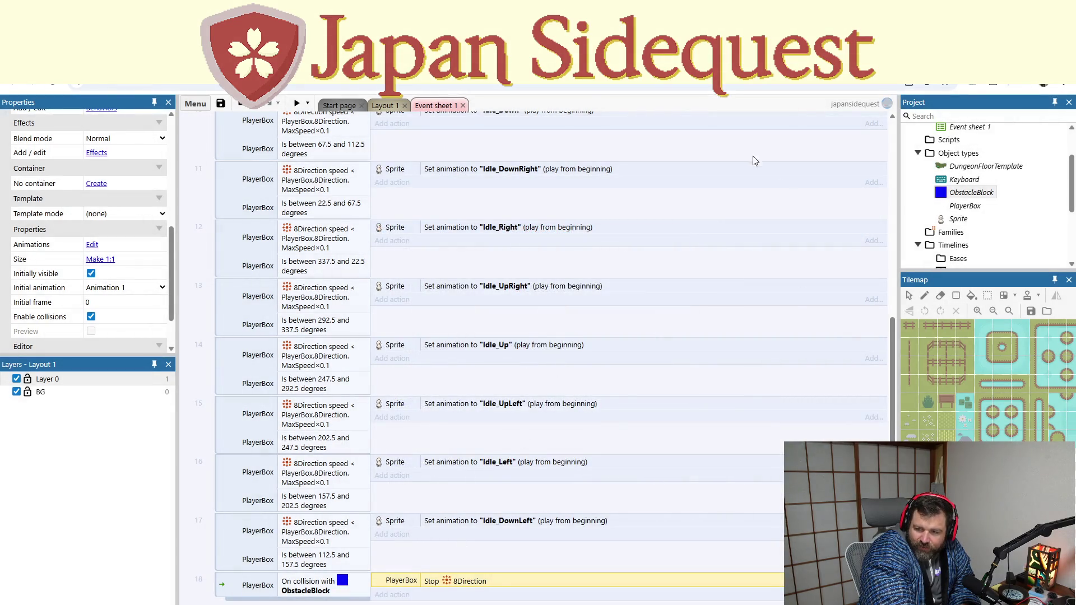
From Layout 1, open ObstacleBlock's behaviours and start adding a new one
click(385, 105)
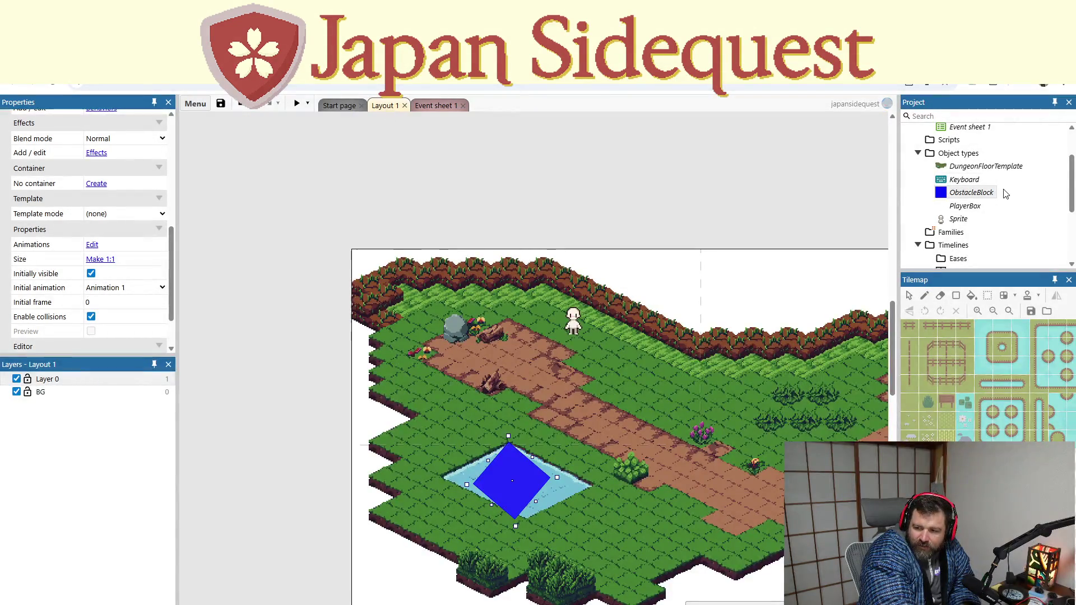
right_click(971, 192)
click(933, 243)
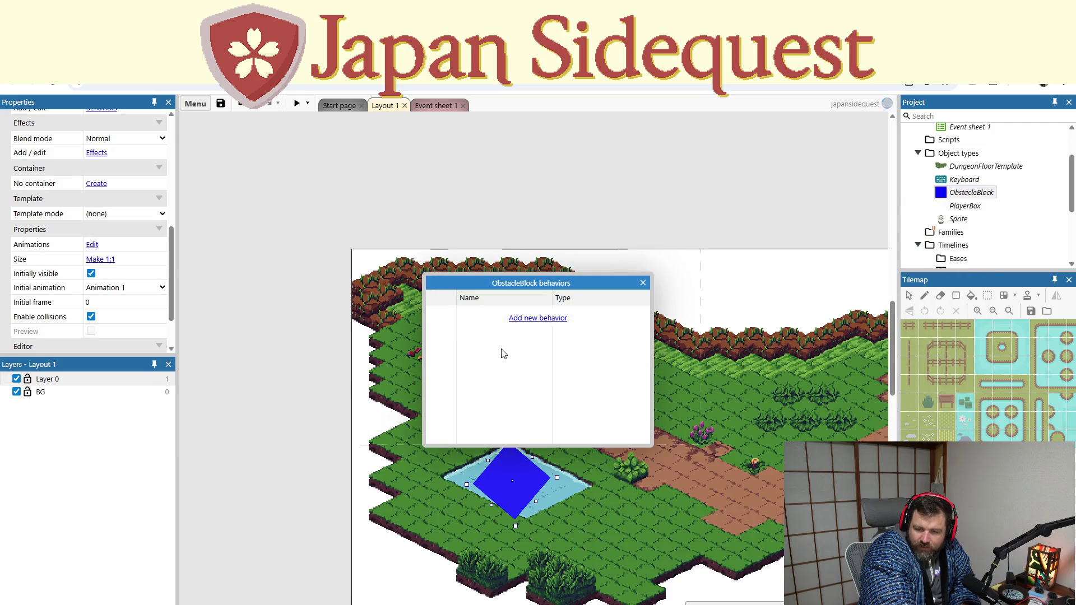
click(545, 319)
scroll(507, 384, down, 5)
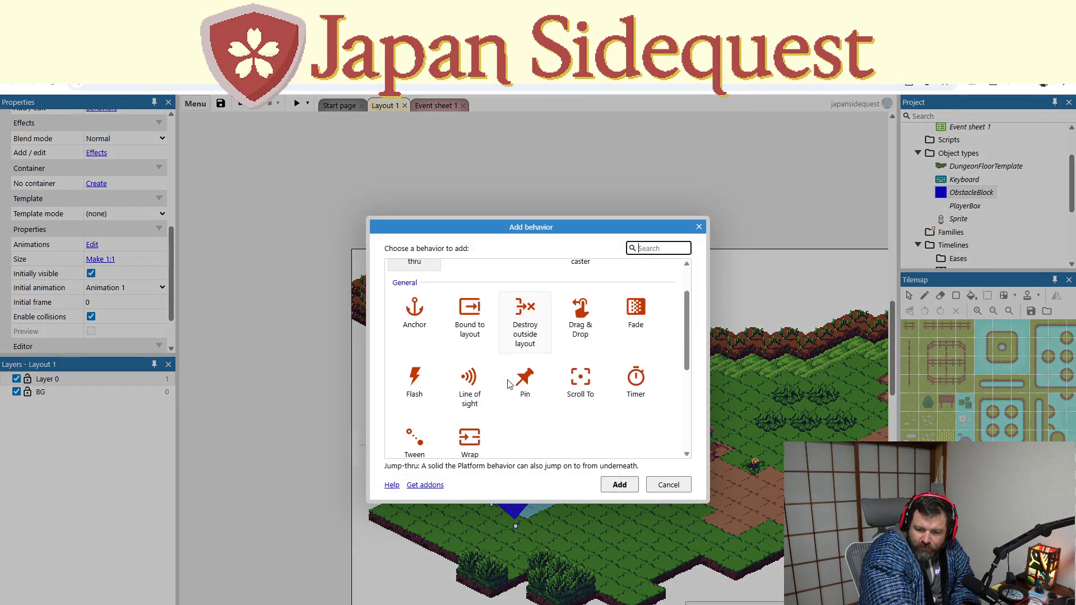
scroll(507, 384, down, 1)
scroll(507, 384, up, 1)
scroll(521, 385, up, 3)
scroll(541, 385, up, 2)
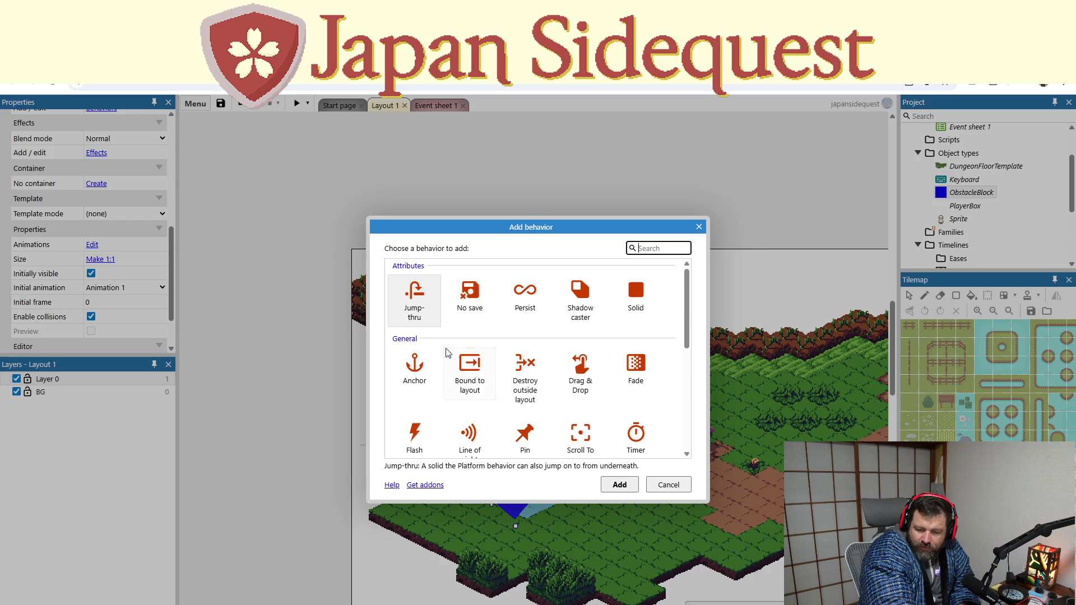
scroll(425, 313, down, 2)
scroll(504, 311, up, 2)
Add the Solid behaviour to ObstacleBlock, close the list and run a preview
click(645, 292)
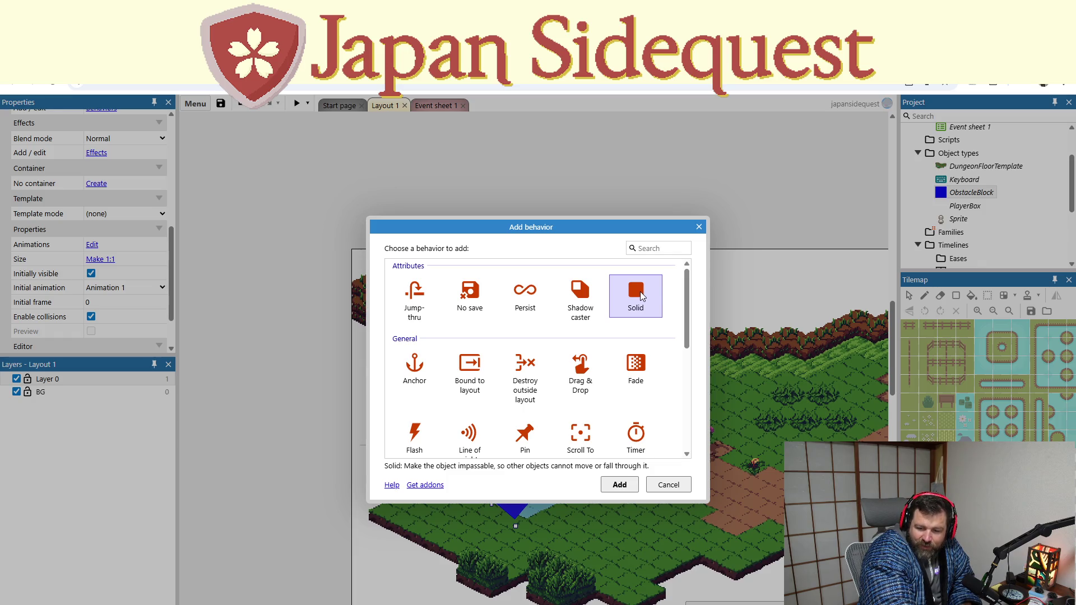
click(620, 485)
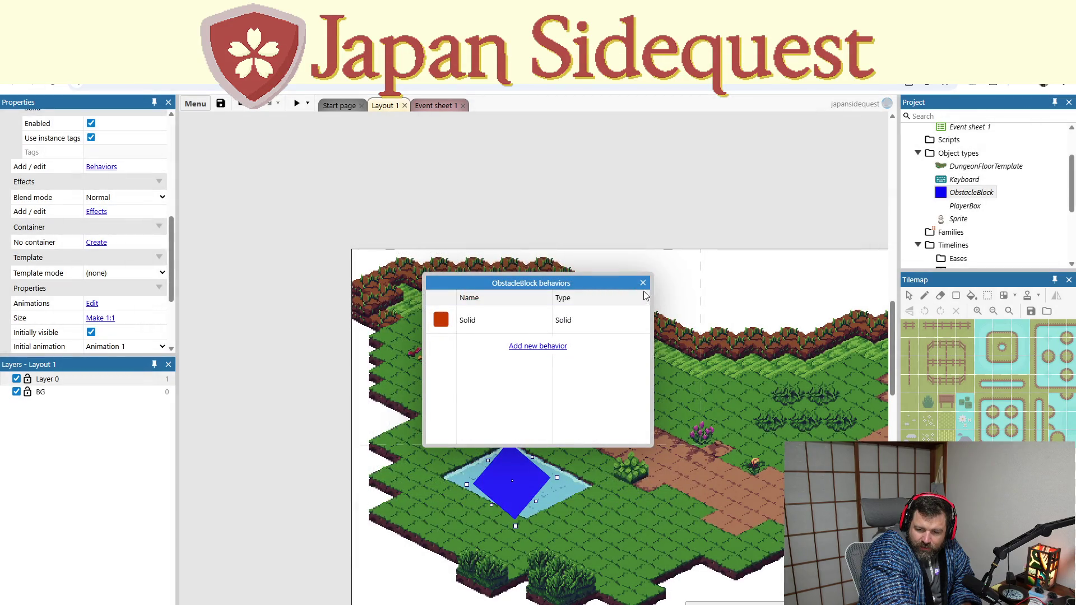
click(647, 272)
click(297, 103)
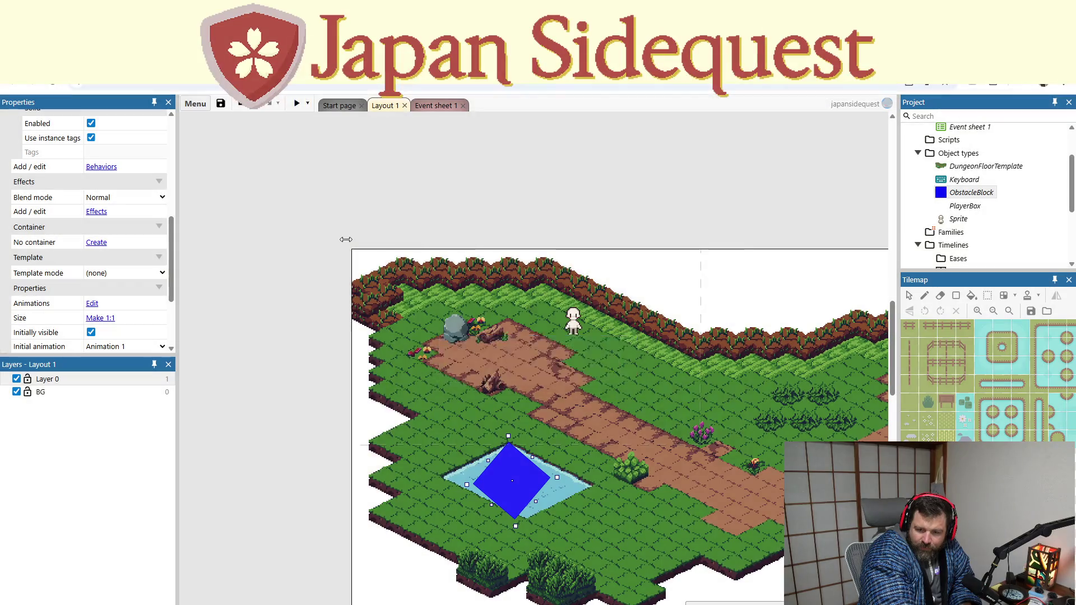
key(Down)
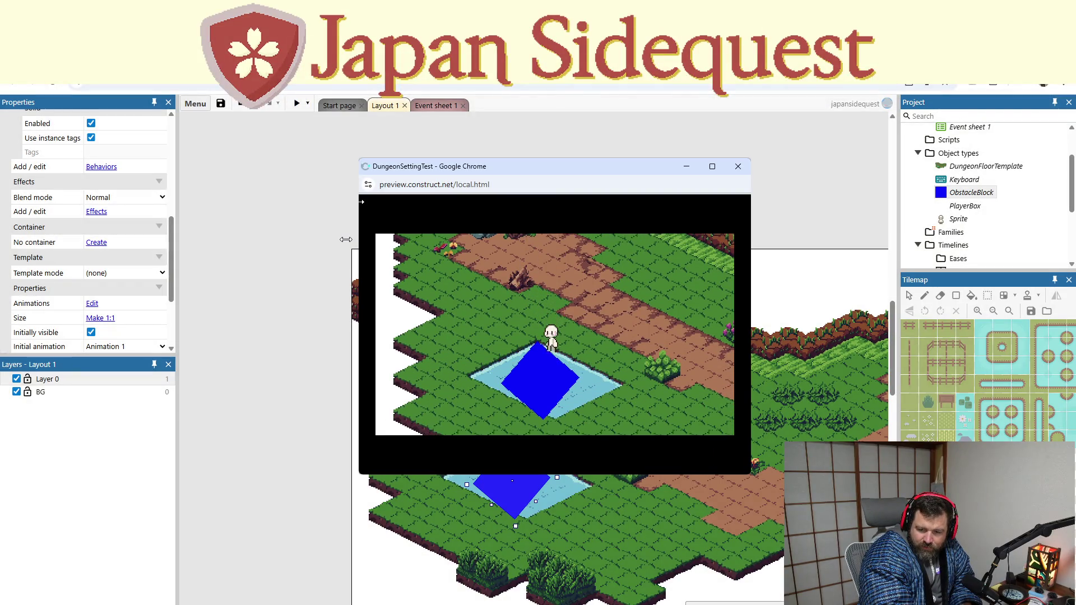
key(Right)
key(Down)
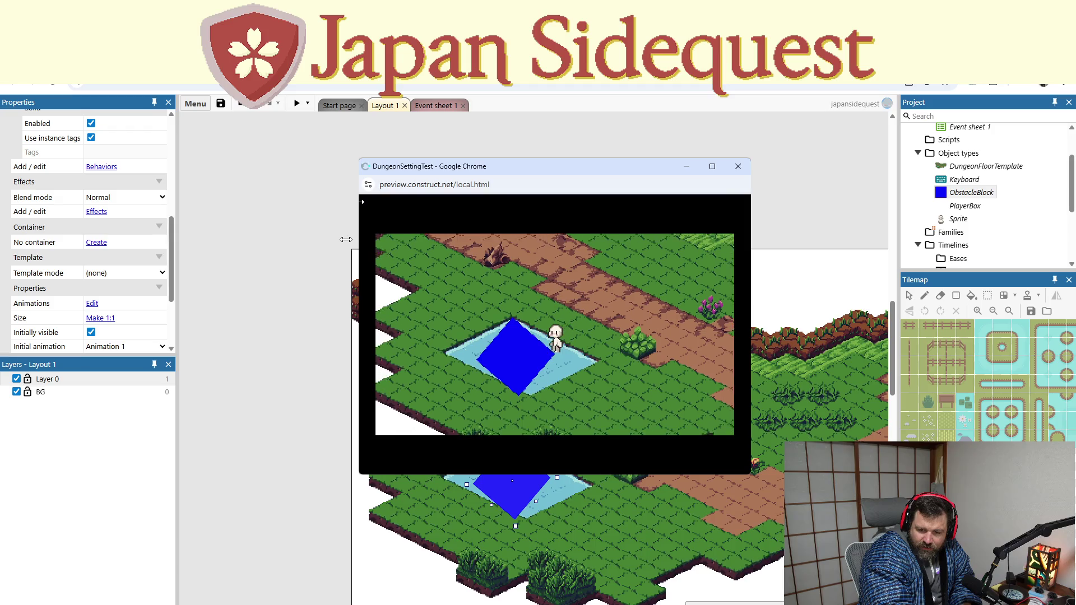
key(Up)
key(Down)
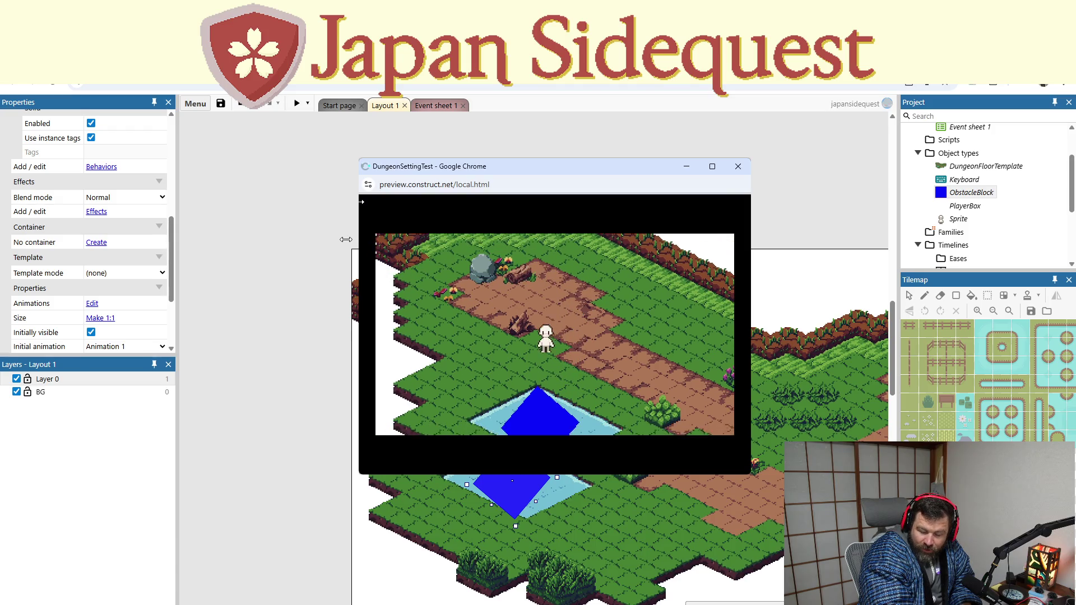
key(Right)
key(Left)
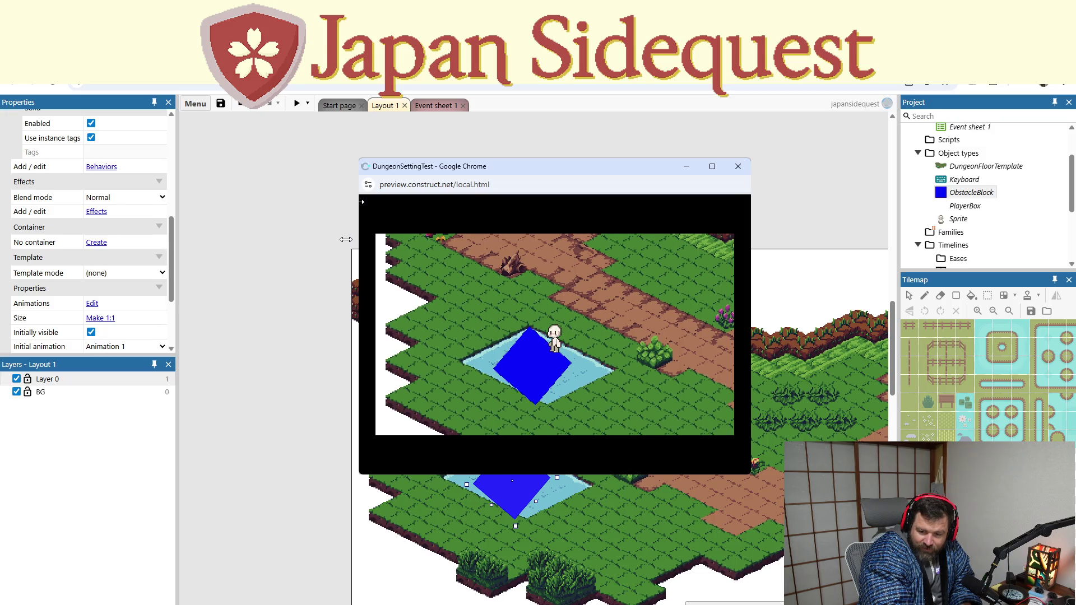
key(Down)
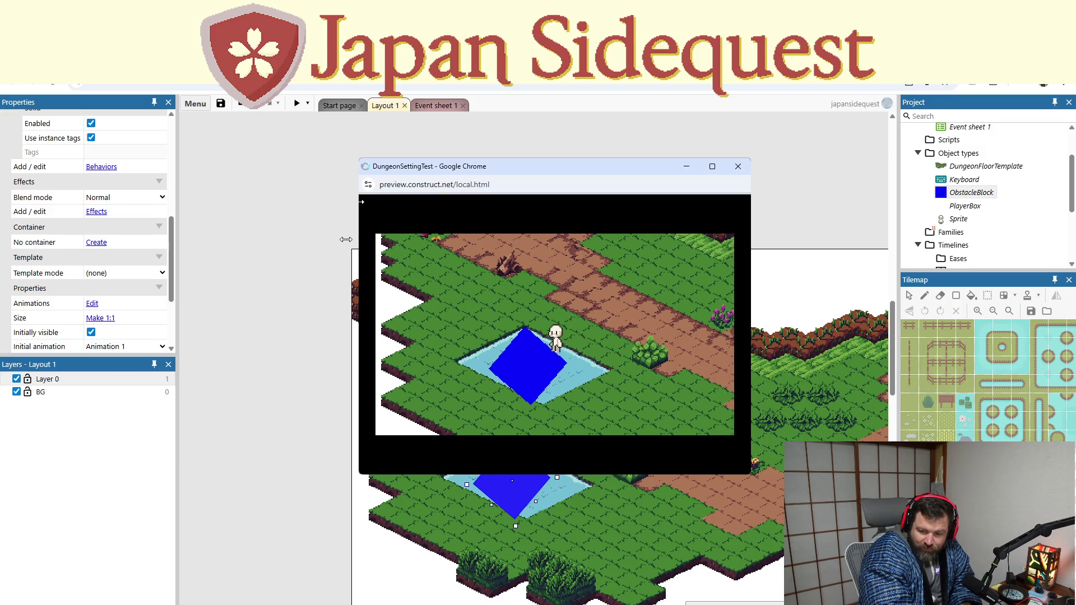
key(Left)
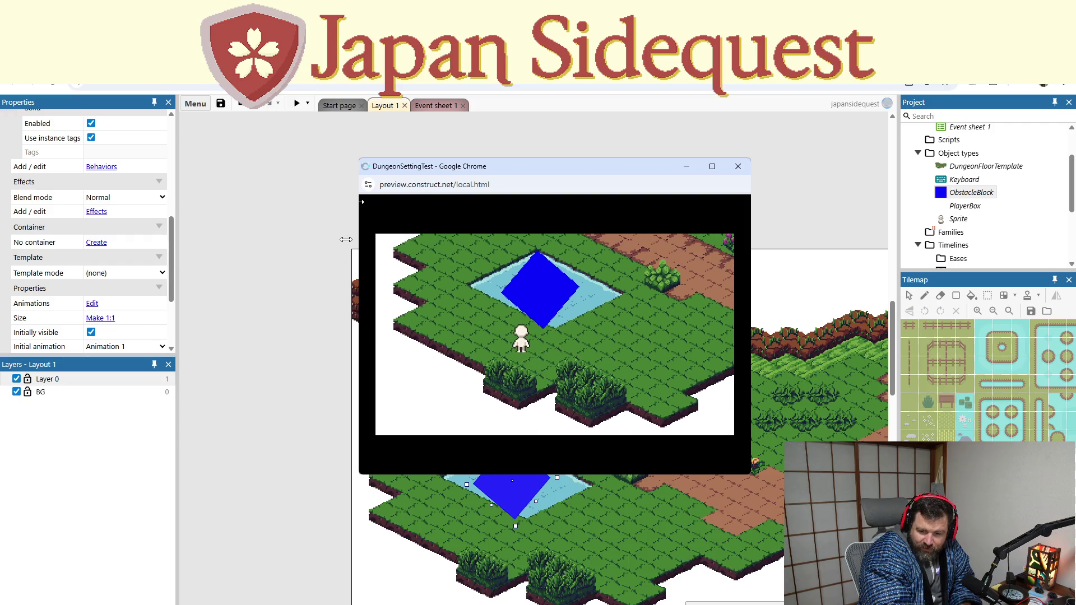
key(Up)
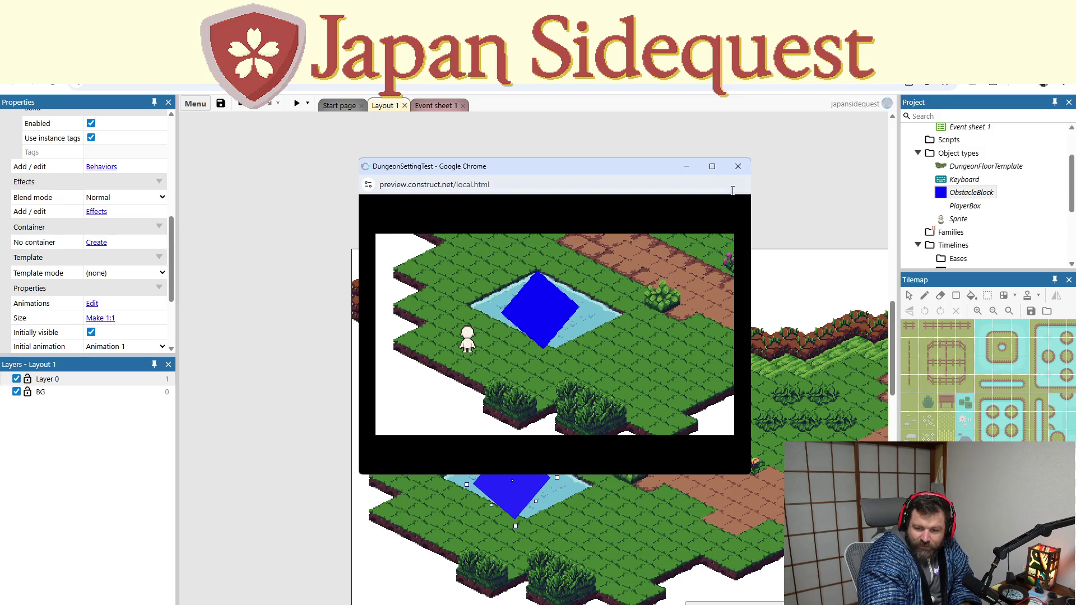
click(737, 166)
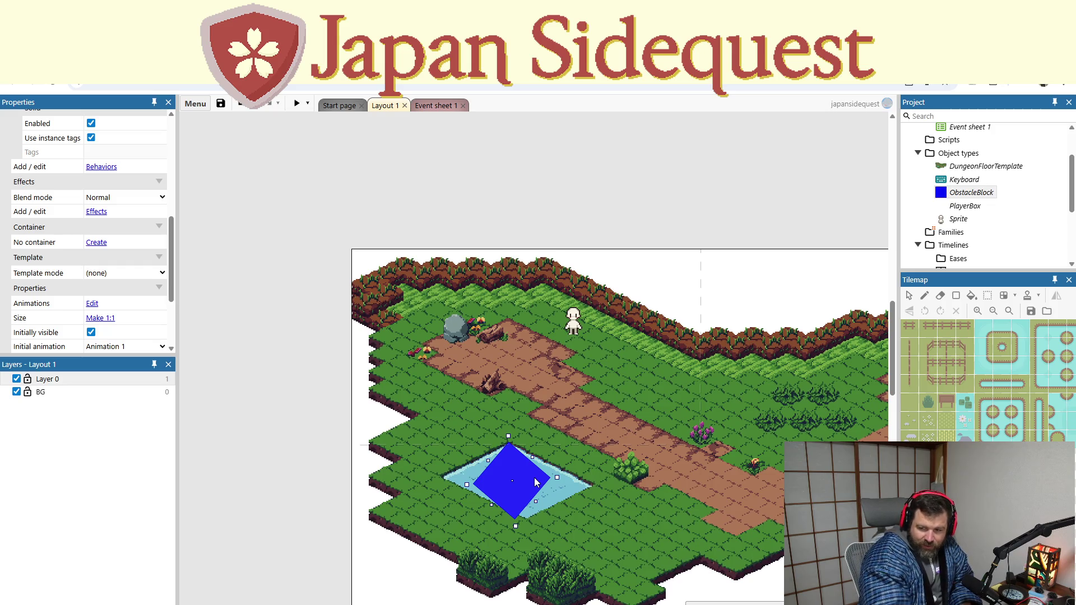
Move the blue block to the top edge, peek at its image, then drop it onto the dirt path
drag(535, 482, 634, 293)
right_click(633, 294)
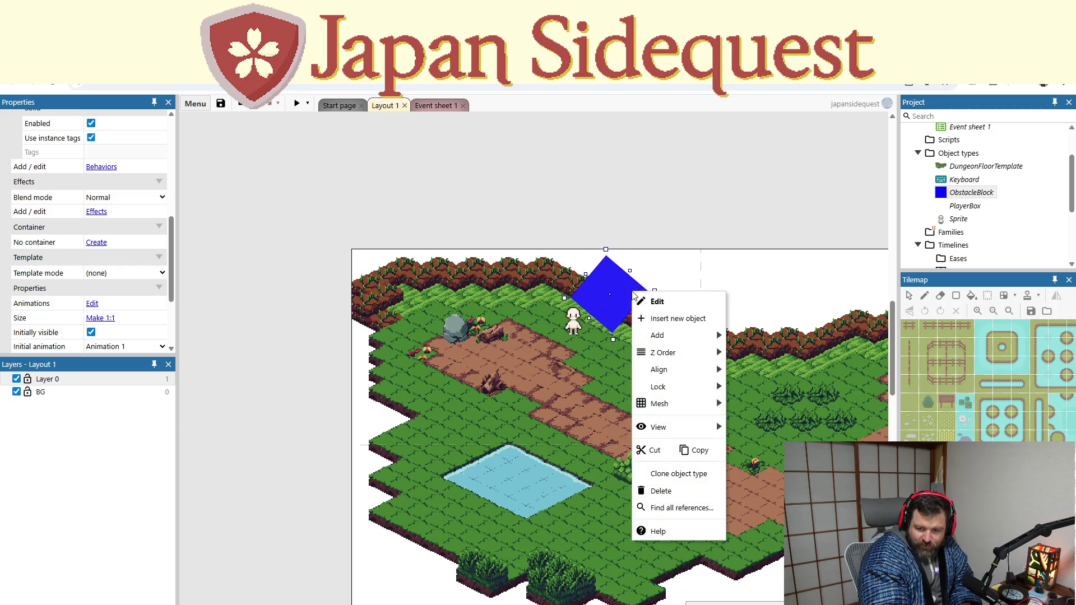
click(656, 301)
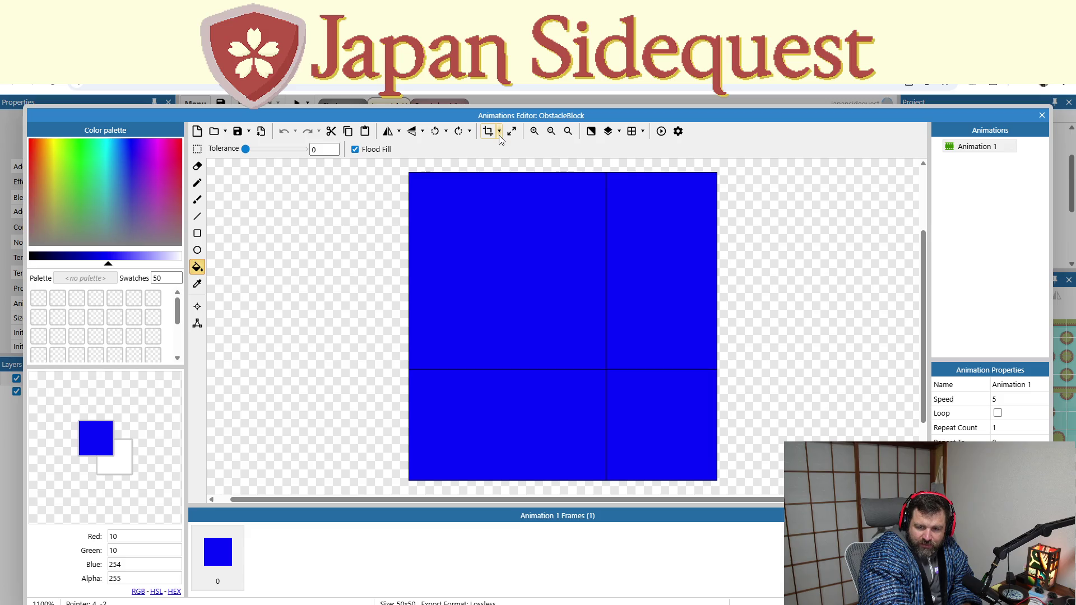
click(1043, 119)
mouse_move(617, 313)
mouse_down()
mouse_move(587, 392)
mouse_move(592, 384)
mouse_up()
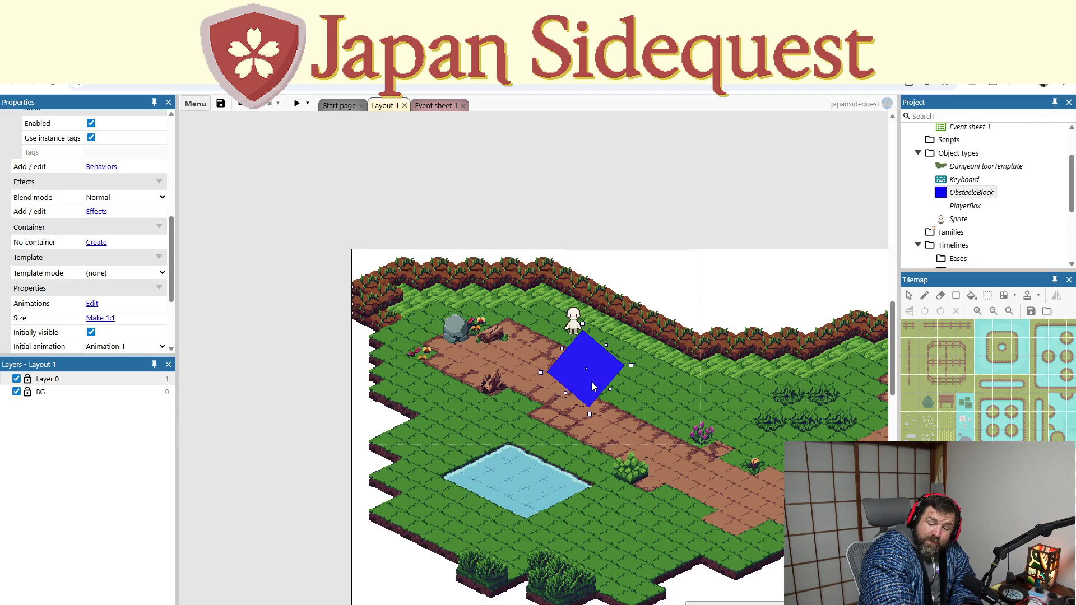
Resize the ObstacleBlock image canvas to 32×32 pixels in the Animations Editor
double_click(591, 382)
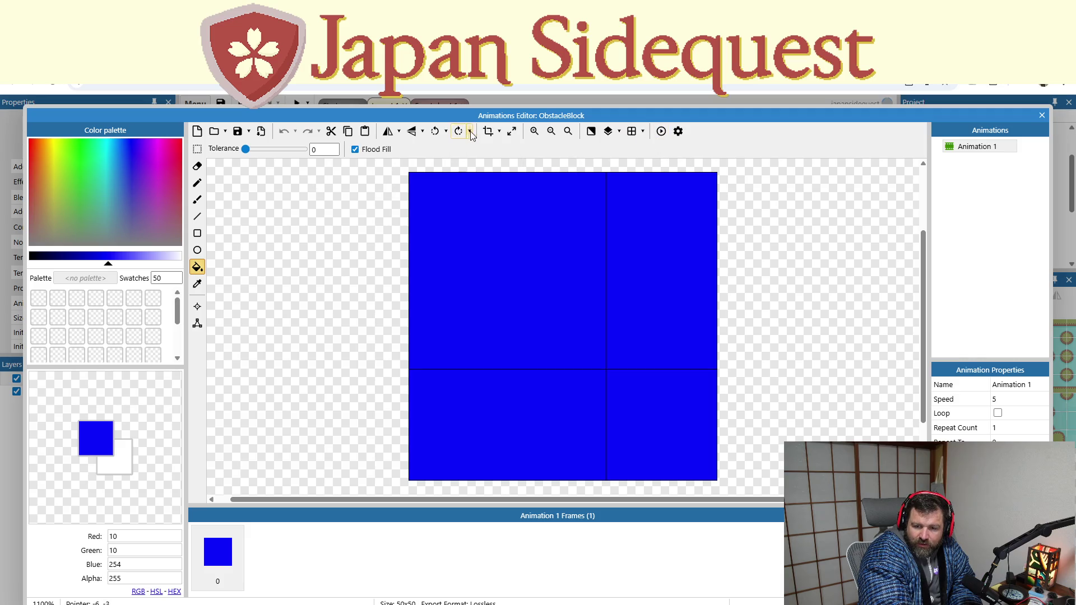
click(512, 130)
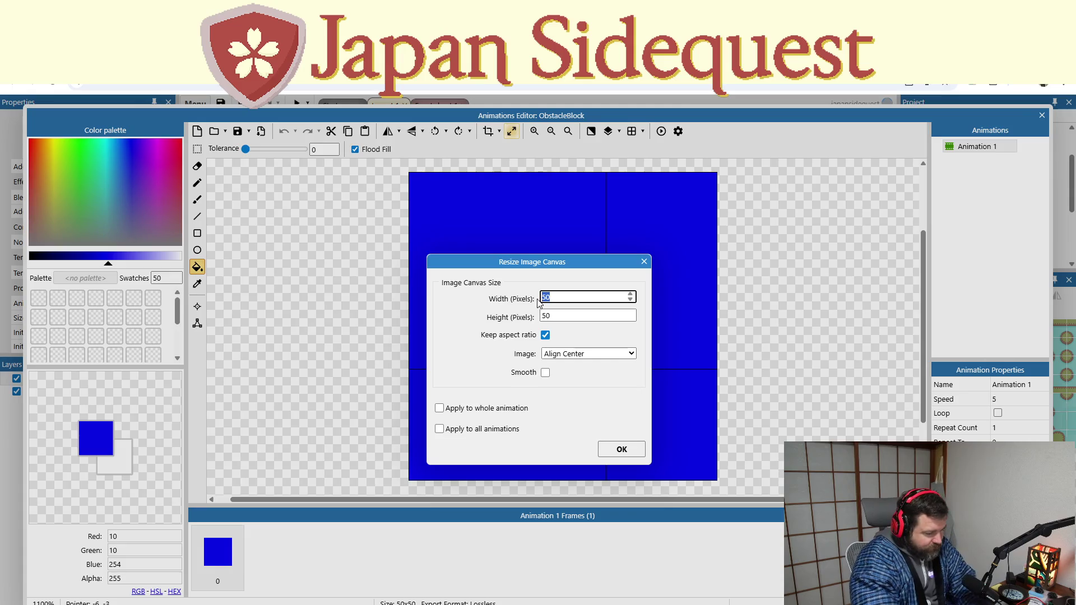
text(32)
click(616, 450)
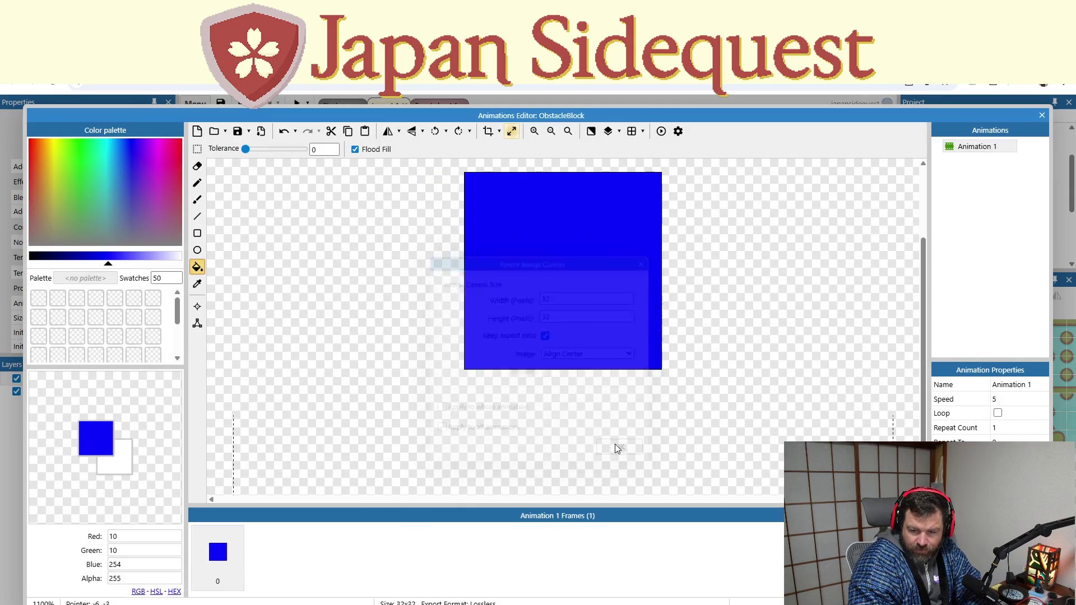
click(1042, 115)
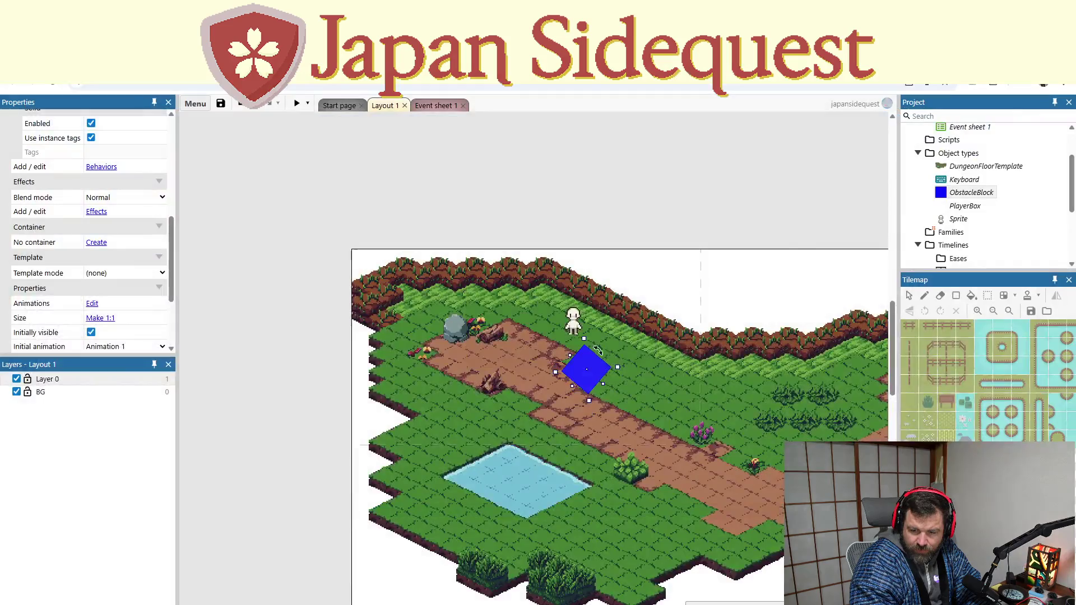
Drag the smaller block up and left onto the island's top-left cliff edge
mouse_move(598, 376)
mouse_down()
mouse_move(616, 277)
mouse_move(587, 283)
mouse_up()
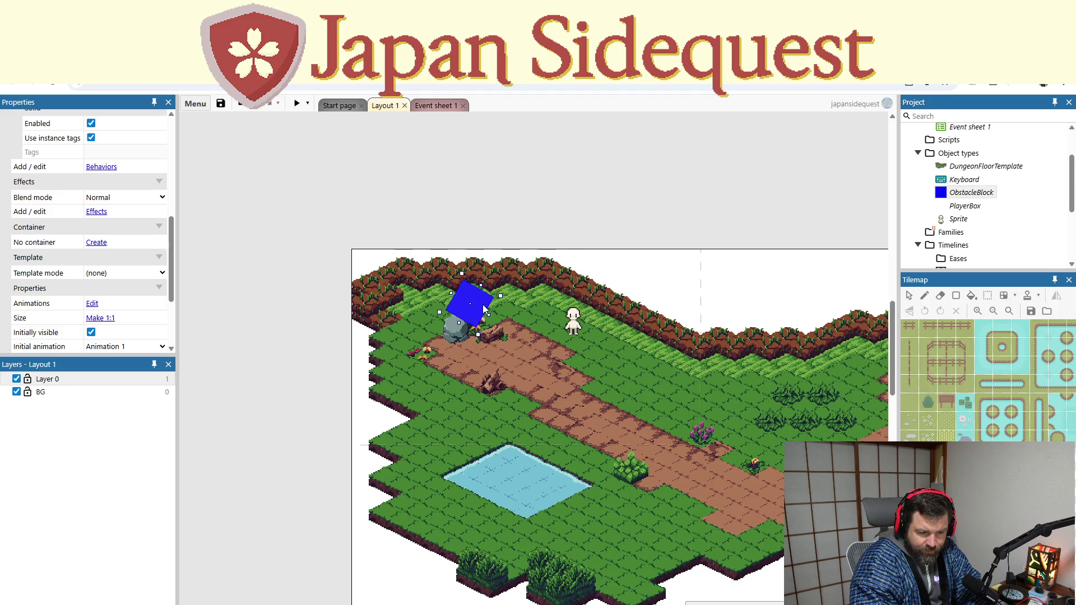
drag(484, 312, 419, 309)
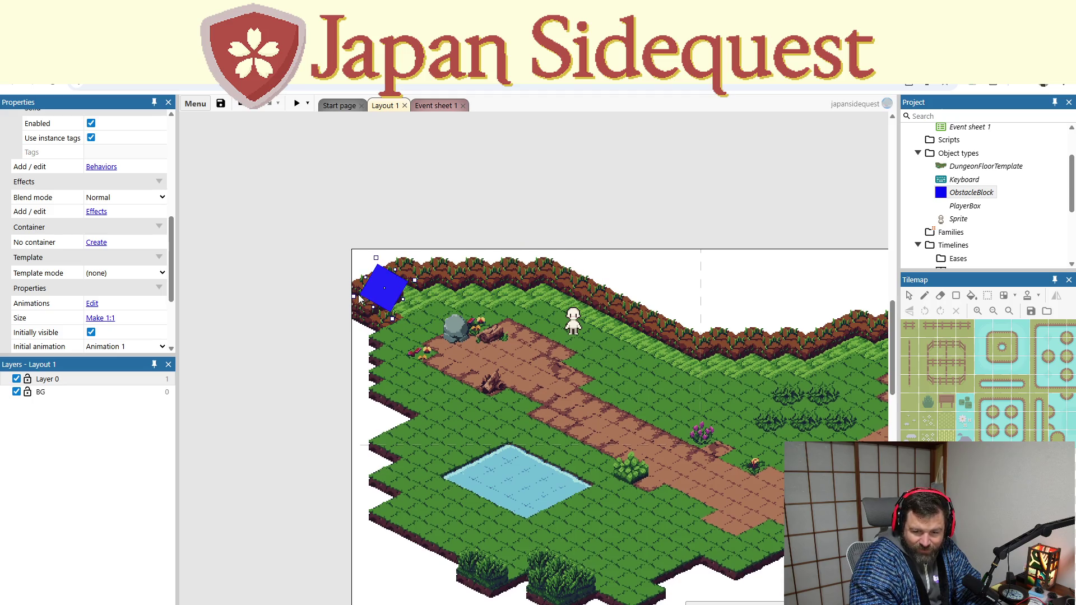
scroll(395, 291, up, 1)
scroll(412, 378, left, 1)
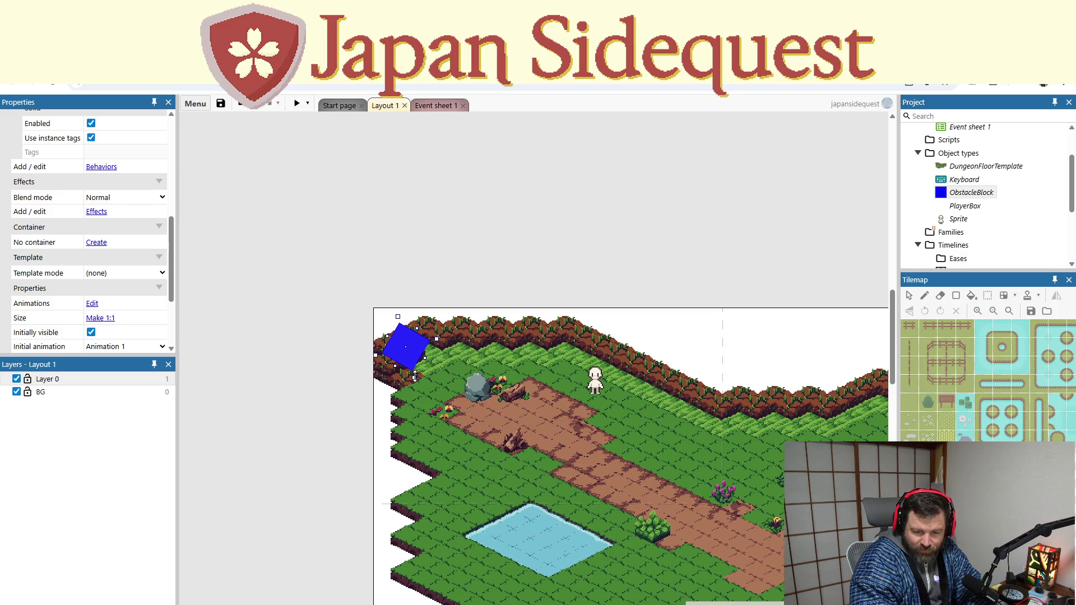
scroll(401, 371, up, 3)
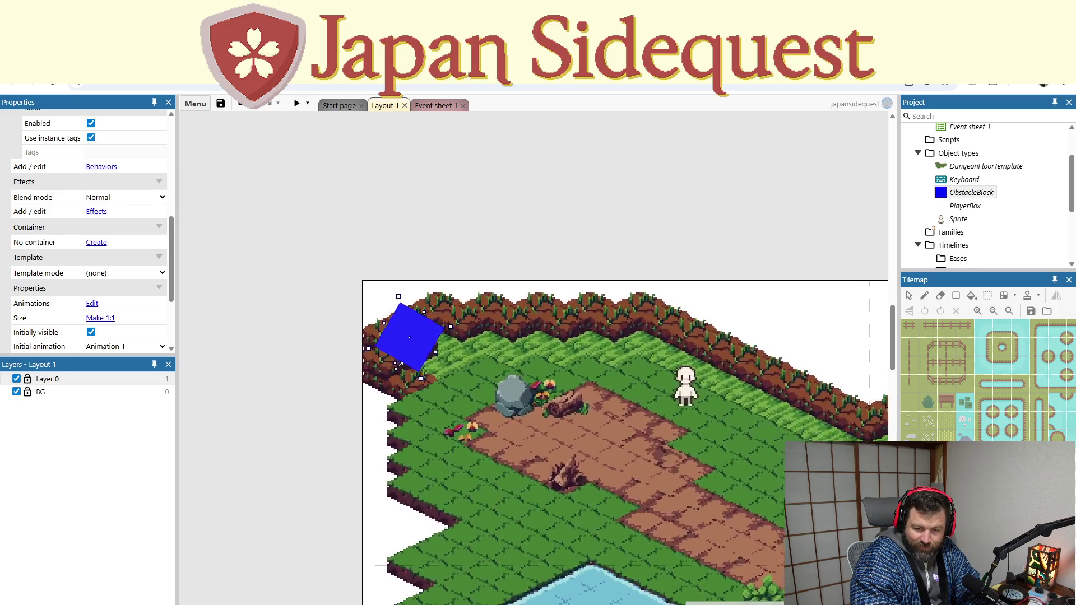